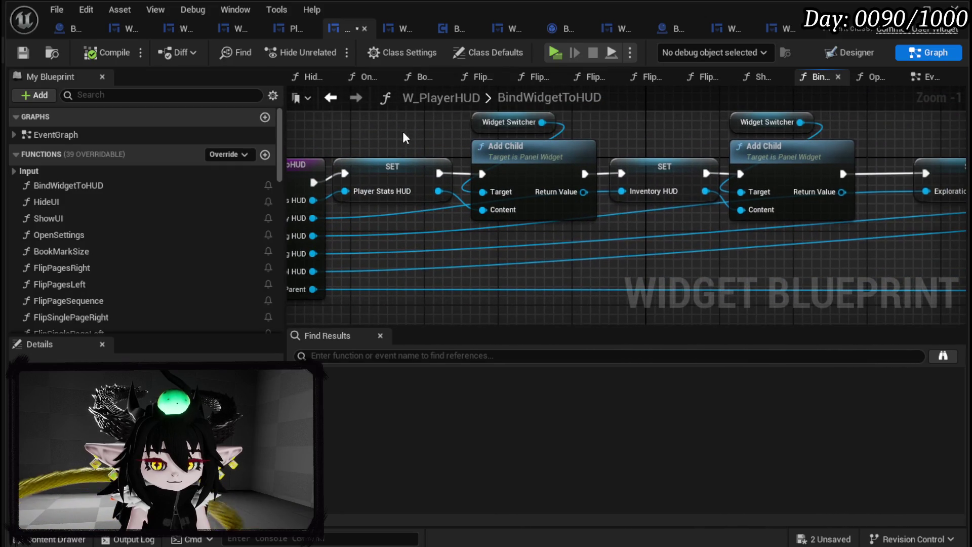
- Save the W_PlayerHUD widget blueprint and minimize its editor
{"action": "left_click_drag", "start_coordinate": [403, 132], "coordinate": [353, 145]}
{"action": "left_click", "coordinate": [24, 52]}
{"action": "left_click", "coordinate": [908, 9]}
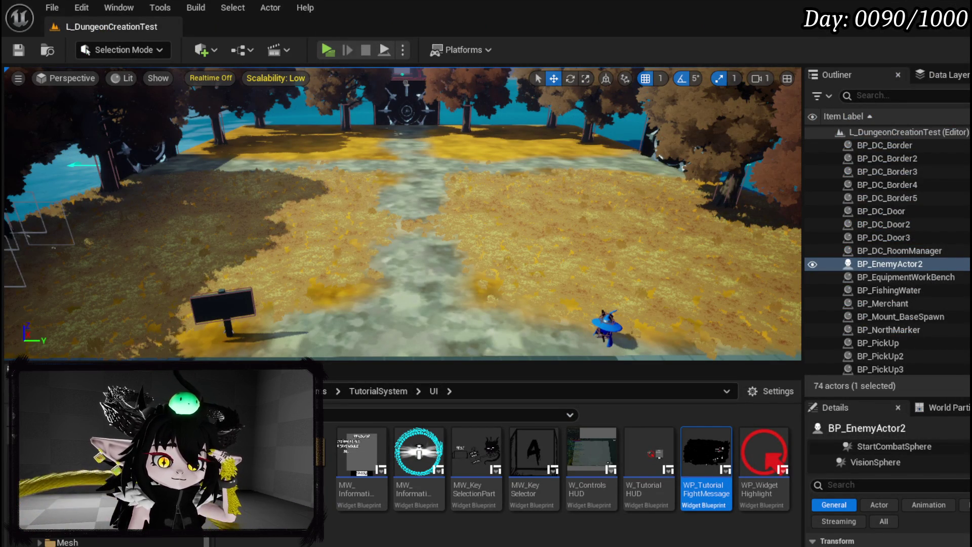
- Browse to CombatSystem/Managers and open the GeneralUI_Manager blueprint
{"action": "left_click", "coordinate": [76, 456]}
{"action": "scroll", "coordinate": [475, 520], "scroll_direction": "down", "scroll_amount": 1}
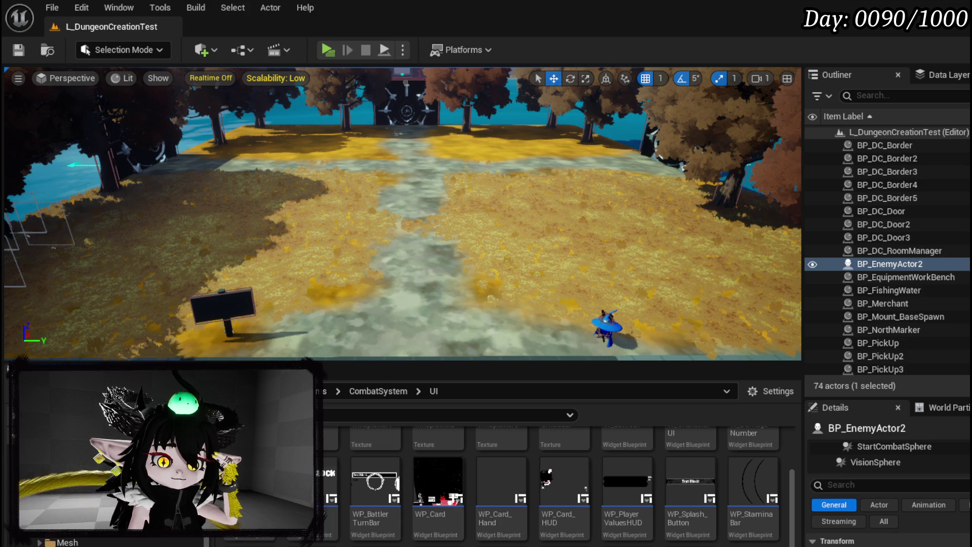
{"action": "left_click", "coordinate": [65, 531]}
{"action": "left_click", "coordinate": [66, 520]}
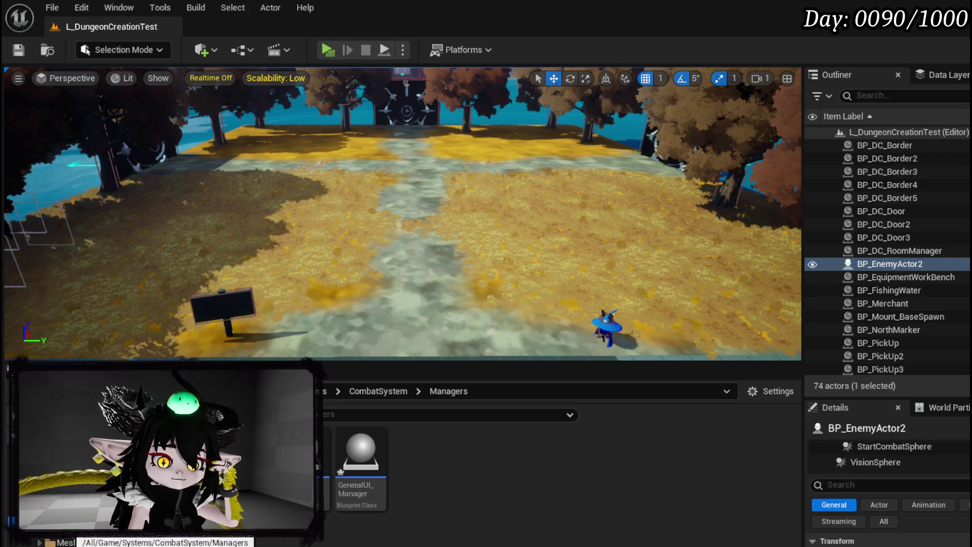
{"action": "double_click", "coordinate": [374, 471]}
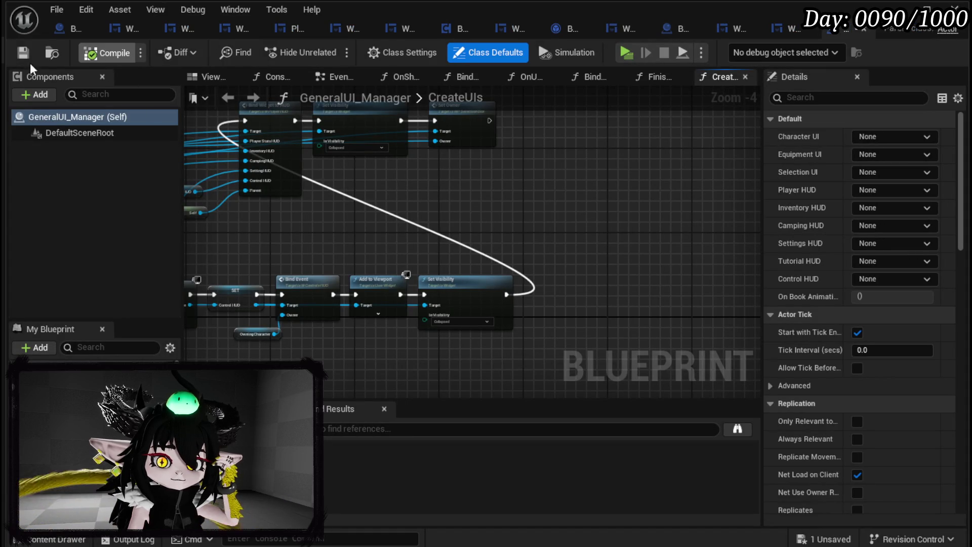
- Save GeneralUI_Manager and arrange the CreateUIs graph around the Binding Event and Owning Character nodes
{"action": "left_click", "coordinate": [22, 53]}
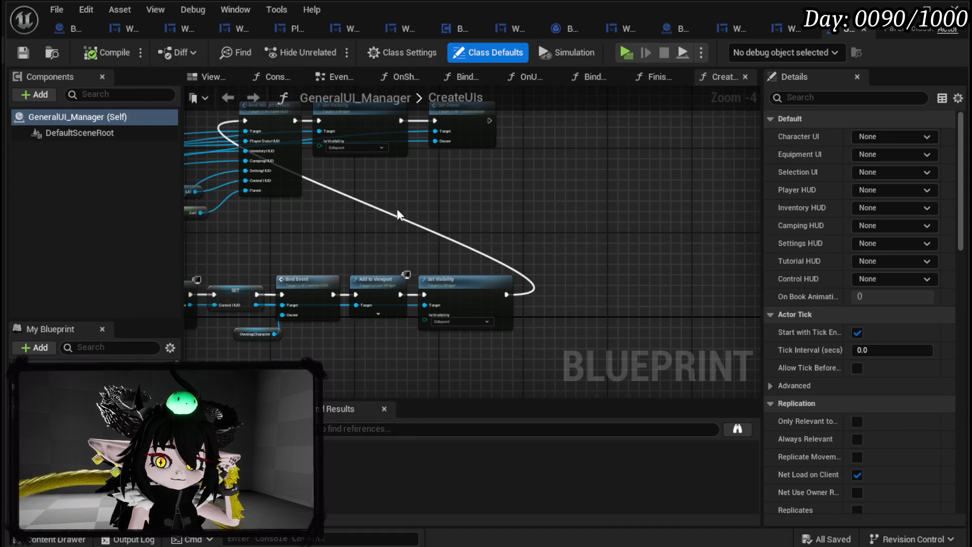
{"action": "scroll", "coordinate": [397, 209], "scroll_direction": "up", "scroll_amount": 2}
{"action": "mouse_move", "coordinate": [483, 286]}
{"action": "left_mouse_down"}
{"action": "mouse_move", "coordinate": [463, 328]}
{"action": "mouse_move", "coordinate": [464, 317]}
{"action": "mouse_move", "coordinate": [522, 293]}
{"action": "mouse_move", "coordinate": [521, 173]}
{"action": "left_mouse_up"}
{"action": "scroll", "coordinate": [337, 217], "scroll_direction": "down", "scroll_amount": 2}
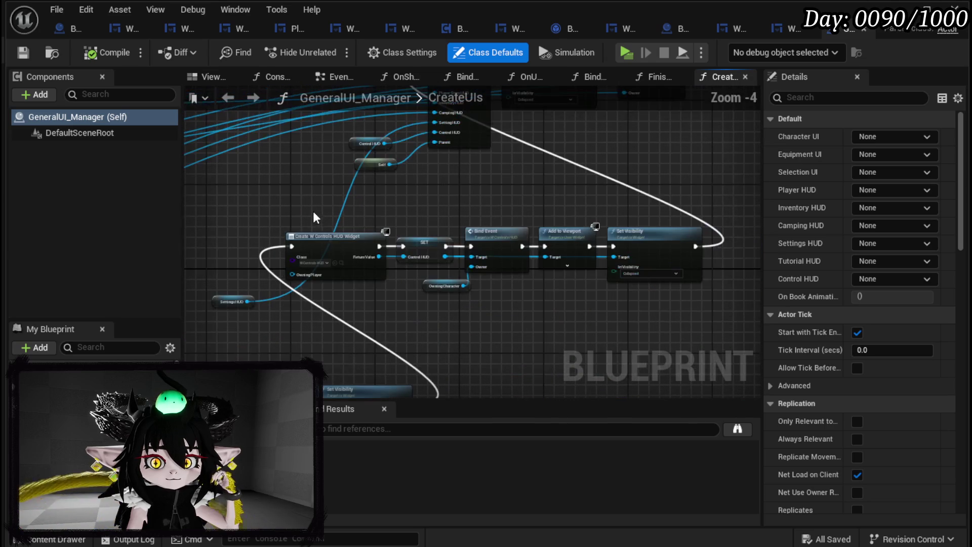
{"action": "mouse_move", "coordinate": [369, 288]}
{"action": "left_mouse_down"}
{"action": "mouse_move", "coordinate": [463, 224]}
{"action": "mouse_move", "coordinate": [453, 212]}
{"action": "mouse_move", "coordinate": [512, 291]}
{"action": "left_mouse_up"}
{"action": "scroll", "coordinate": [454, 213], "scroll_direction": "up", "scroll_amount": 2}
{"action": "scroll", "coordinate": [512, 292], "scroll_direction": "up", "scroll_amount": 1}
{"action": "left_click_drag", "start_coordinate": [441, 300], "coordinate": [393, 272]}
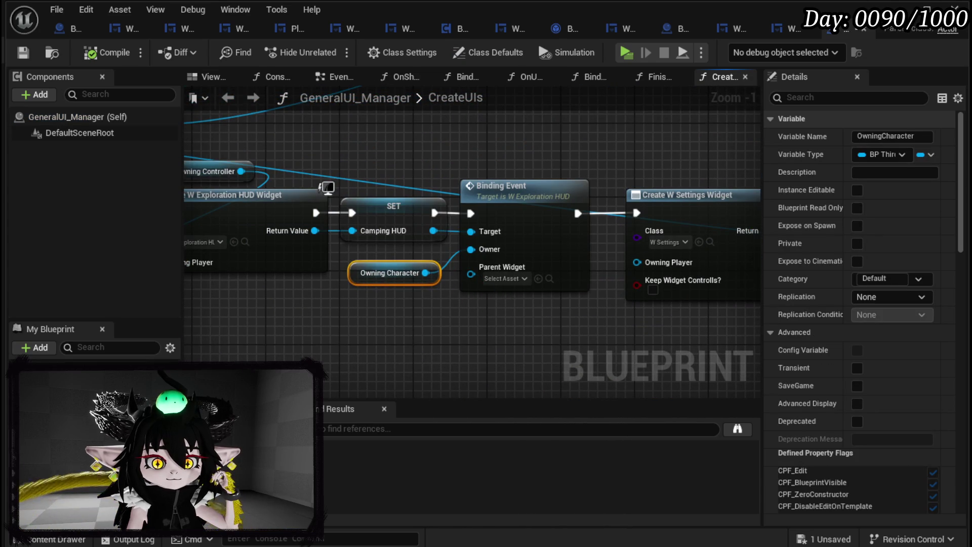
- Add a PlayerHUD getter and wire it into the Binding Event's Parent Widget pin
{"action": "mouse_move", "coordinate": [61, 445]}
{"action": "left_mouse_down"}
{"action": "mouse_move", "coordinate": [435, 342]}
{"action": "mouse_move", "coordinate": [360, 294]}
{"action": "left_mouse_up"}
{"action": "left_click", "coordinate": [392, 320]}
{"action": "mouse_move", "coordinate": [424, 301]}
{"action": "left_mouse_down"}
{"action": "mouse_move", "coordinate": [467, 292]}
{"action": "mouse_move", "coordinate": [471, 274]}
{"action": "left_mouse_up"}
{"action": "scroll", "coordinate": [471, 284], "scroll_direction": "down", "scroll_amount": 2}
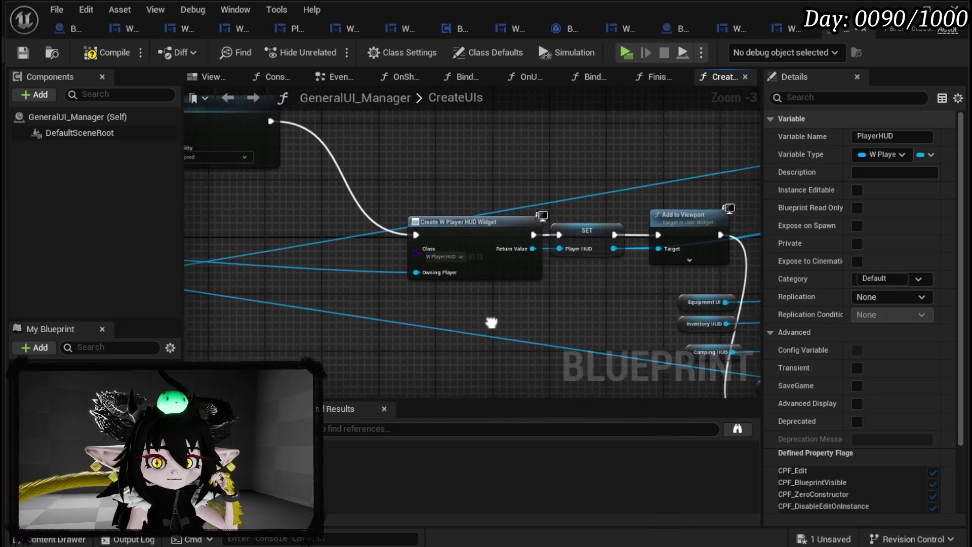
{"action": "scroll", "coordinate": [428, 267], "scroll_direction": "up", "scroll_amount": 3}
{"action": "scroll", "coordinate": [563, 312], "scroll_direction": "down", "scroll_amount": 4}
- Compile GeneralUI_Manager and minimize the blueprint editor back to the level
{"action": "left_click_drag", "start_coordinate": [564, 312], "coordinate": [238, 202]}
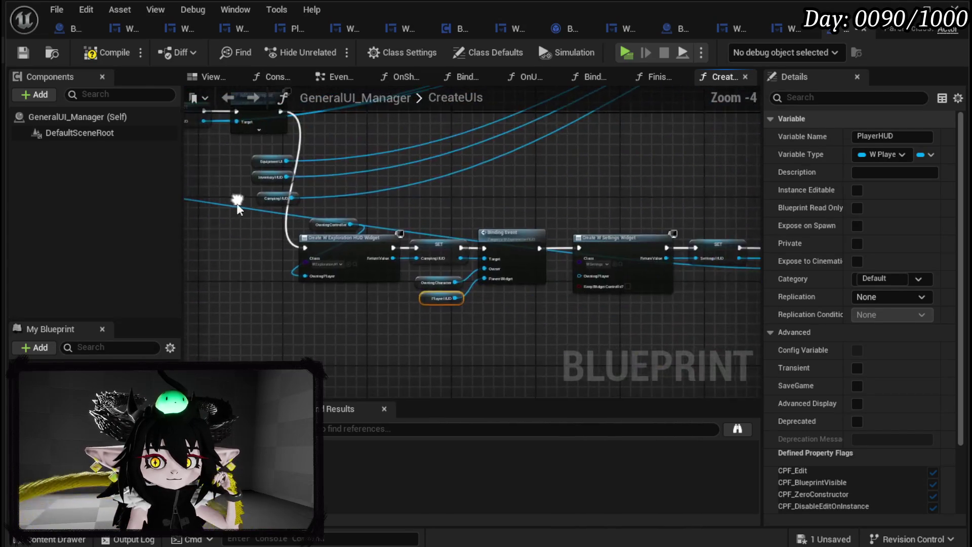
{"action": "scroll", "coordinate": [238, 207], "scroll_direction": "up", "scroll_amount": 2}
{"action": "left_click", "coordinate": [215, 181]}
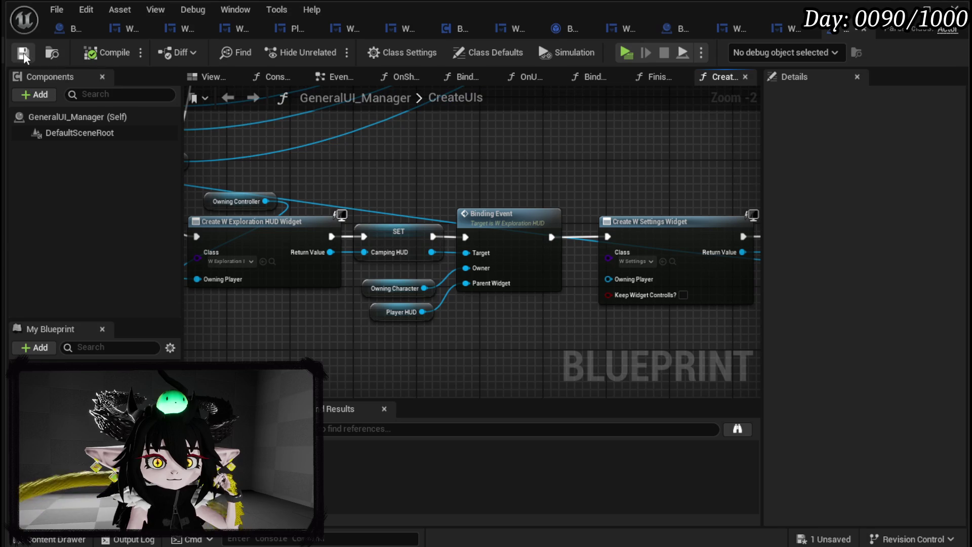
{"action": "left_click", "coordinate": [906, 7]}
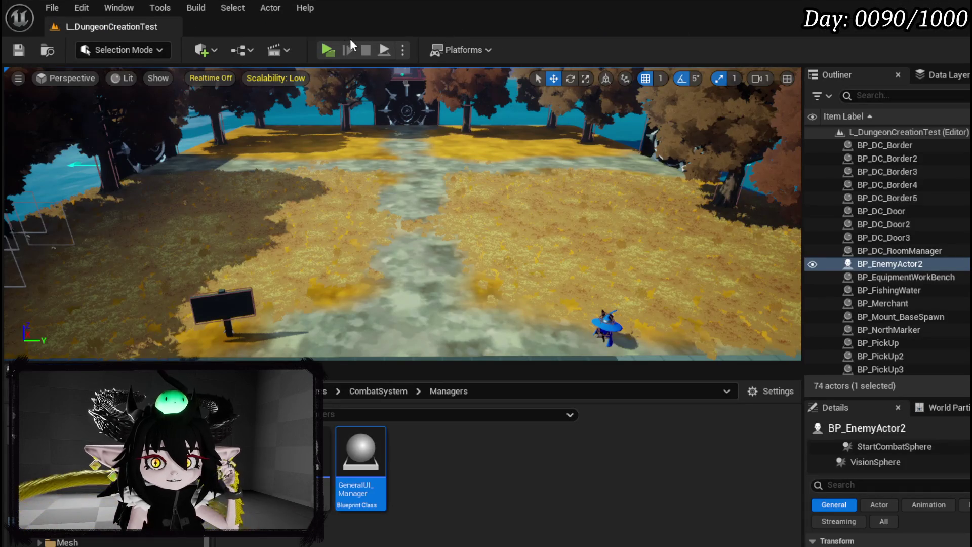
- Play-test the level's book menu, stop and save, then switch to WP_BlackBoxUI
{"action": "left_click", "coordinate": [327, 50]}
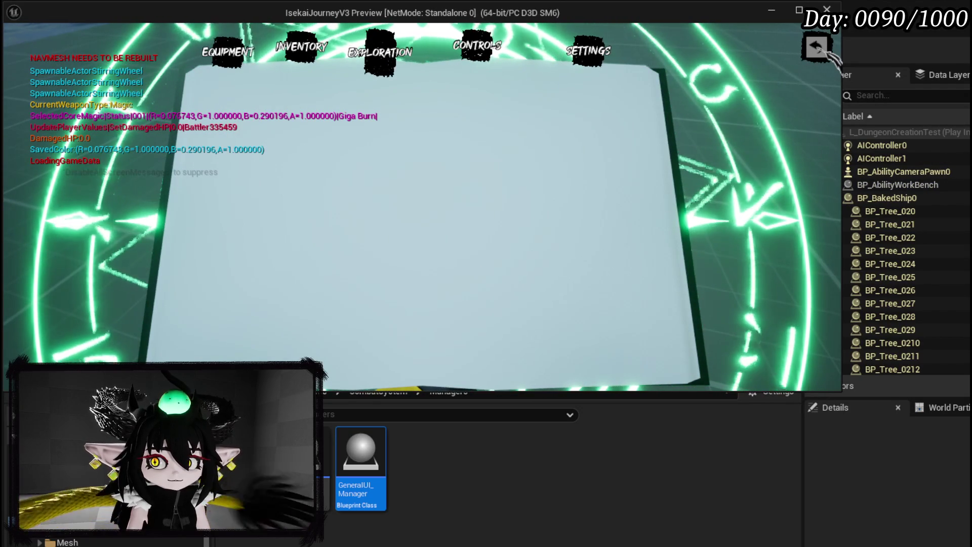
{"action": "left_click", "coordinate": [771, 11]}
{"action": "key", "text": "ctrl+s"}
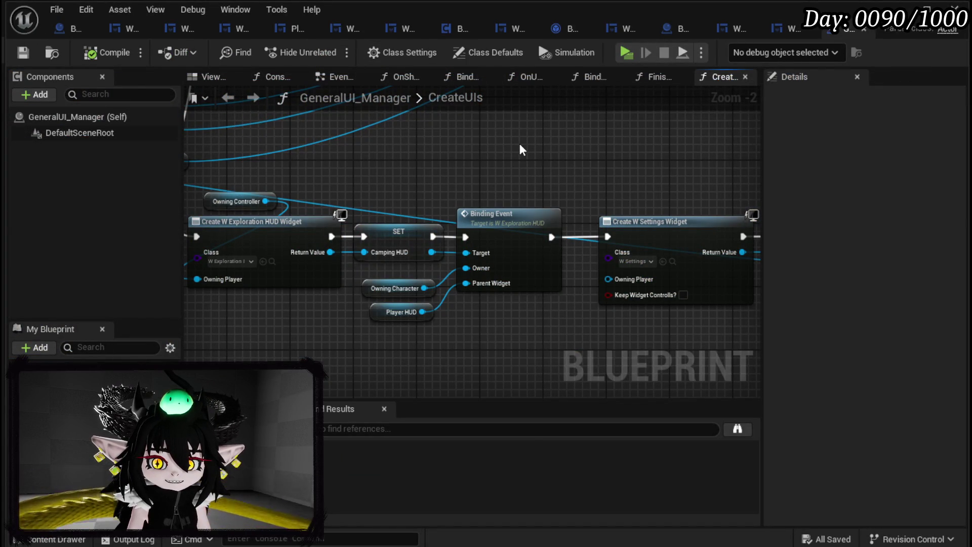
{"action": "left_click_drag", "start_coordinate": [529, 277], "coordinate": [482, 272]}
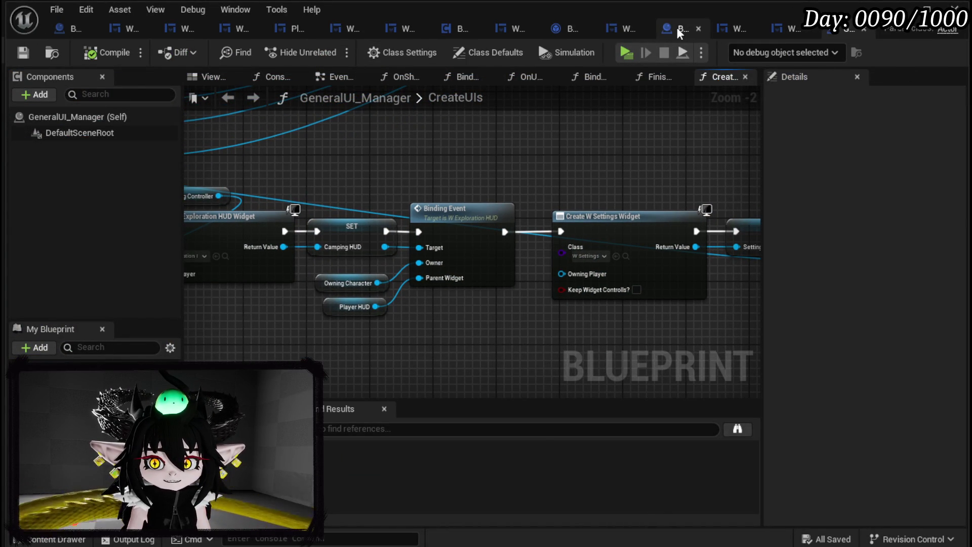
{"action": "left_click", "coordinate": [142, 34]}
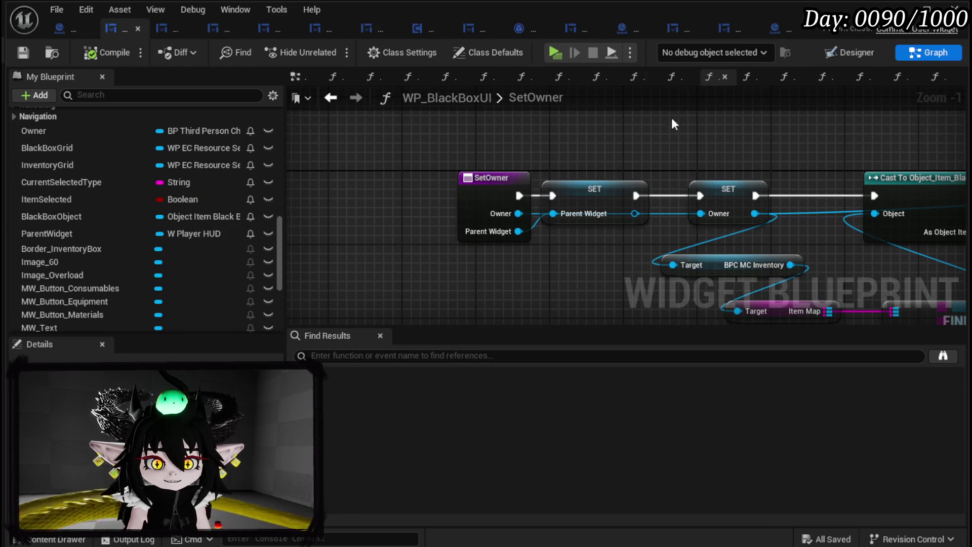
- Open the BindButton function and center the Set Parent Widget and Bind Event nodes
{"action": "scroll", "coordinate": [69, 169], "scroll_direction": "up", "scroll_amount": 10}
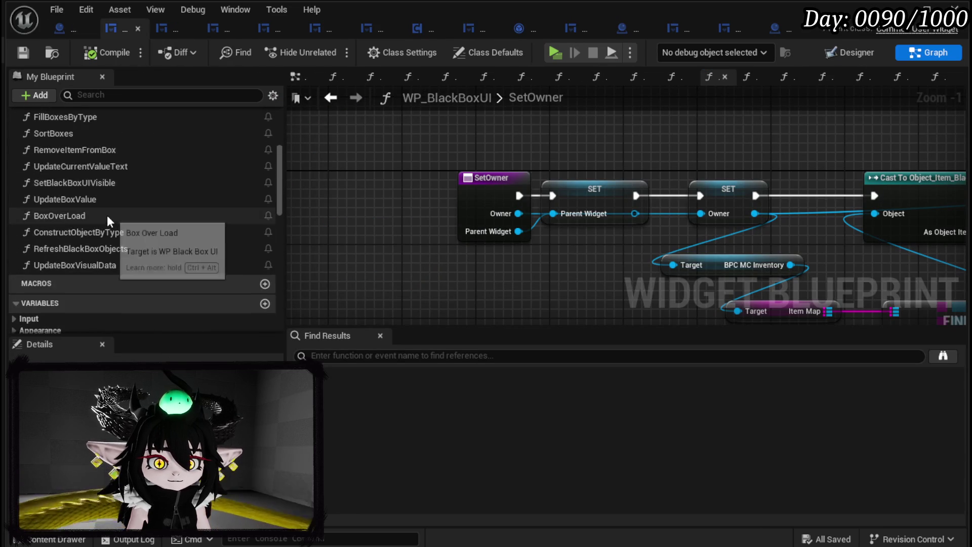
{"action": "scroll", "coordinate": [81, 182], "scroll_direction": "up", "scroll_amount": 3}
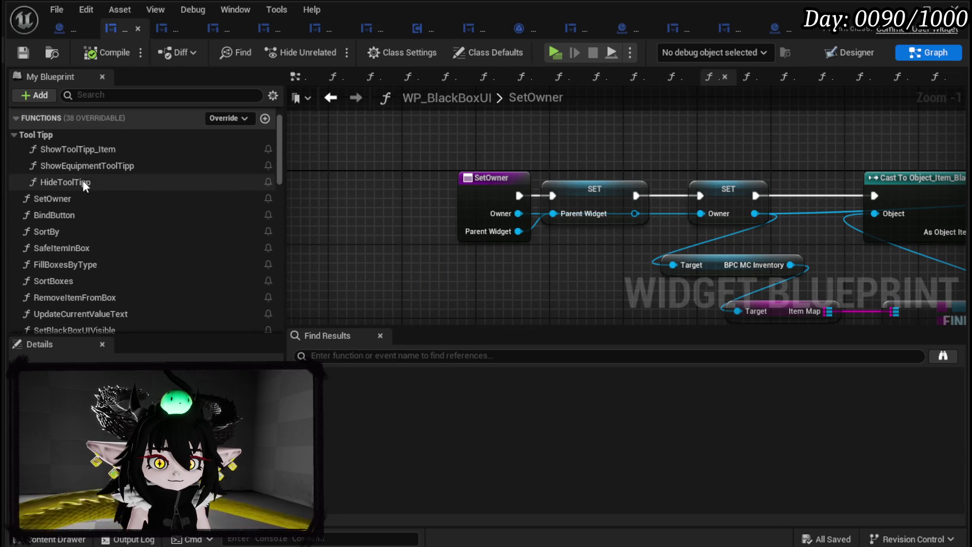
{"action": "double_click", "coordinate": [61, 215]}
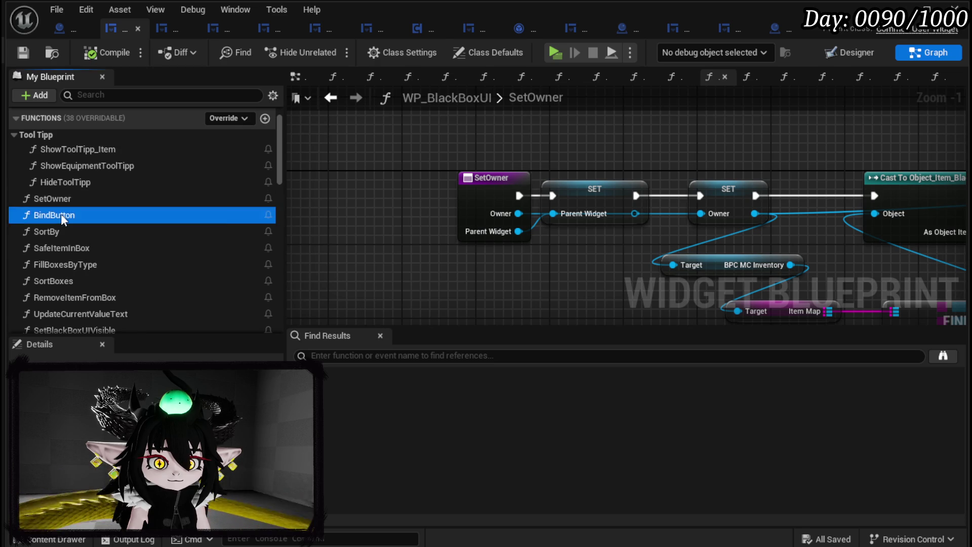
{"action": "scroll", "coordinate": [664, 214], "scroll_direction": "down", "scroll_amount": 2}
{"action": "left_click_drag", "start_coordinate": [723, 215], "coordinate": [523, 238]}
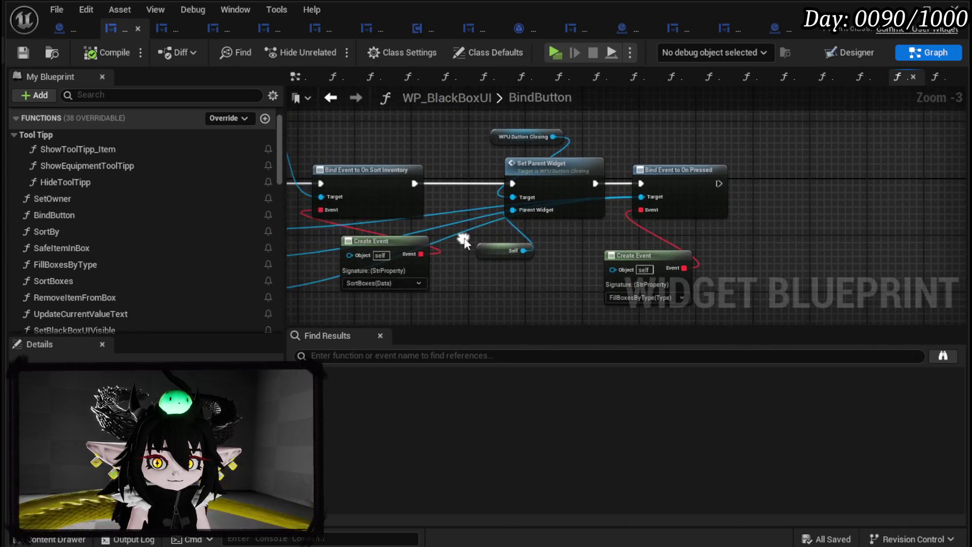
{"action": "scroll", "coordinate": [112, 228], "scroll_direction": "down", "scroll_amount": 10}
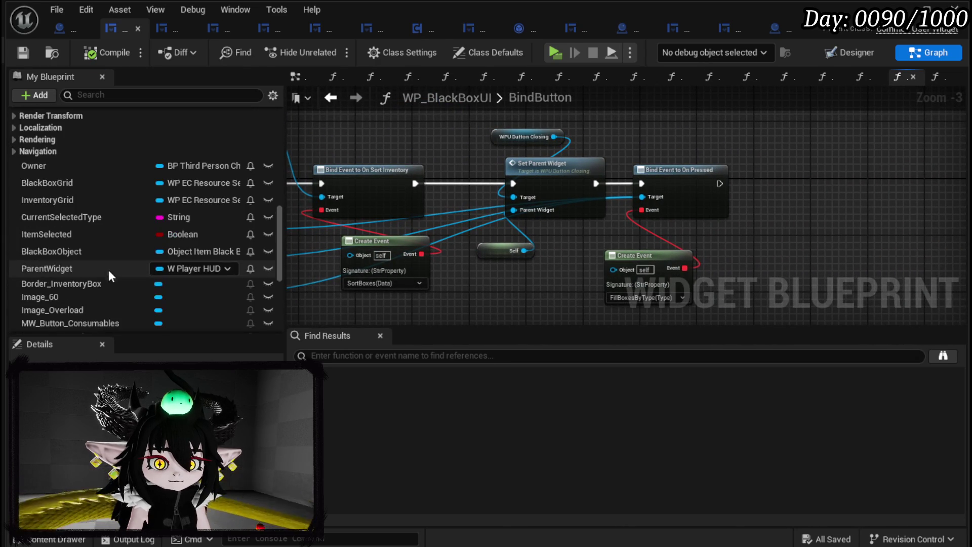
{"action": "scroll", "coordinate": [92, 204], "scroll_direction": "down", "scroll_amount": 2}
- Replace the Self input of Set Parent Widget with a ParentWidget getter and save
{"action": "mouse_move", "coordinate": [78, 227]}
{"action": "left_mouse_down"}
{"action": "mouse_move", "coordinate": [526, 245]}
{"action": "mouse_move", "coordinate": [531, 298]}
{"action": "mouse_move", "coordinate": [532, 240]}
{"action": "mouse_move", "coordinate": [514, 210]}
{"action": "left_mouse_up"}
{"action": "left_click", "coordinate": [532, 298]}
{"action": "key", "text": "Delete"}
{"action": "left_click_drag", "start_coordinate": [508, 250], "coordinate": [515, 224]}
{"action": "left_click", "coordinate": [516, 303]}
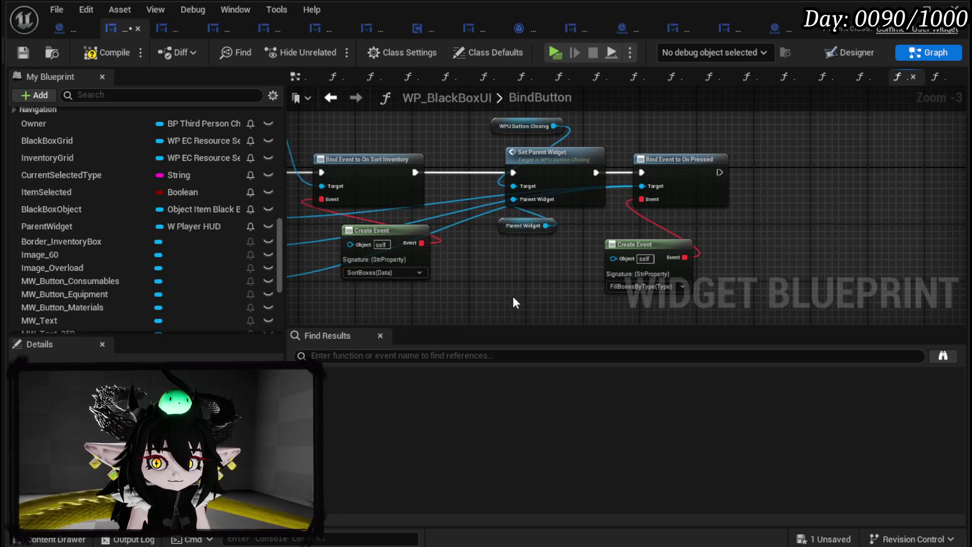
{"action": "left_click", "coordinate": [22, 52]}
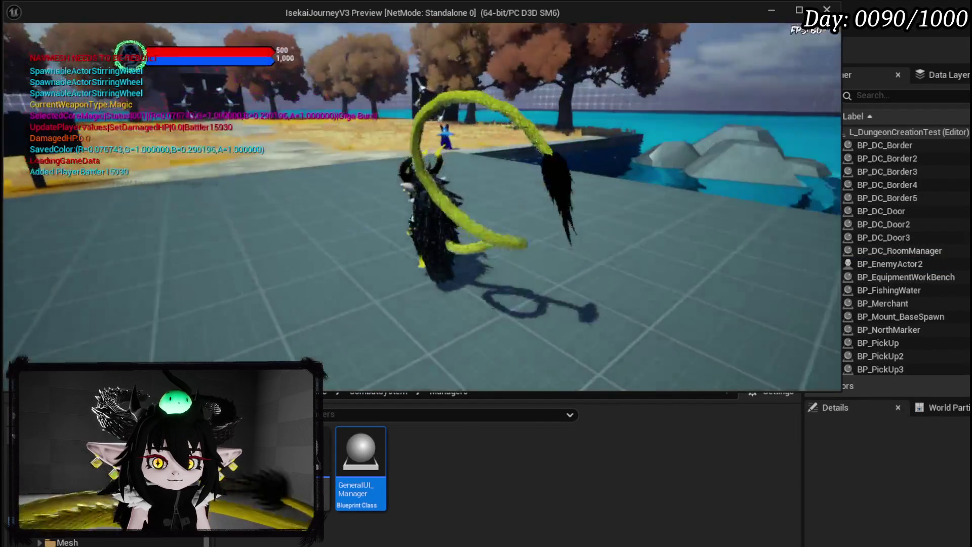
{"action": "key", "text": "Tab"}
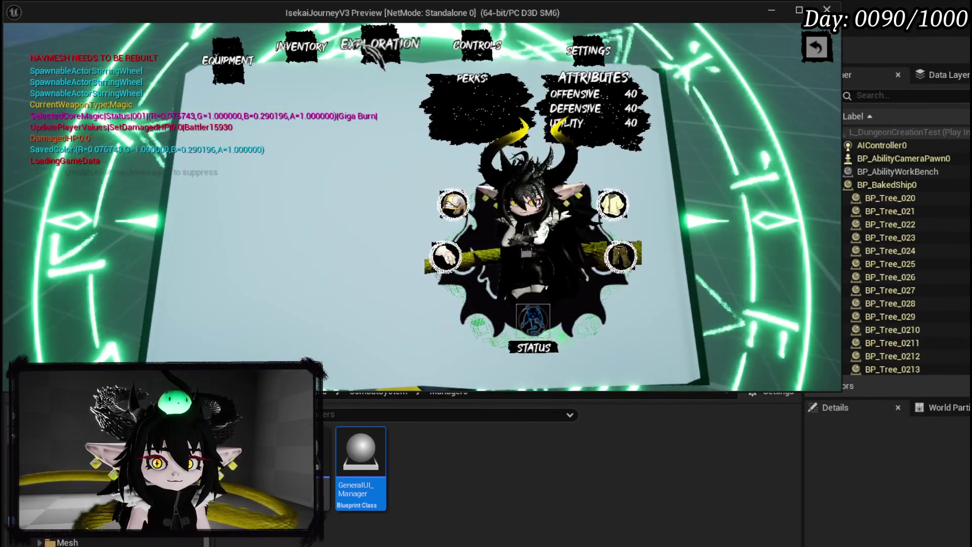
{"action": "key", "text": "Tab"}
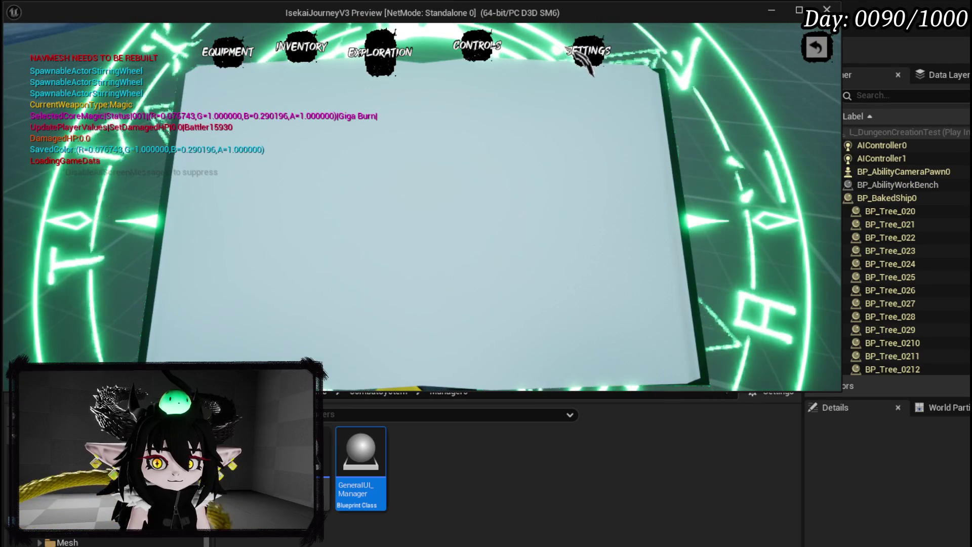
{"action": "key", "text": "Escape"}
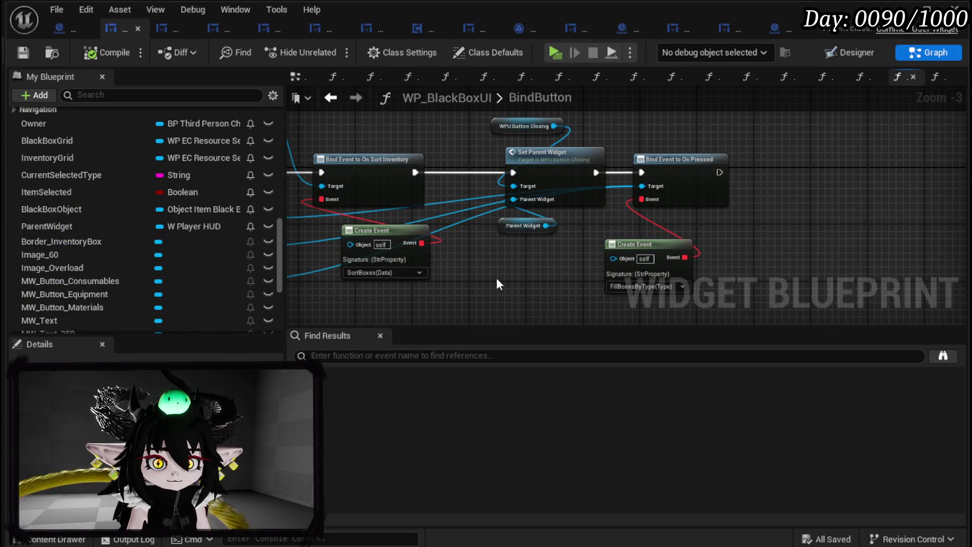
- Tidy the BindButton graph's MW Button and SortBoxes nodes and save WP_BlackBoxUI
{"action": "mouse_move", "coordinate": [497, 280]}
{"action": "left_mouse_down"}
{"action": "mouse_move", "coordinate": [515, 270]}
{"action": "mouse_move", "coordinate": [513, 285]}
{"action": "mouse_move", "coordinate": [633, 296]}
{"action": "left_mouse_up"}
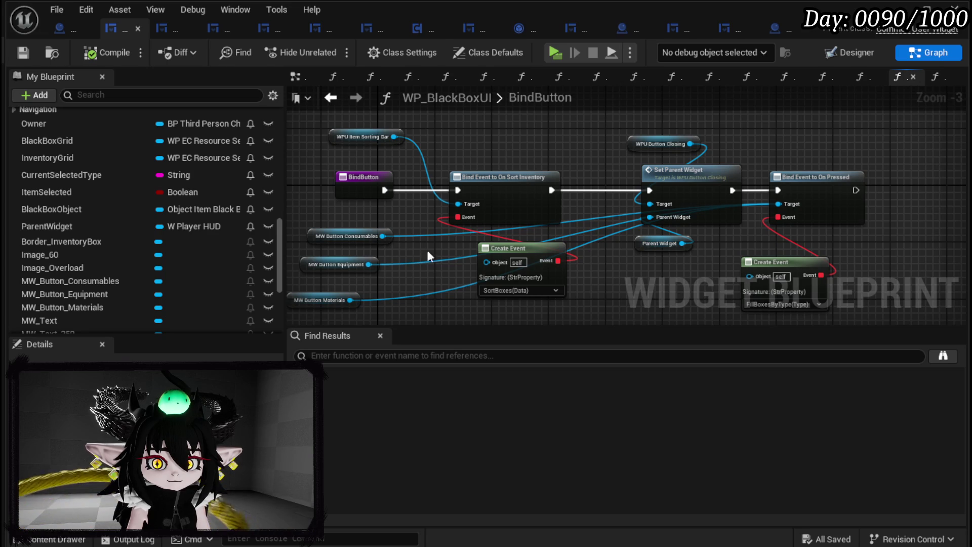
{"action": "left_click_drag", "start_coordinate": [426, 248], "coordinate": [452, 215]}
{"action": "mouse_move", "coordinate": [306, 194]}
{"action": "left_mouse_down"}
{"action": "mouse_move", "coordinate": [364, 282]}
{"action": "mouse_move", "coordinate": [530, 132]}
{"action": "mouse_move", "coordinate": [785, 136]}
{"action": "mouse_move", "coordinate": [669, 152]}
{"action": "left_mouse_up"}
{"action": "left_click_drag", "start_coordinate": [449, 208], "coordinate": [574, 172]}
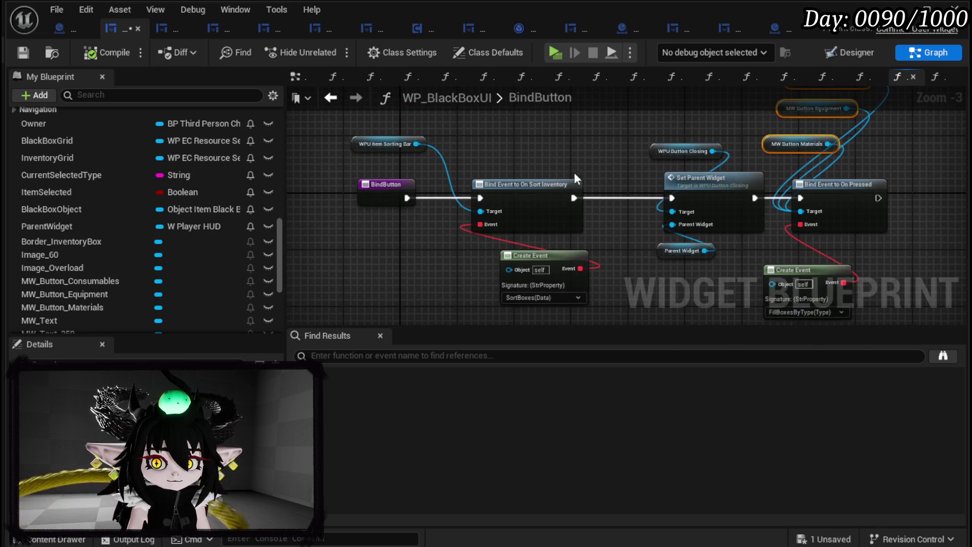
{"action": "left_click_drag", "start_coordinate": [556, 256], "coordinate": [491, 242]}
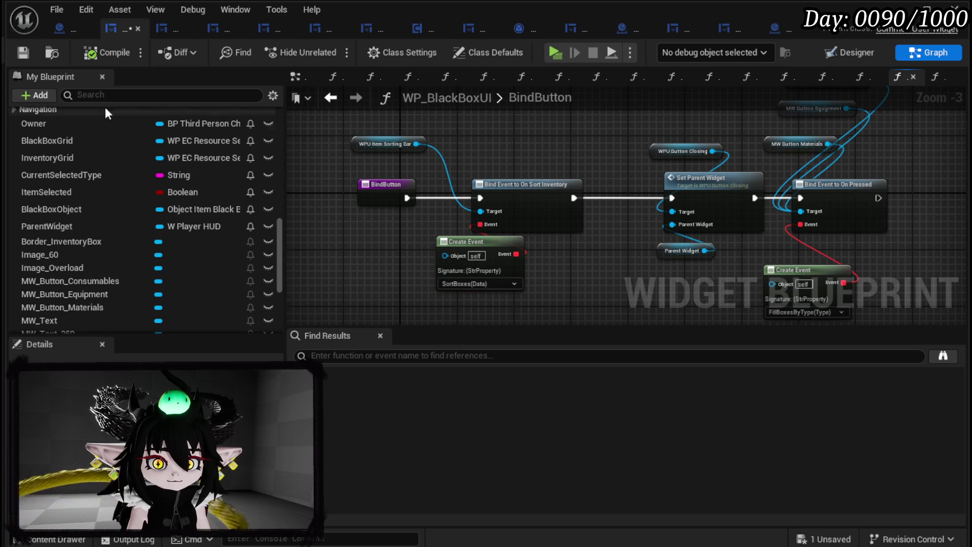
{"action": "left_click", "coordinate": [29, 53]}
- On Close Widget, uncheck Keep Widget Controlls, feed Owner into Player, then compile and save
{"action": "scroll", "coordinate": [159, 205], "scroll_direction": "up", "scroll_amount": 5}
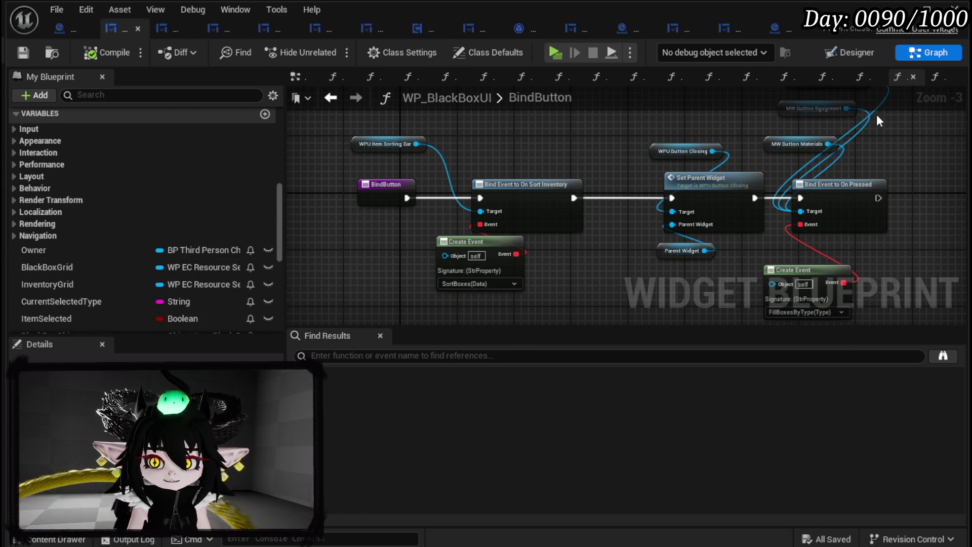
{"action": "double_click", "coordinate": [540, 97]}
{"action": "left_click", "coordinate": [296, 77]}
{"action": "scroll", "coordinate": [521, 215], "scroll_direction": "down", "scroll_amount": 3}
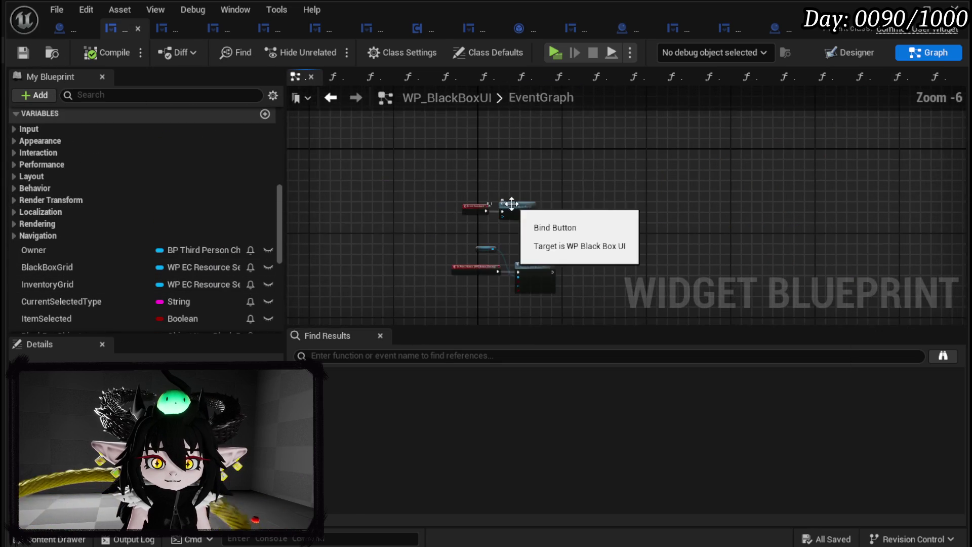
{"action": "scroll", "coordinate": [483, 187], "scroll_direction": "up", "scroll_amount": 5}
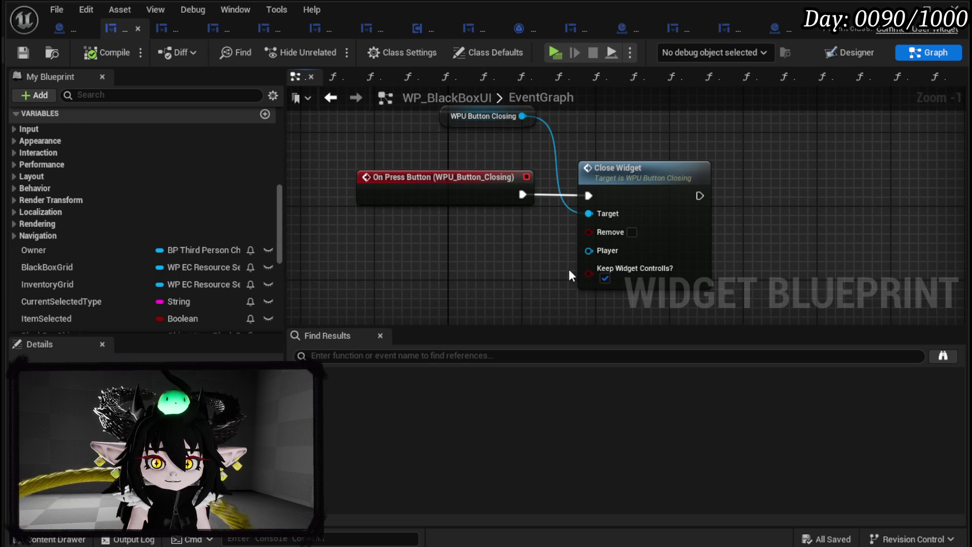
{"action": "left_click", "coordinate": [605, 279]}
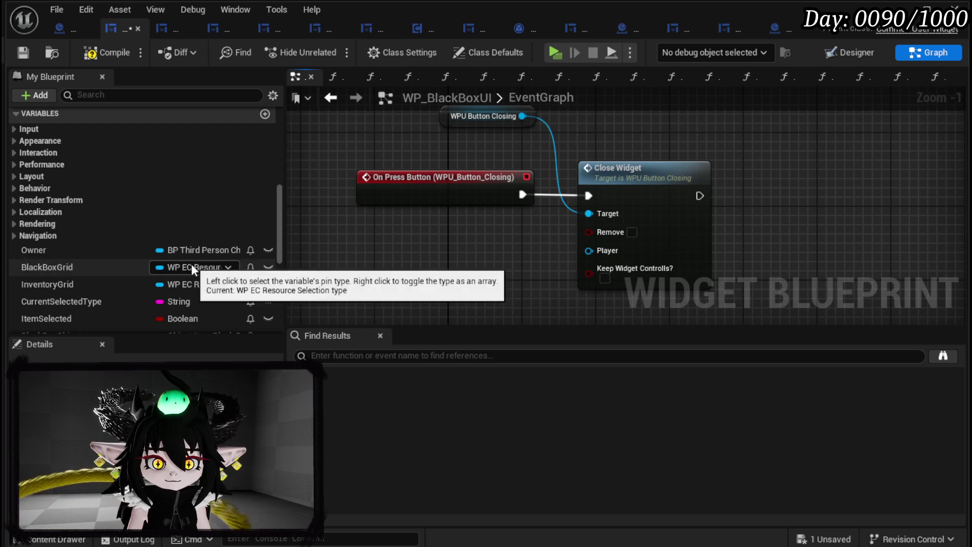
{"action": "scroll", "coordinate": [157, 248], "scroll_direction": "down", "scroll_amount": 2}
{"action": "left_click_drag", "start_coordinate": [99, 207], "coordinate": [590, 250]}
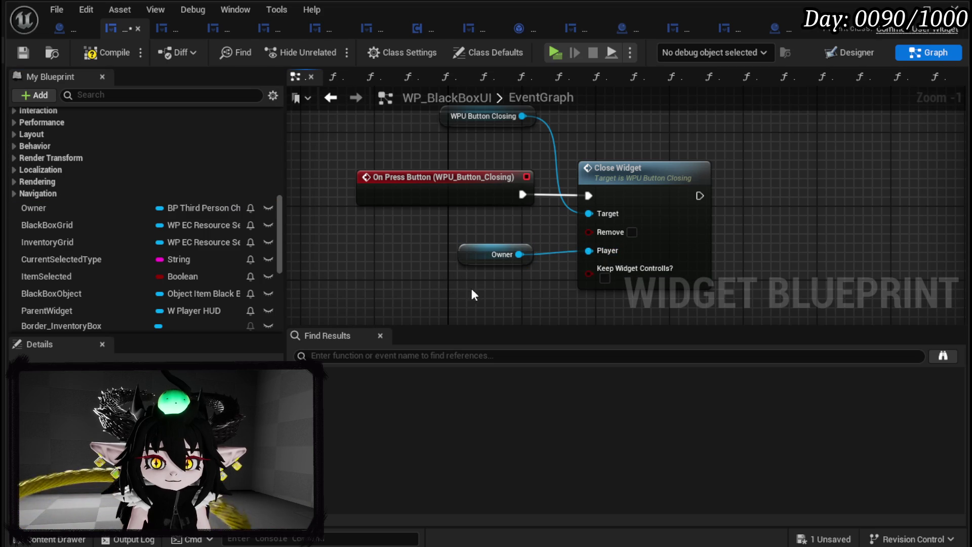
{"action": "left_click", "coordinate": [25, 54]}
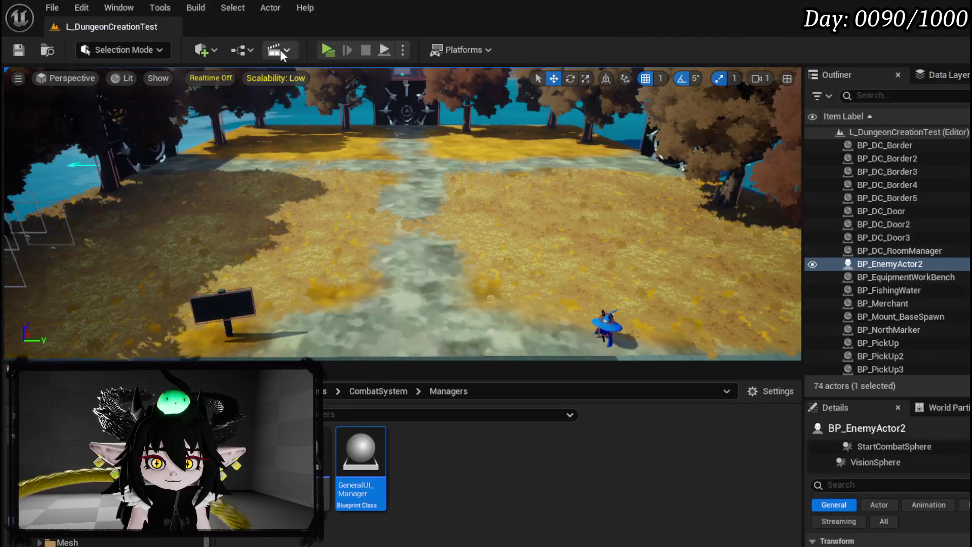
- Play-test the level with Alt+P, stop with Esc, and save the map
{"action": "key", "text": "alt+p"}
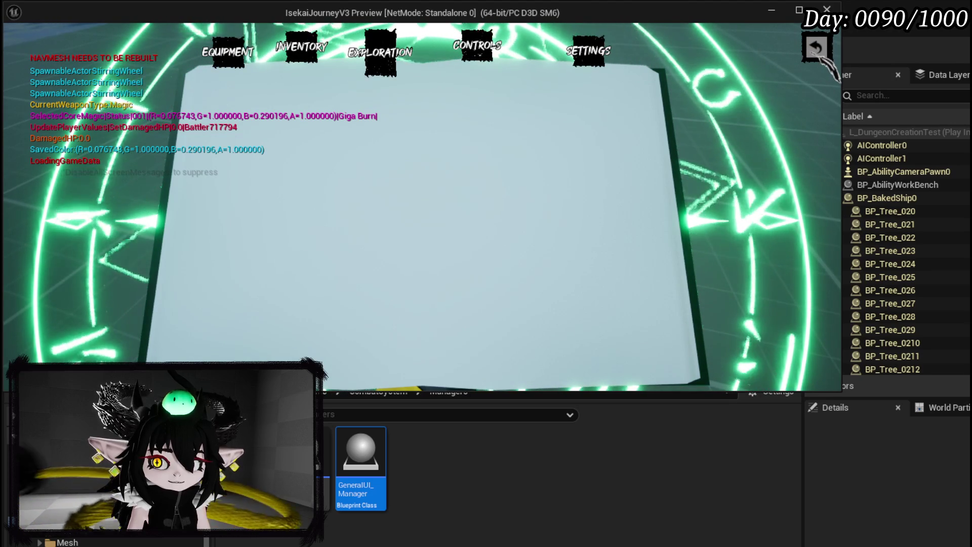
{"action": "key", "text": "Escape"}
{"action": "left_click", "coordinate": [18, 51]}
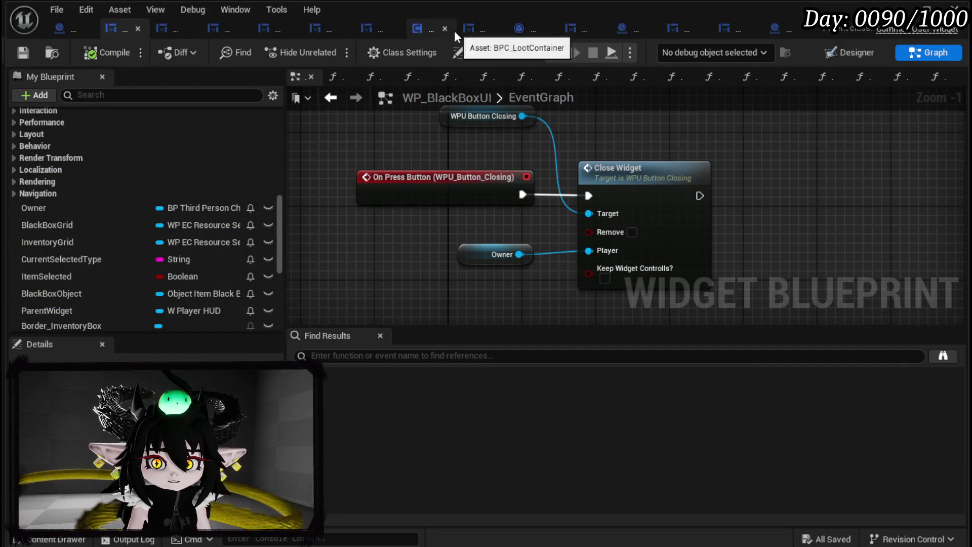
- Open W_Exploration_HUD and inspect the WPU_Button_Closing widget in the designer
{"action": "left_click", "coordinate": [383, 31]}
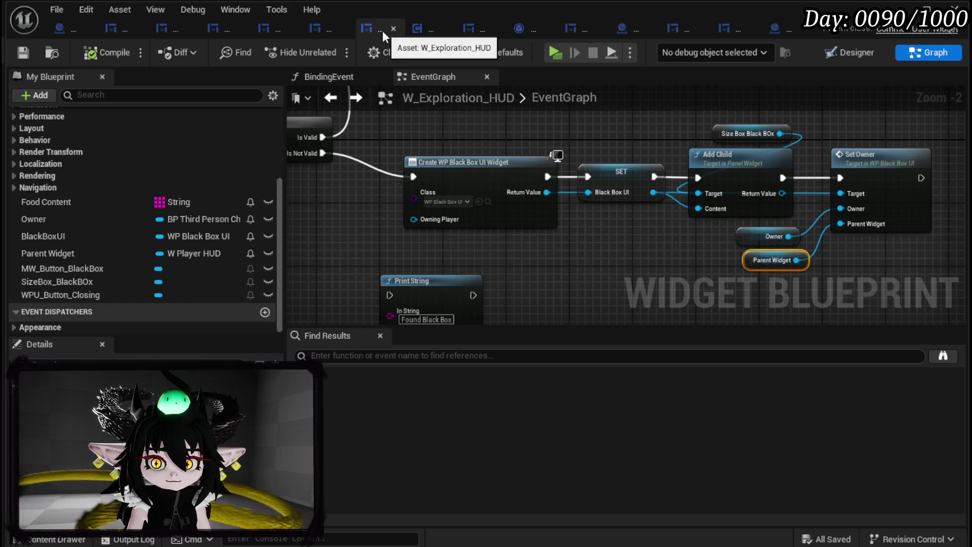
{"action": "left_click", "coordinate": [851, 53]}
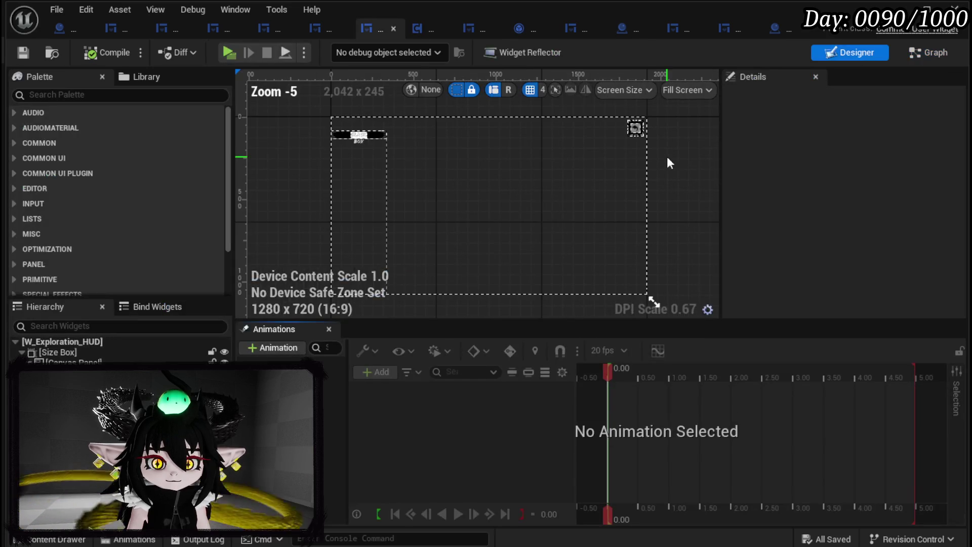
{"action": "left_click", "coordinate": [634, 127]}
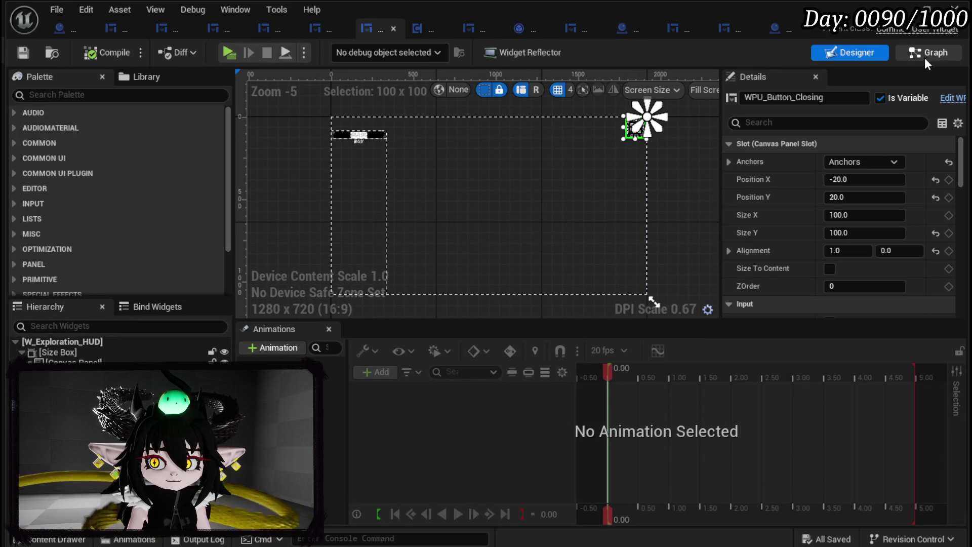
{"action": "key", "text": "ctrl+shift+g"}
- In BindingEvent, replace Self with a Parent Widget getter for Set Parent Widget and compile
{"action": "scroll", "coordinate": [133, 230], "scroll_direction": "up", "scroll_amount": 5}
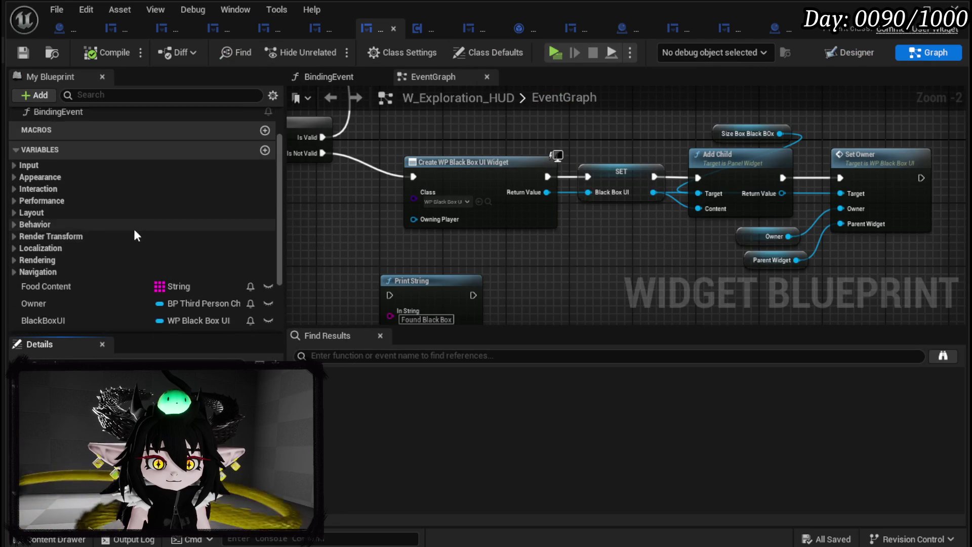
{"action": "double_click", "coordinate": [95, 174]}
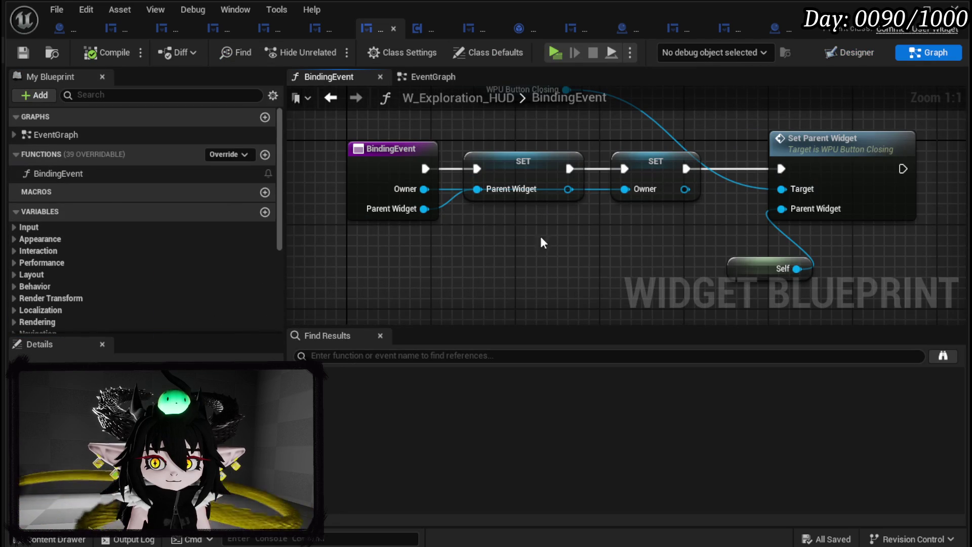
{"action": "left_click_drag", "start_coordinate": [541, 241], "coordinate": [356, 231]}
{"action": "scroll", "coordinate": [211, 259], "scroll_direction": "down", "scroll_amount": 3}
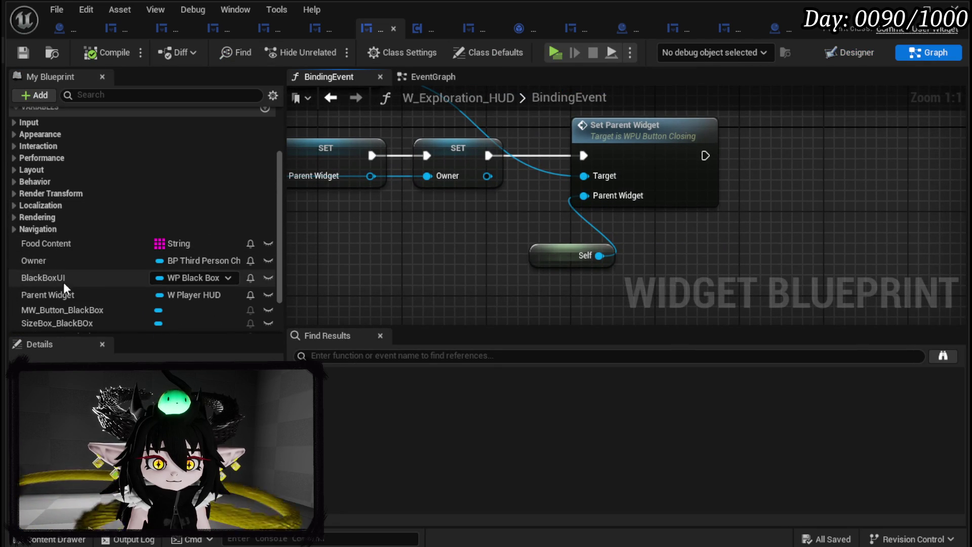
{"action": "mouse_move", "coordinate": [63, 294]}
{"action": "left_mouse_down"}
{"action": "mouse_move", "coordinate": [438, 253]}
{"action": "mouse_move", "coordinate": [584, 195]}
{"action": "left_mouse_up"}
{"action": "left_click", "coordinate": [469, 274]}
{"action": "left_click", "coordinate": [606, 247]}
{"action": "key", "text": "Delete"}
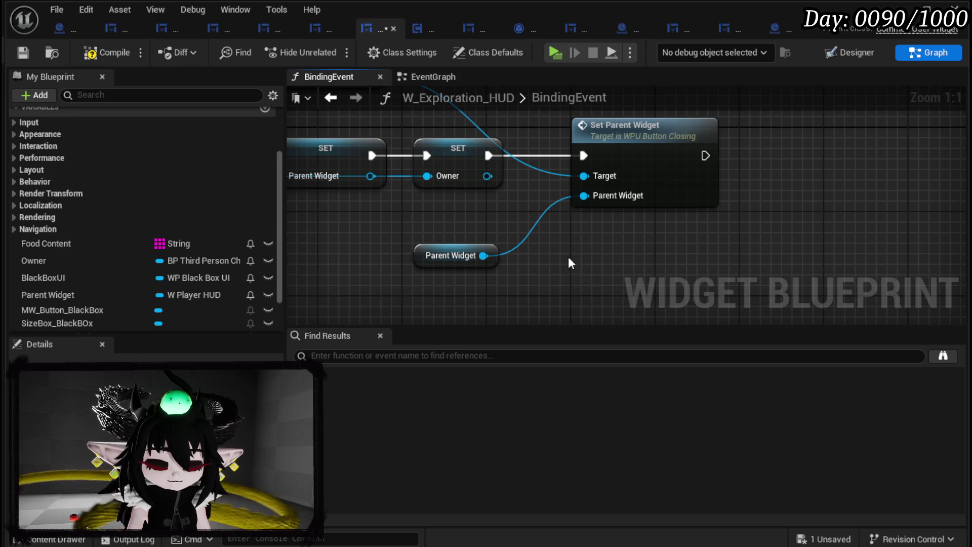
{"action": "left_click", "coordinate": [24, 50]}
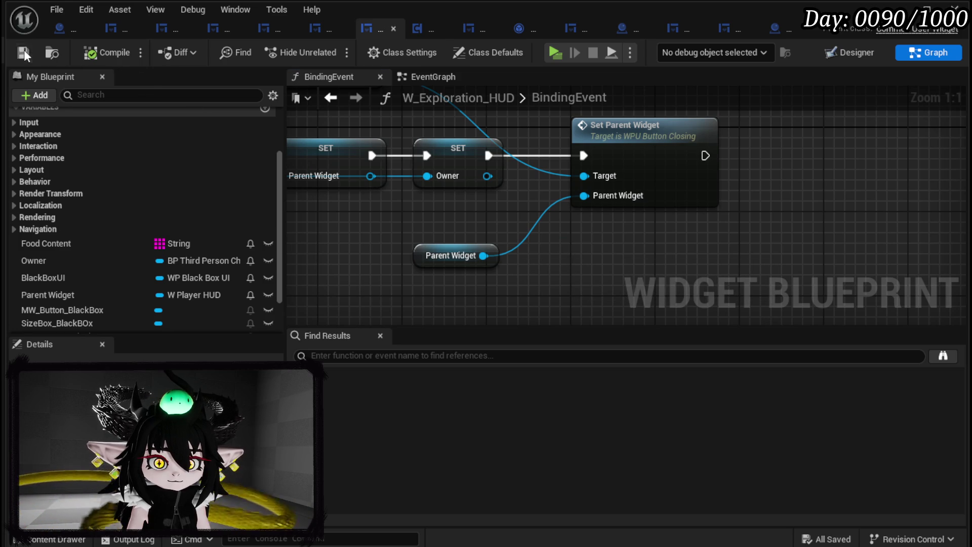
{"action": "left_click_drag", "start_coordinate": [465, 257], "coordinate": [582, 236]}
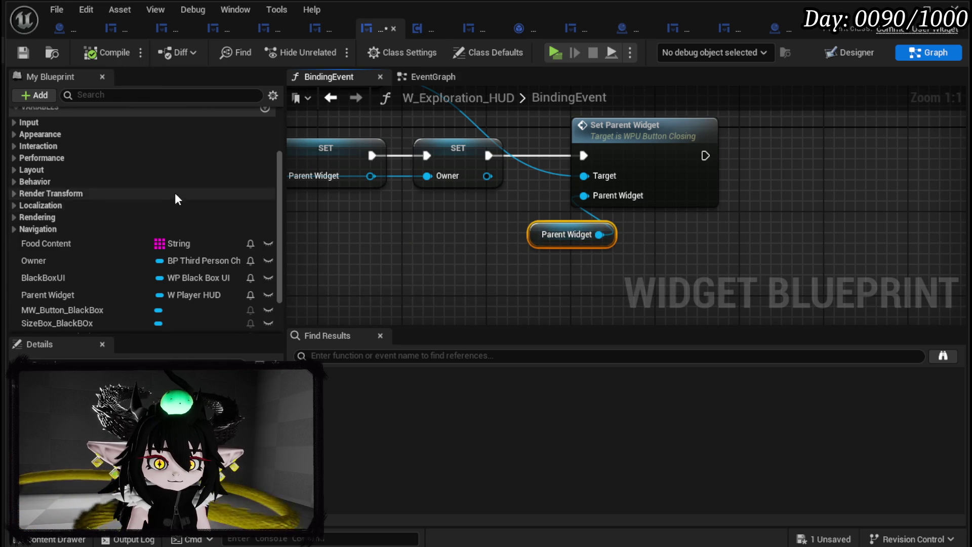
- Go to W_Exploration_HUD's EventGraph to reach the Close Widget call
{"action": "scroll", "coordinate": [175, 192], "scroll_direction": "up", "scroll_amount": 3}
{"action": "double_click", "coordinate": [88, 136]}
{"action": "scroll", "coordinate": [461, 233], "scroll_direction": "up", "scroll_amount": 6}
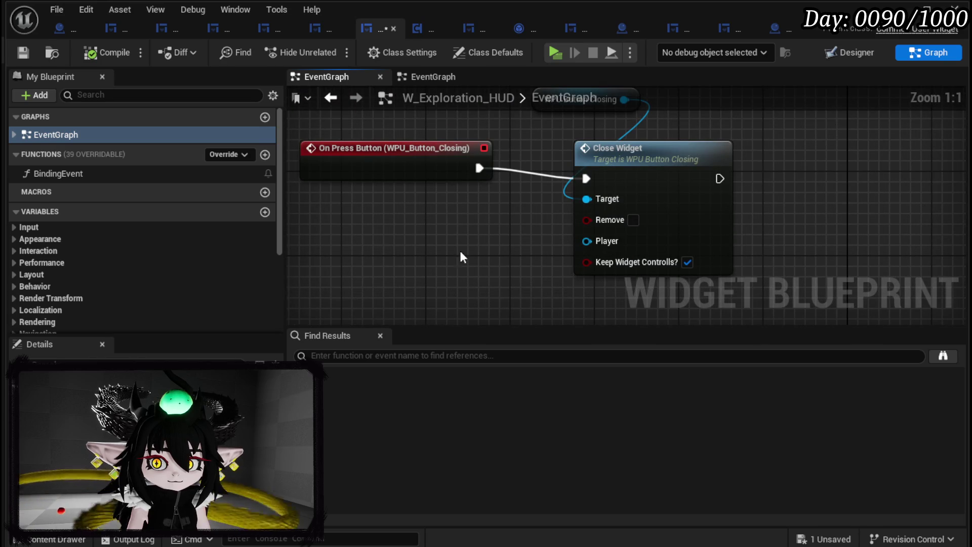
{"action": "scroll", "coordinate": [100, 262], "scroll_direction": "down", "scroll_amount": 5}
- Feed Owner into Close Widget's Player, then play-test the status book's tabs
{"action": "left_click_drag", "start_coordinate": [84, 225], "coordinate": [597, 242]}
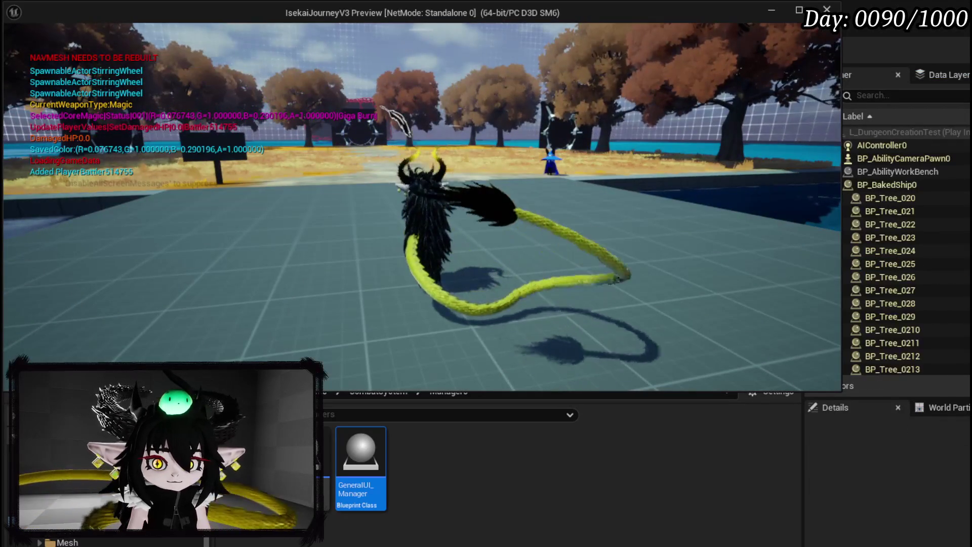
{"action": "key", "text": "Tab"}
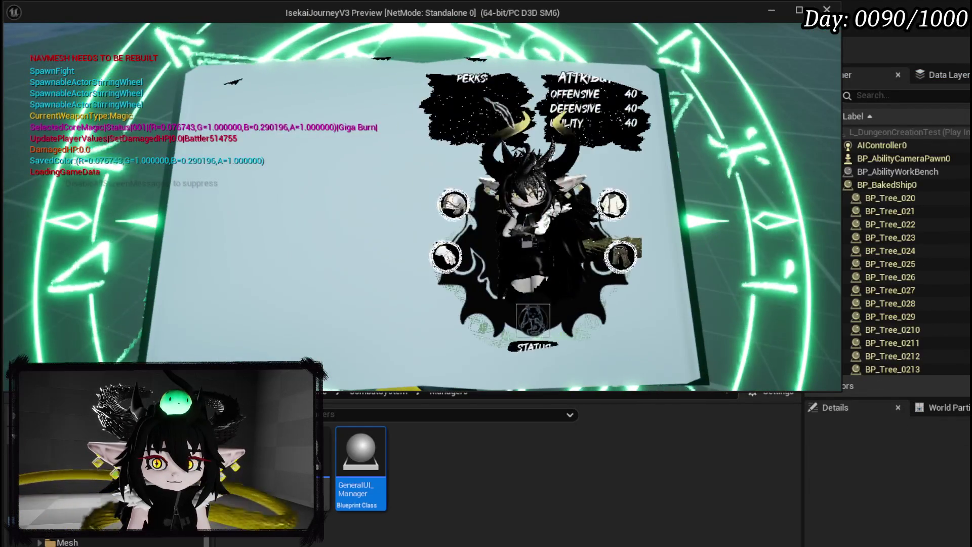
{"action": "left_click", "coordinate": [391, 56]}
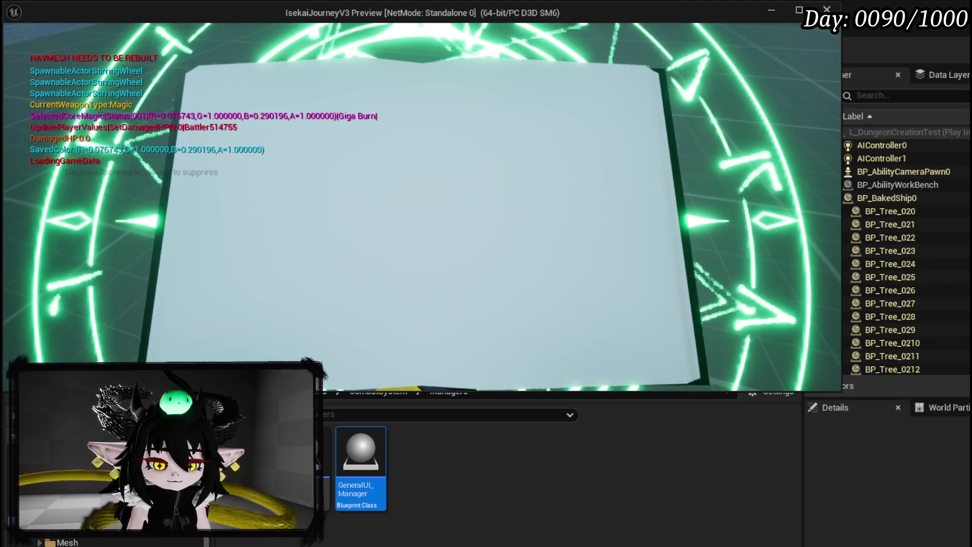
{"action": "key", "text": "Escape"}
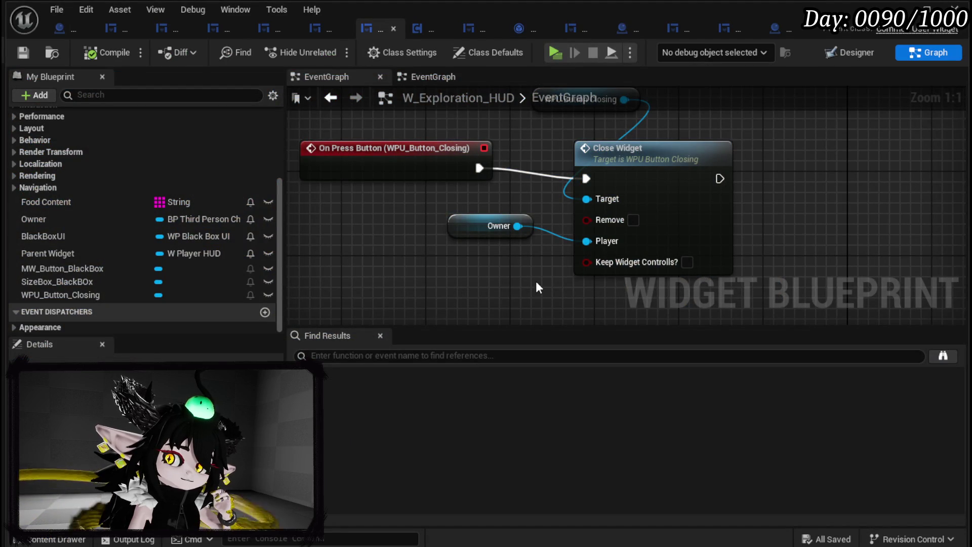
- Arrange the WPU Button Closing nodes and look up close actions from Owner without adding any
{"action": "left_click_drag", "start_coordinate": [537, 282], "coordinate": [495, 304]}
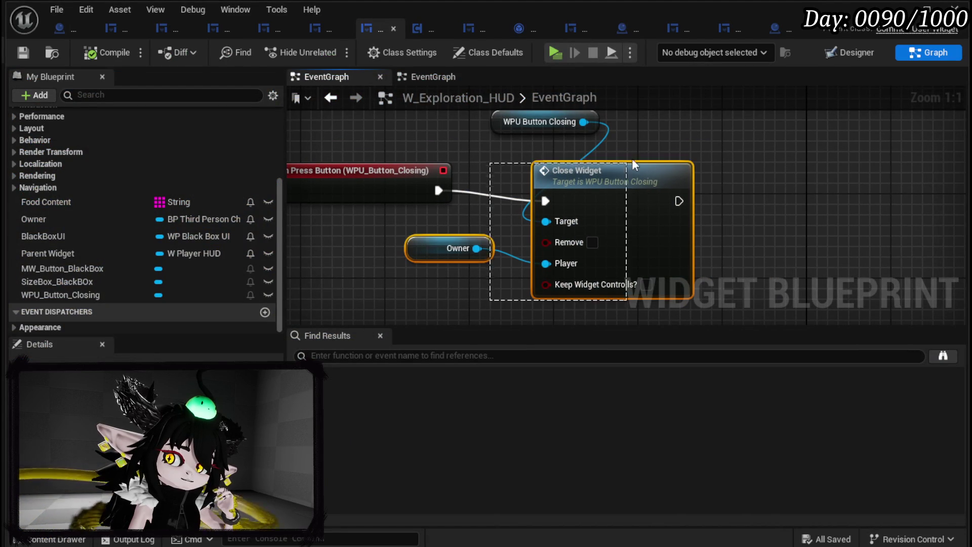
{"action": "left_click_drag", "start_coordinate": [597, 215], "coordinate": [597, 205]}
{"action": "left_click", "coordinate": [409, 209]}
{"action": "left_click_drag", "start_coordinate": [417, 287], "coordinate": [417, 288]}
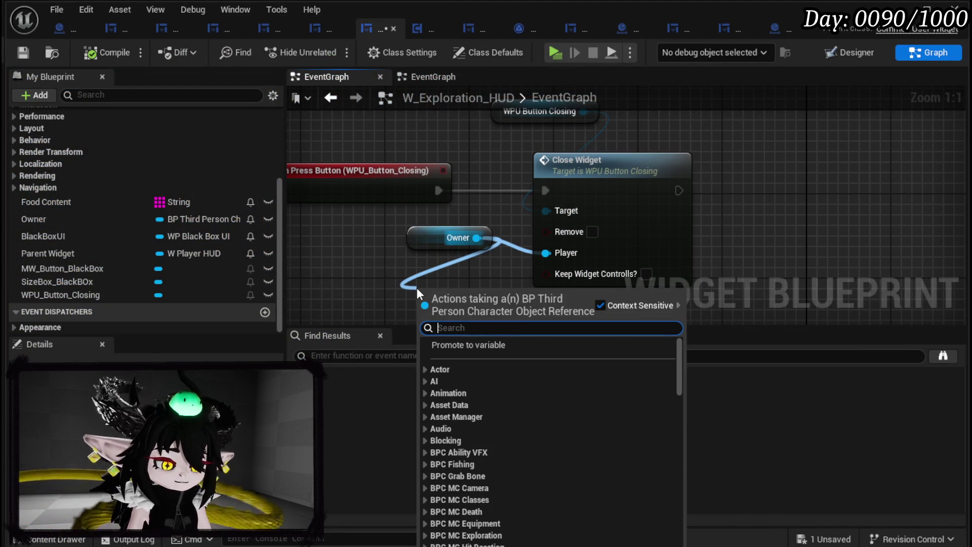
{"action": "type", "text": "close"}
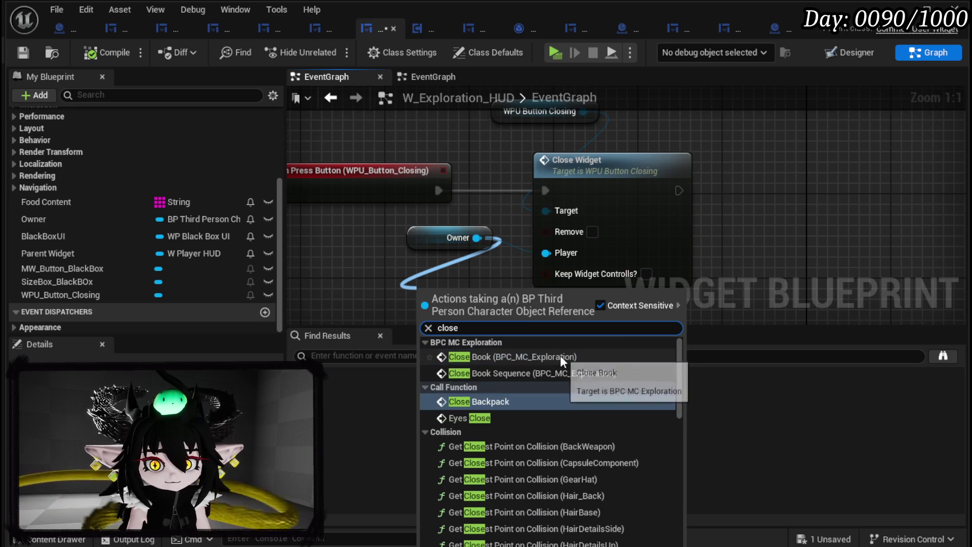
{"action": "left_click", "coordinate": [500, 159]}
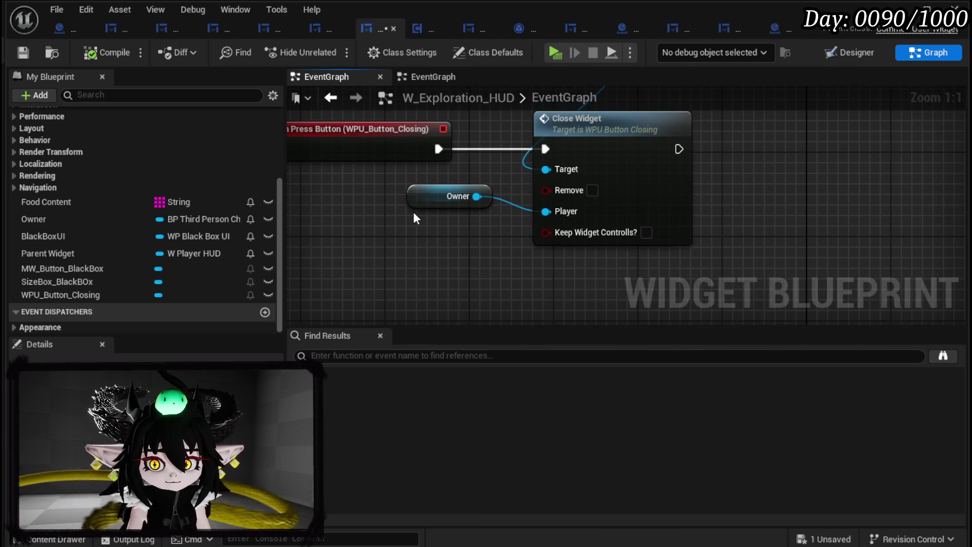
{"action": "mouse_move", "coordinate": [393, 234]}
{"action": "left_mouse_down"}
{"action": "mouse_move", "coordinate": [430, 286]}
{"action": "mouse_move", "coordinate": [467, 235]}
{"action": "left_mouse_up"}
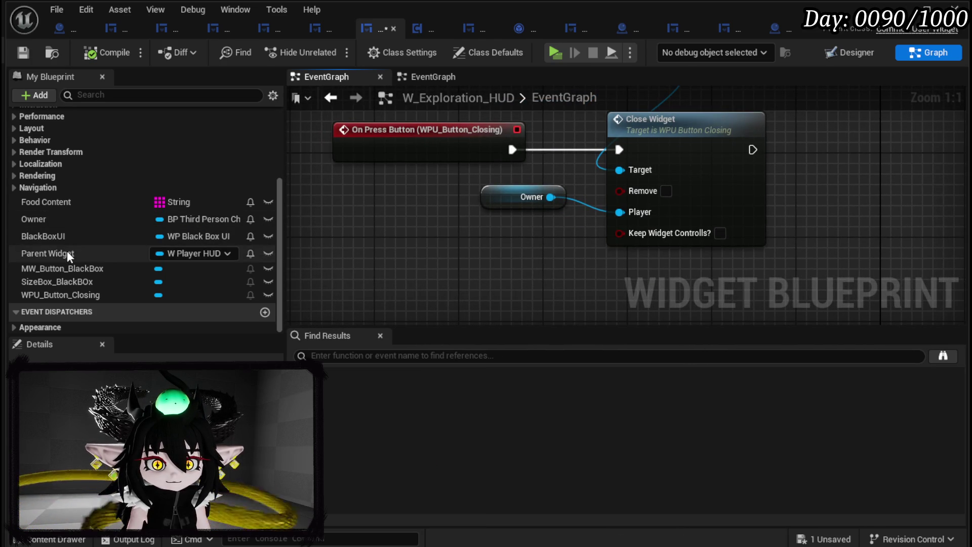
- Add a Parent Widget getter and a Close Widget call targeting it
{"action": "left_click_drag", "start_coordinate": [68, 252], "coordinate": [359, 259]}
{"action": "left_click", "coordinate": [423, 287]}
{"action": "left_click_drag", "start_coordinate": [404, 211], "coordinate": [466, 245]}
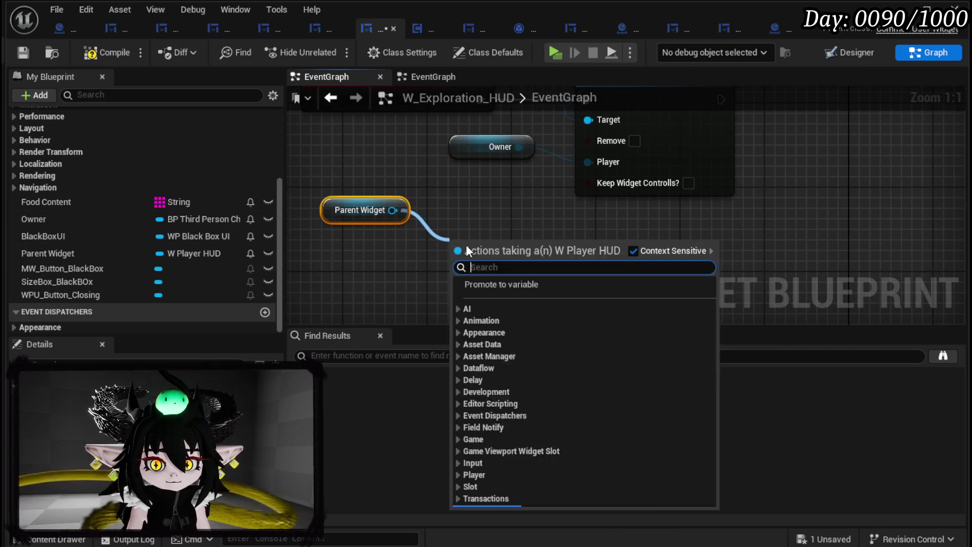
{"action": "type", "text": "close"}
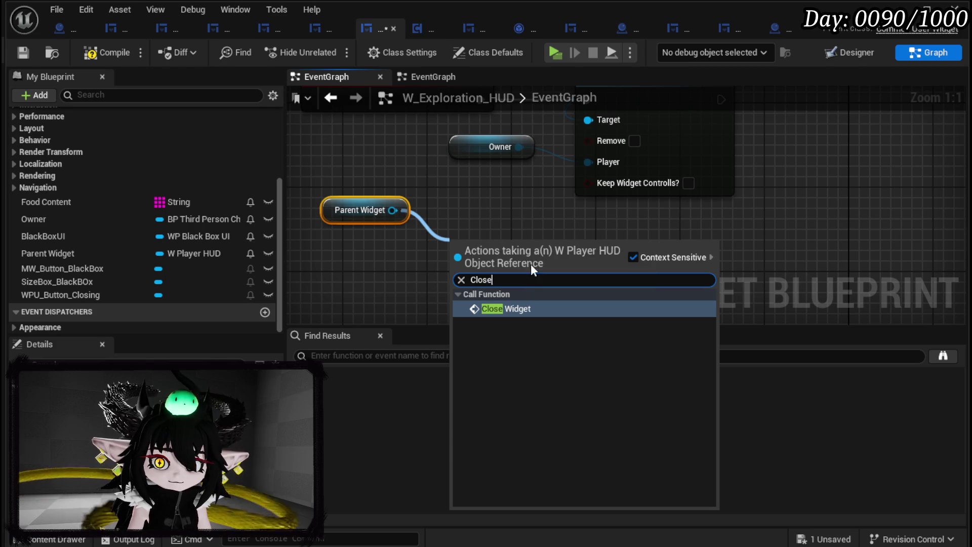
{"action": "left_click", "coordinate": [516, 310]}
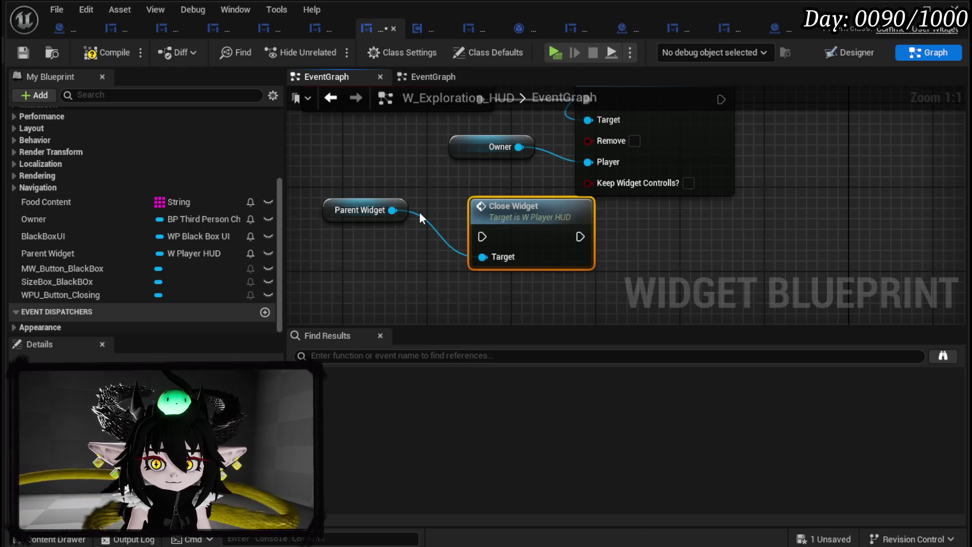
- Check W_PlayerHUD's CloseWidget handling, then place the new Close Widget beside the press event
{"action": "double_click", "coordinate": [520, 219]}
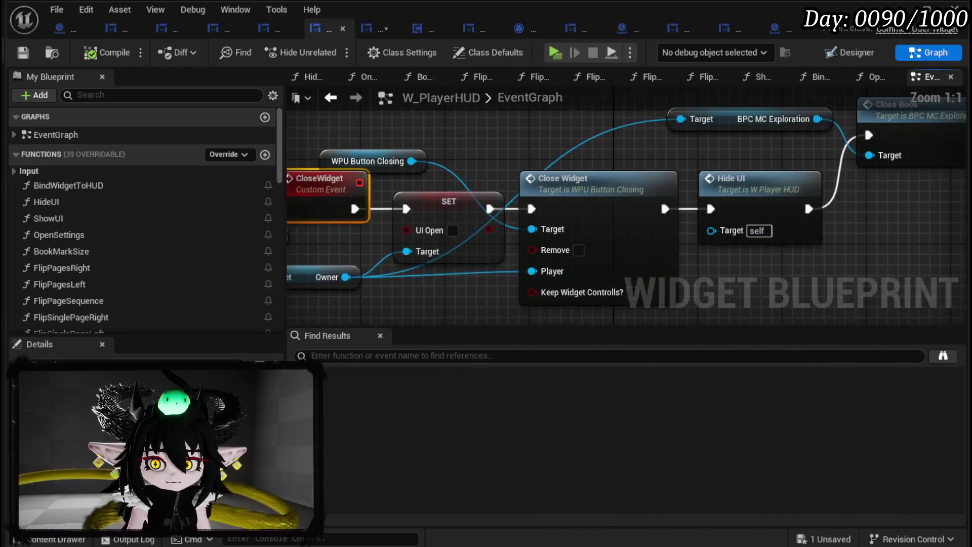
{"action": "scroll", "coordinate": [684, 210], "scroll_direction": "down", "scroll_amount": 2}
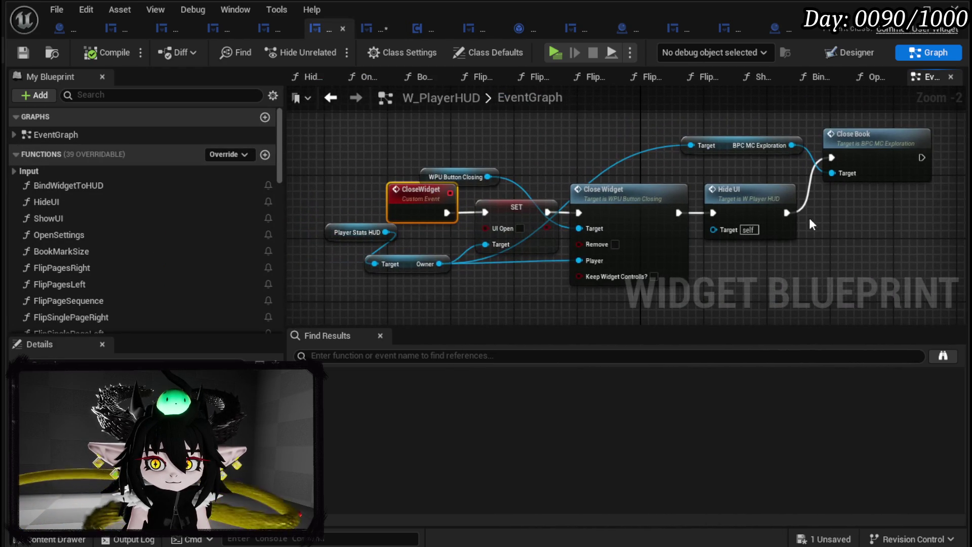
{"action": "left_click", "coordinate": [330, 97]}
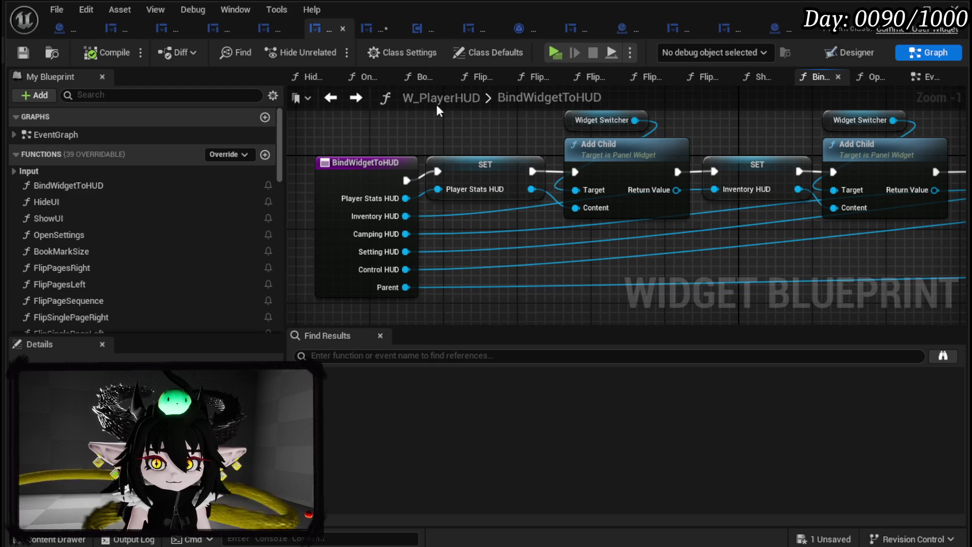
{"action": "left_click", "coordinate": [376, 25]}
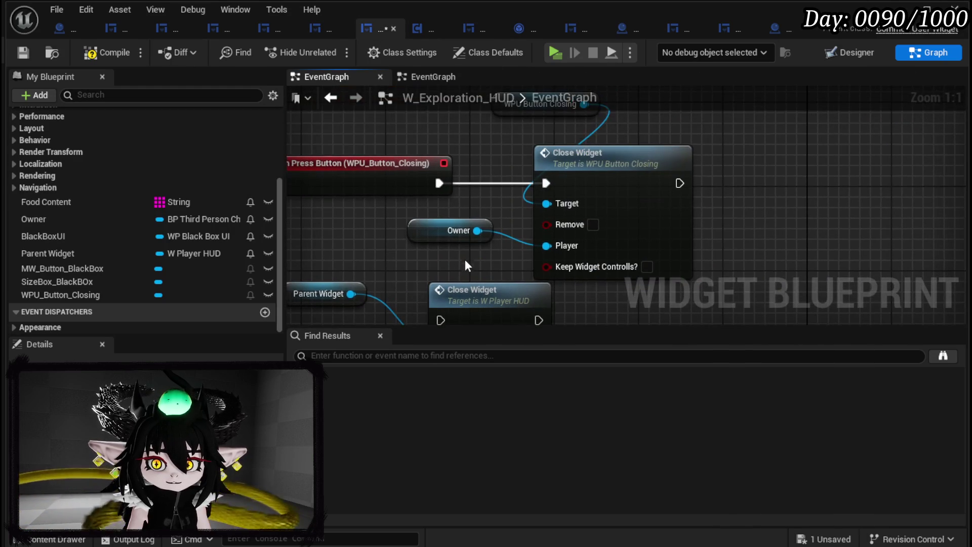
{"action": "left_click_drag", "start_coordinate": [618, 114], "coordinate": [619, 113]}
{"action": "left_click_drag", "start_coordinate": [597, 163], "coordinate": [786, 153]}
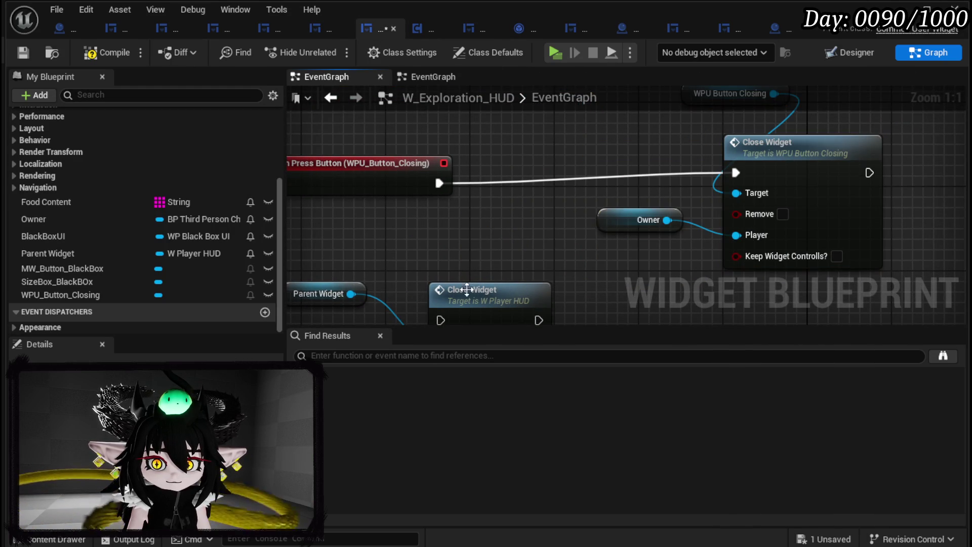
{"action": "left_click_drag", "start_coordinate": [467, 290], "coordinate": [531, 164]}
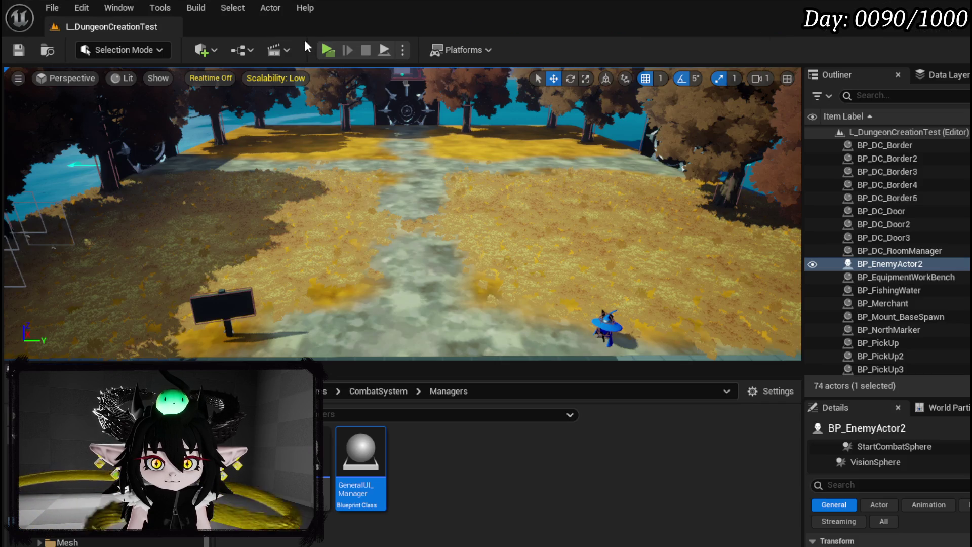
{"action": "key", "text": "alt+p"}
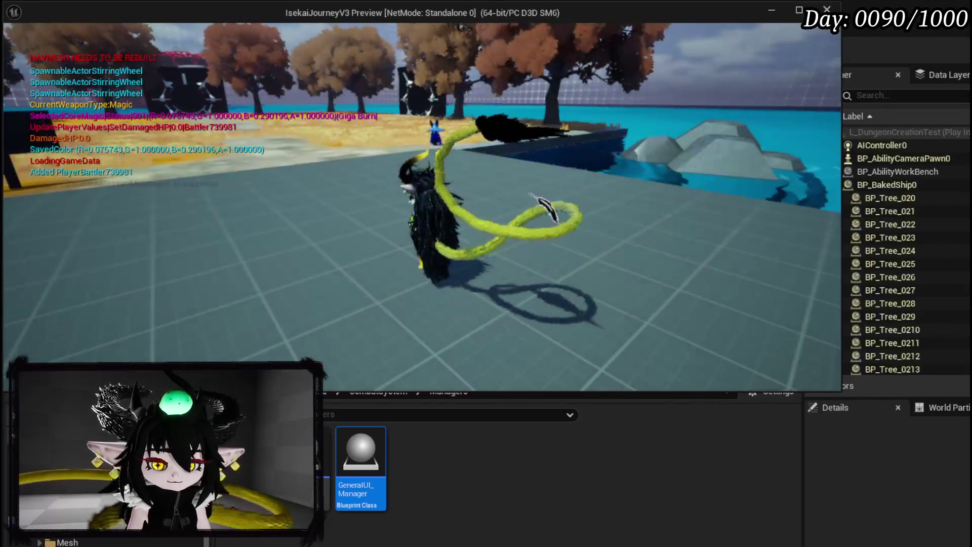
{"action": "key", "text": "Tab"}
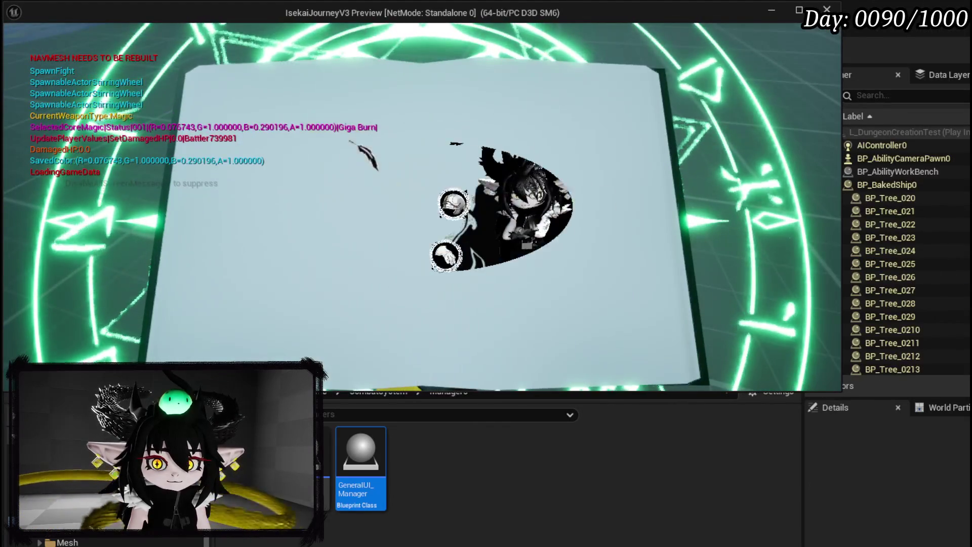
{"action": "left_click", "coordinate": [379, 60]}
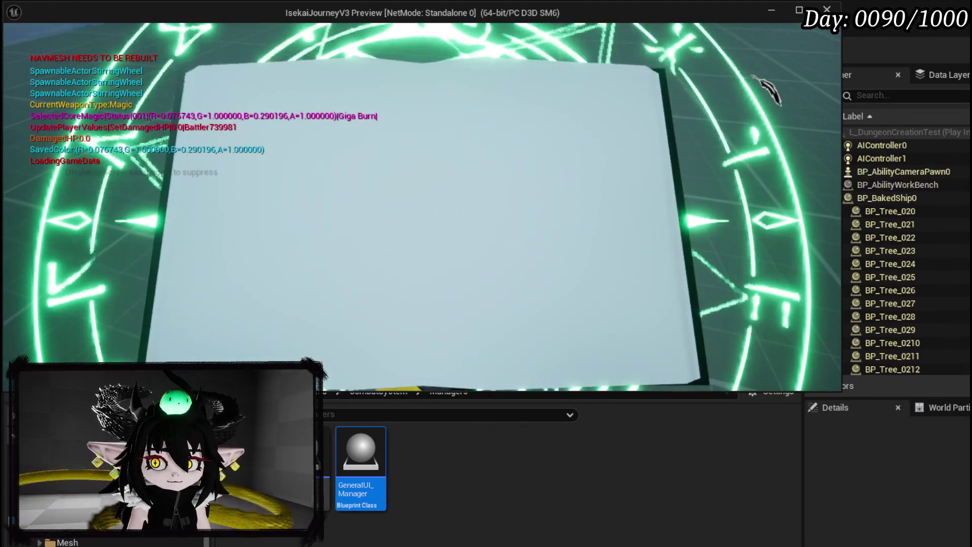
{"action": "key", "text": "Tab"}
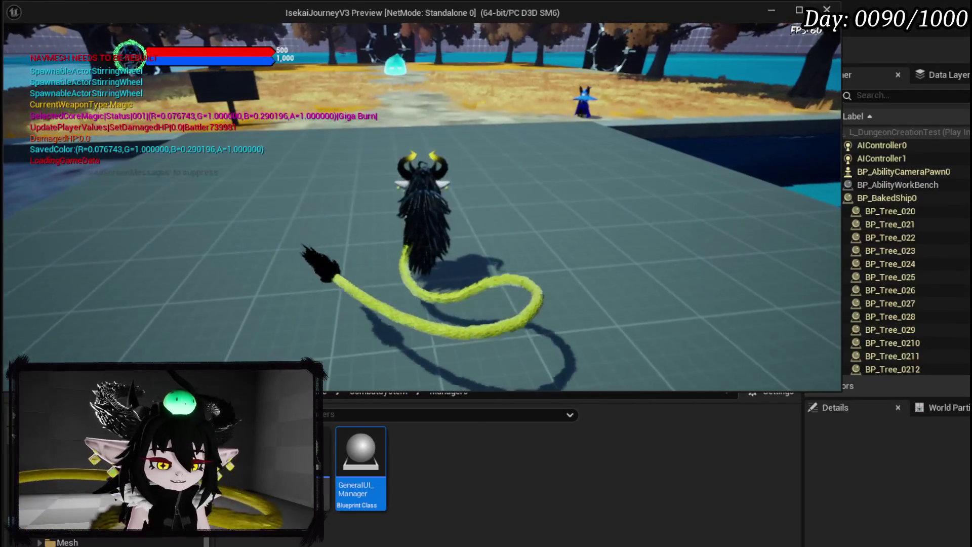
{"action": "key", "text": "alt+Tab"}
{"action": "key", "text": "Escape"}
{"action": "key", "text": "ctrl+s"}
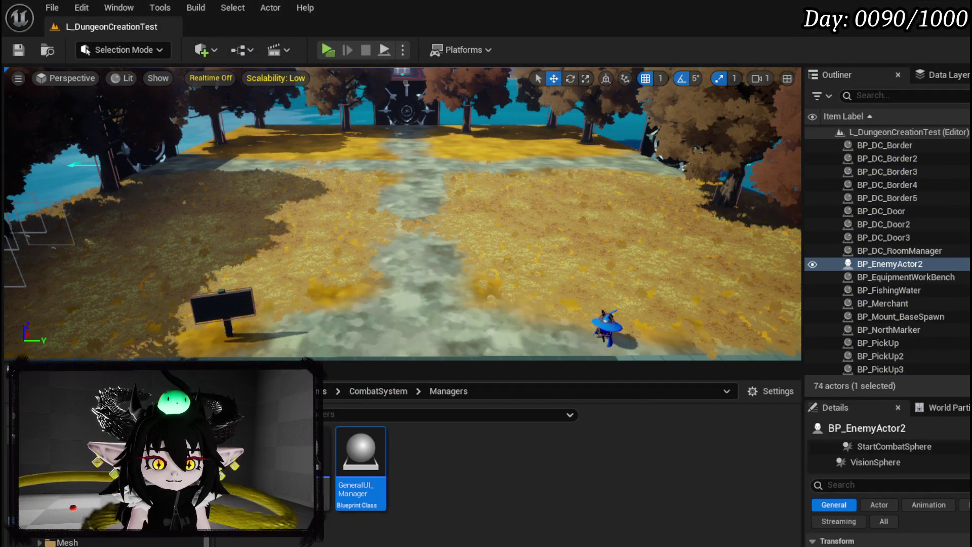
{"action": "left_click", "coordinate": [336, 52]}
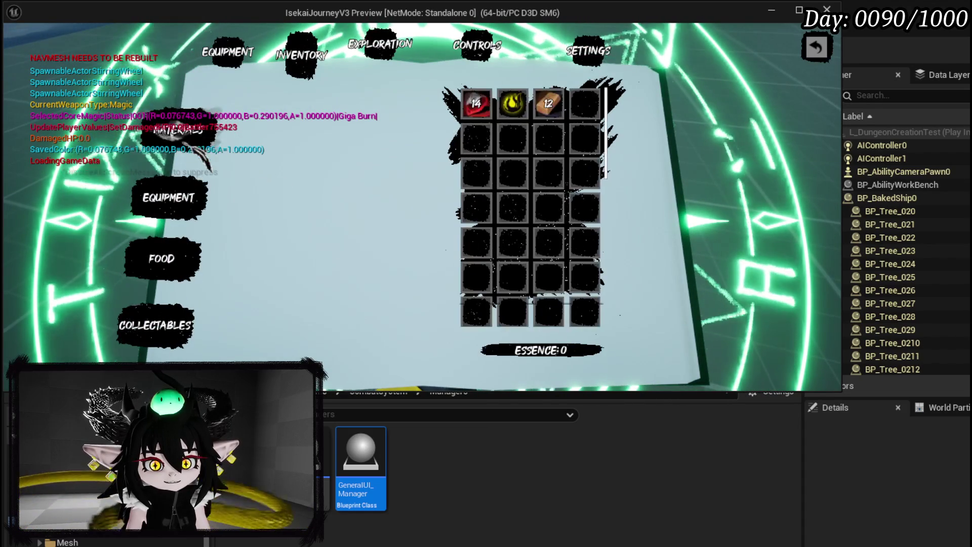
{"action": "mouse_move", "coordinate": [476, 101]}
{"action": "left_click", "coordinate": [167, 200]}
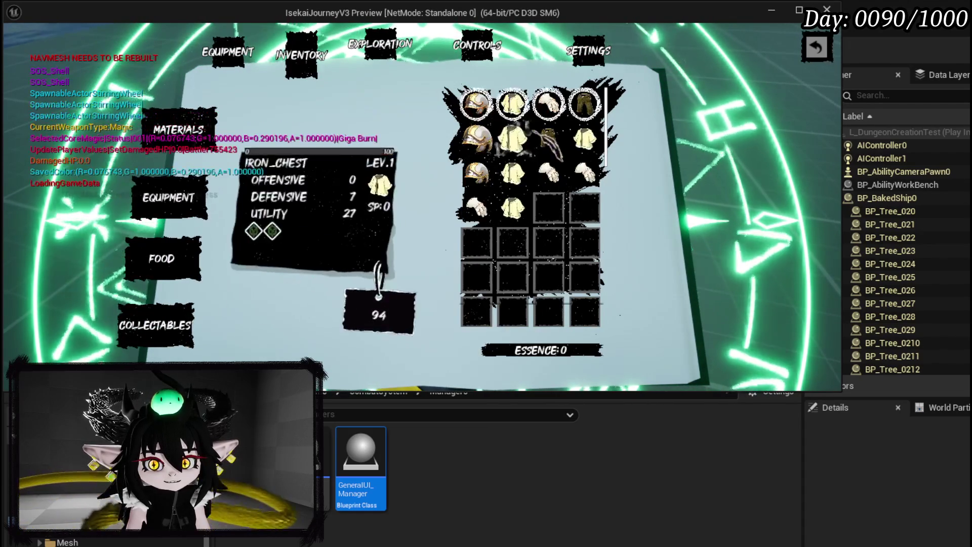
{"action": "left_click", "coordinate": [152, 276]}
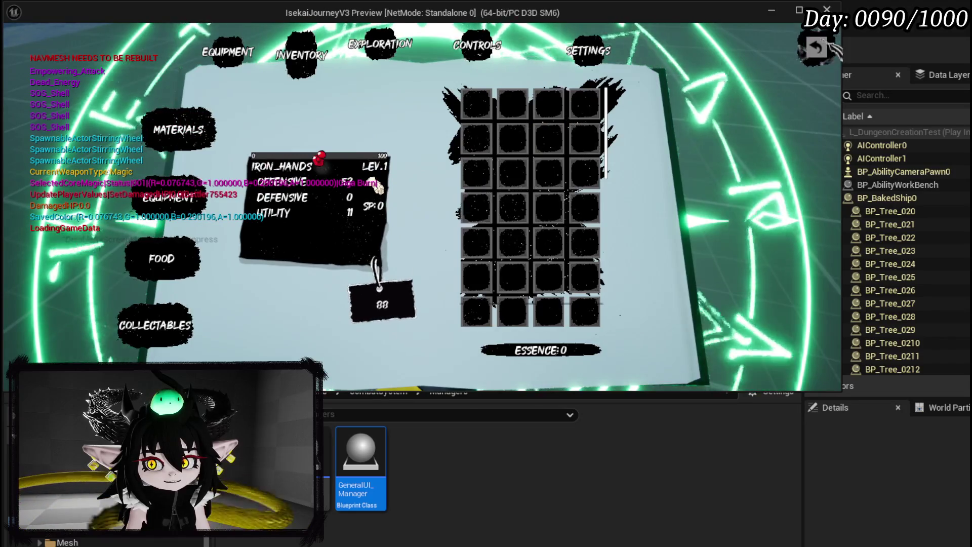
{"action": "key", "text": "Escape"}
{"action": "key", "text": "Escape"}
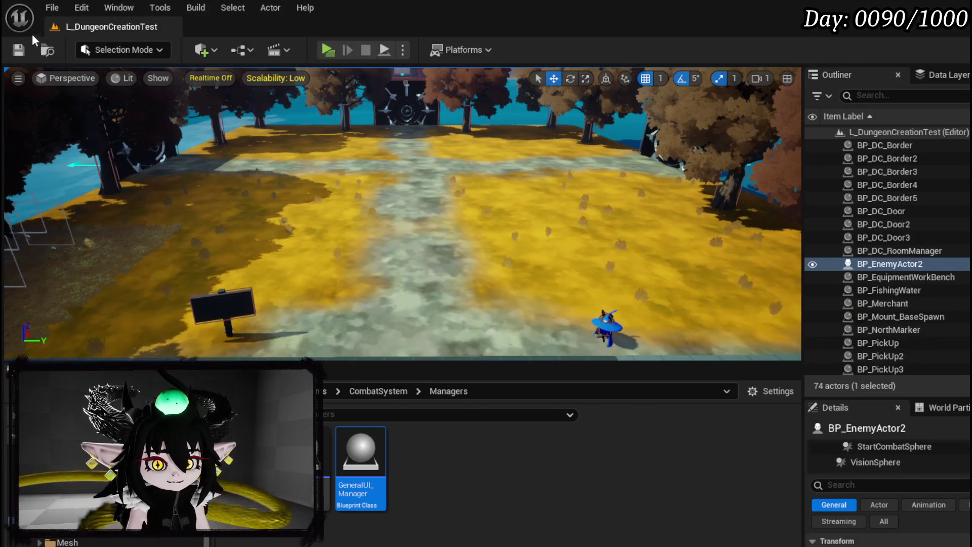
{"action": "left_click", "coordinate": [18, 49]}
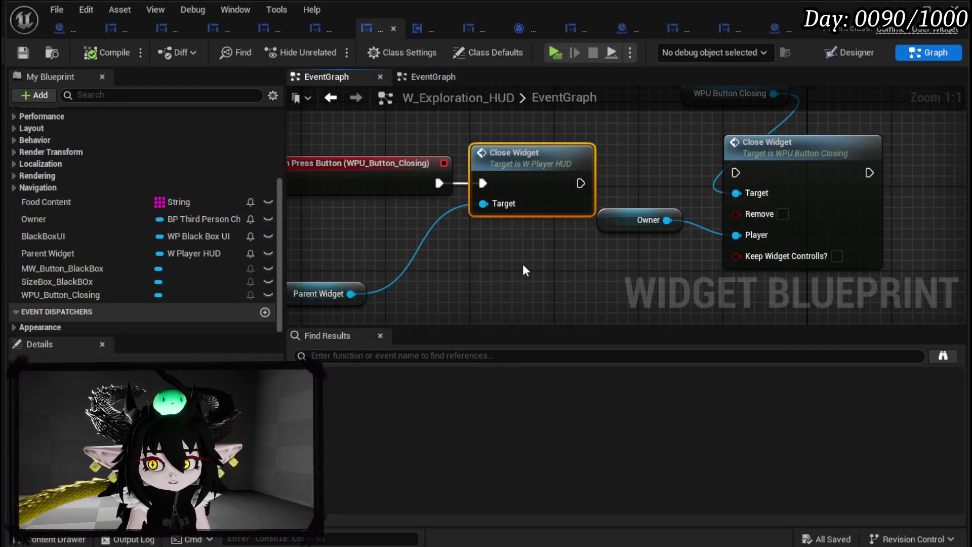
- Toggle a breakpoint on the Is Valid check before the Black Box UI widget is created
{"action": "mouse_move", "coordinate": [523, 263]}
{"action": "left_mouse_down"}
{"action": "mouse_move", "coordinate": [405, 299]}
{"action": "mouse_move", "coordinate": [481, 279]}
{"action": "left_mouse_up"}
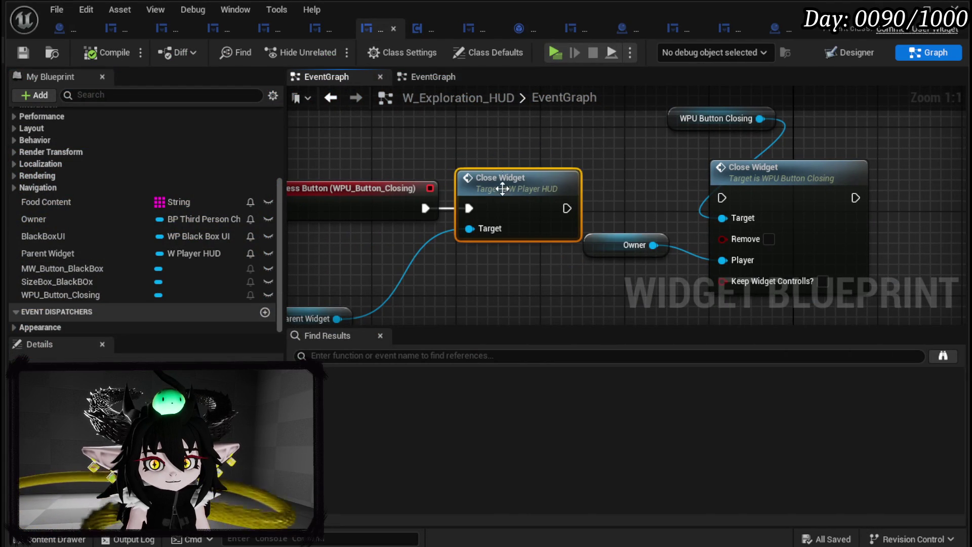
{"action": "left_click", "coordinate": [439, 78]}
{"action": "mouse_move", "coordinate": [527, 247]}
{"action": "left_mouse_down"}
{"action": "mouse_move", "coordinate": [777, 210]}
{"action": "mouse_move", "coordinate": [539, 226]}
{"action": "mouse_move", "coordinate": [575, 313]}
{"action": "mouse_move", "coordinate": [549, 324]}
{"action": "left_mouse_up"}
{"action": "mouse_move", "coordinate": [704, 195]}
{"action": "left_mouse_down"}
{"action": "mouse_move", "coordinate": [496, 247]}
{"action": "mouse_move", "coordinate": [685, 179]}
{"action": "left_mouse_up"}
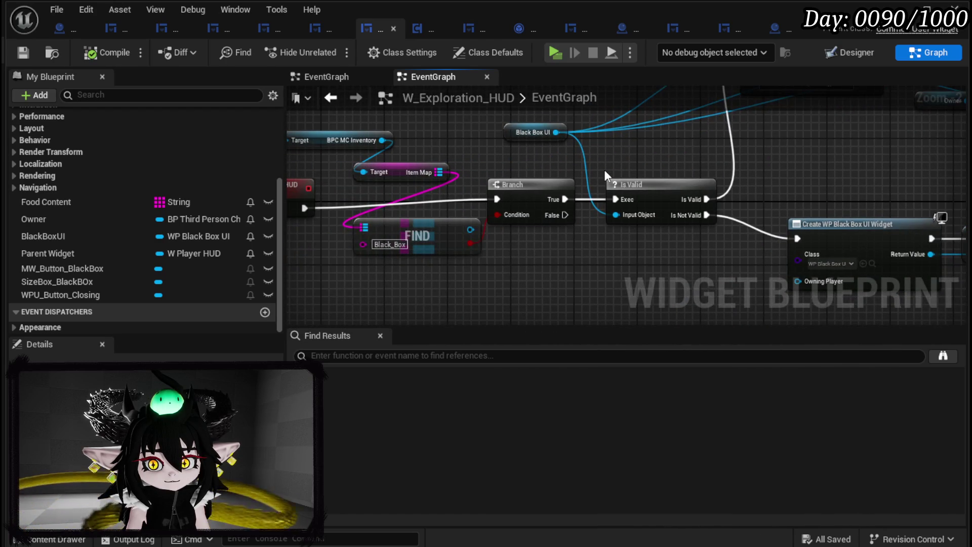
{"action": "left_click_drag", "start_coordinate": [604, 174], "coordinate": [635, 187]}
{"action": "right_click", "coordinate": [685, 208]}
{"action": "left_click", "coordinate": [735, 477]}
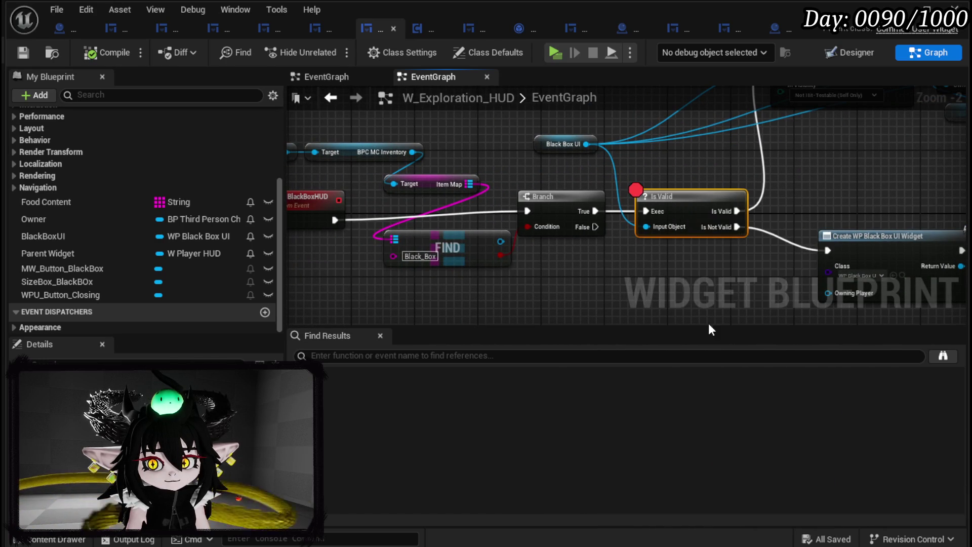
{"action": "left_click", "coordinate": [902, 9]}
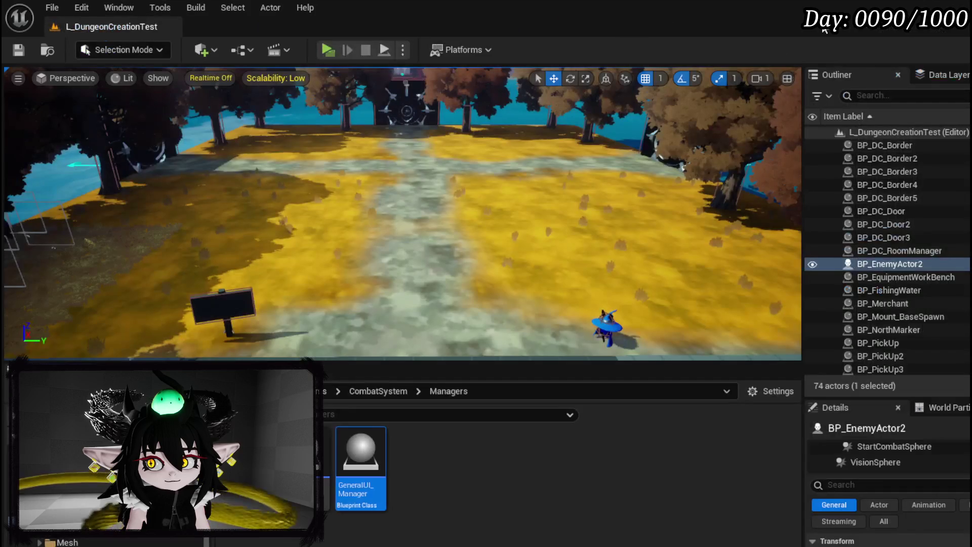
- Run a play-test, open the menu book to the Exploration page, then stop it
{"action": "key", "text": "alt+p"}
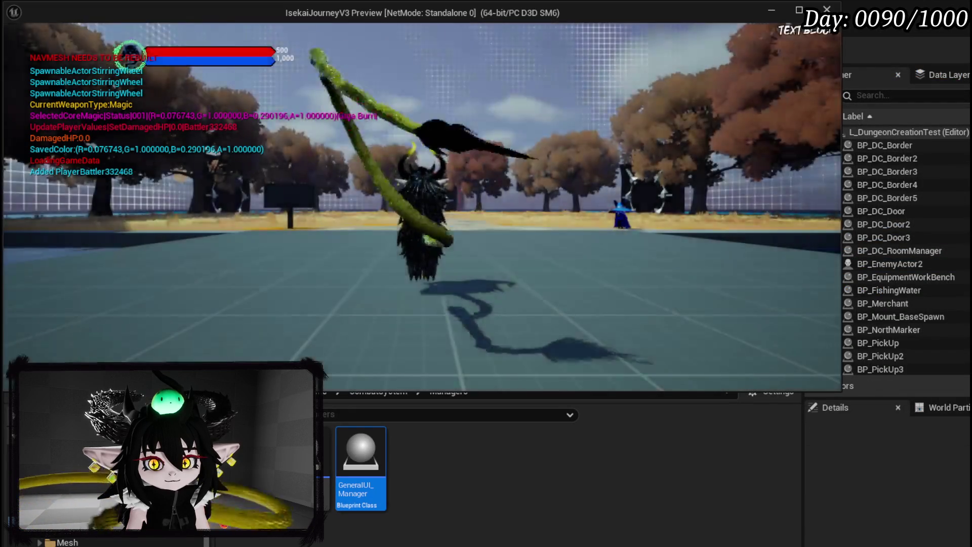
{"action": "key", "text": "Tab"}
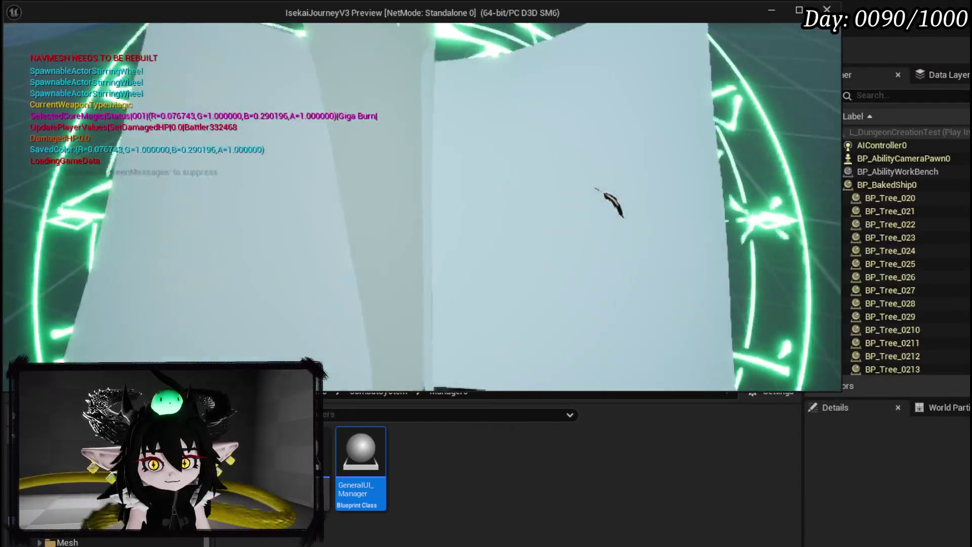
{"action": "left_click", "coordinate": [385, 45]}
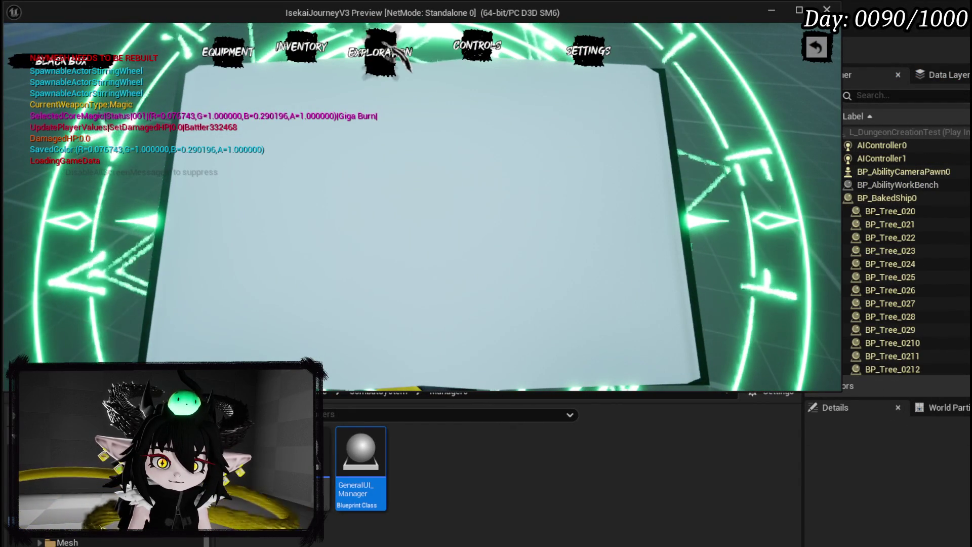
{"action": "key", "text": "alt+Tab"}
{"action": "key", "text": "Escape"}
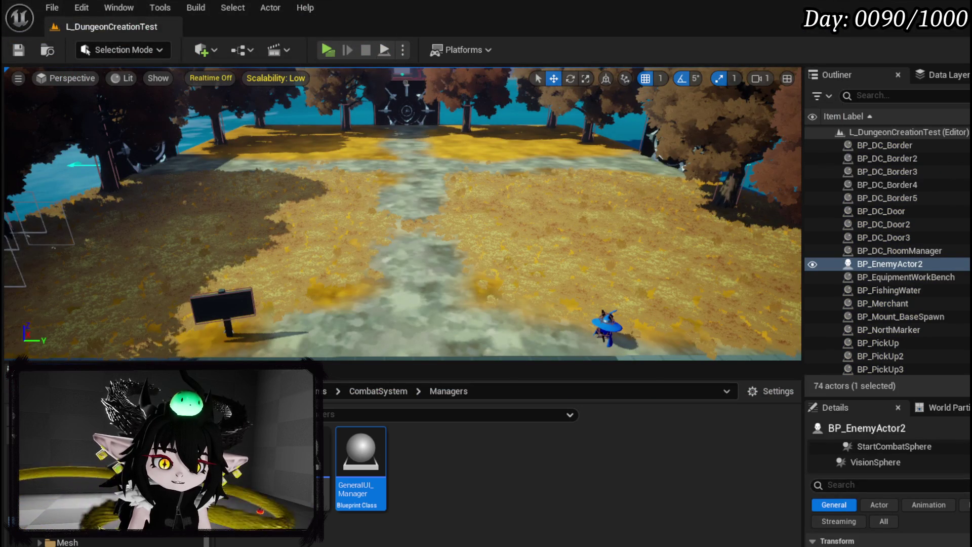
- Add a breakpoint on W_Exploration_HUD's OpenBlackBoxHUD event and start a new play-test
{"action": "key", "text": "alt+Tab"}
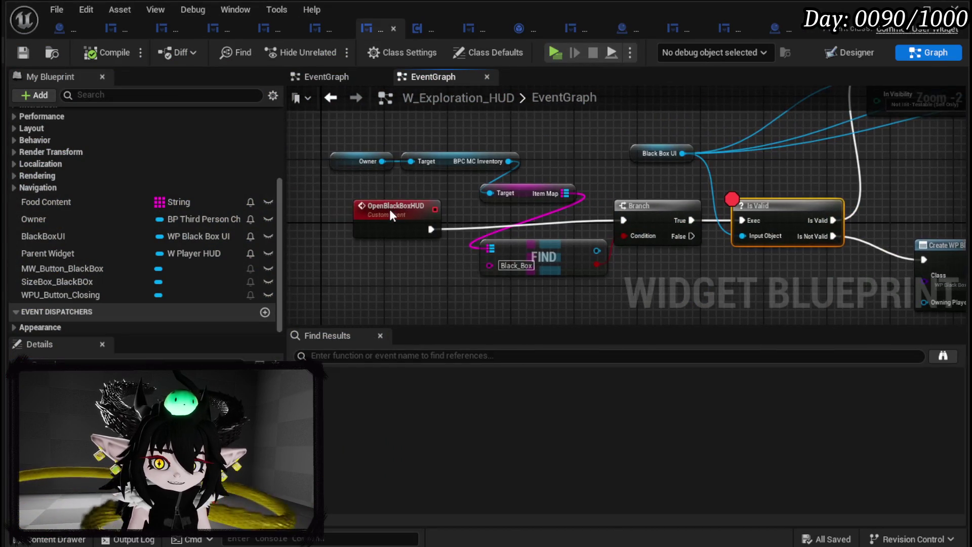
{"action": "right_click", "coordinate": [390, 209]}
{"action": "key", "text": "Escape"}
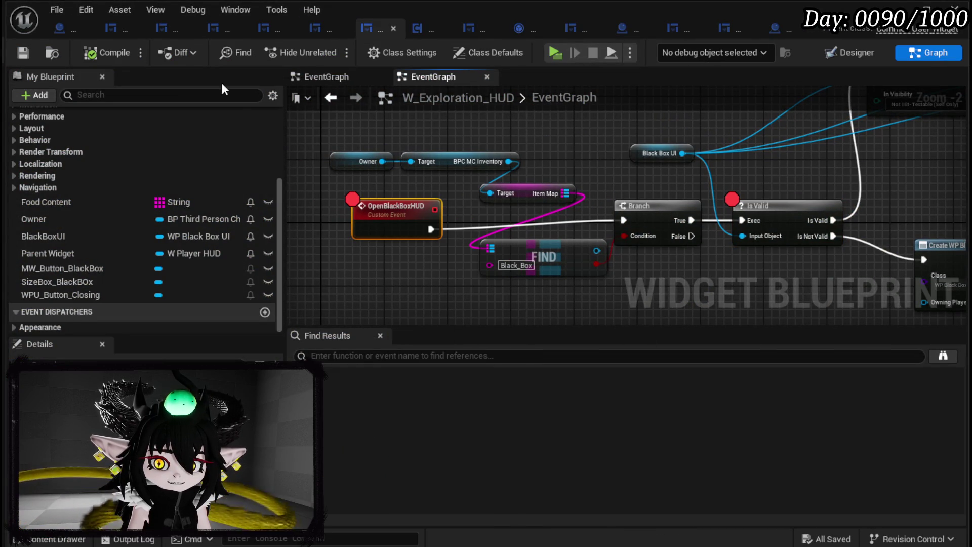
{"action": "key", "text": "alt+Tab"}
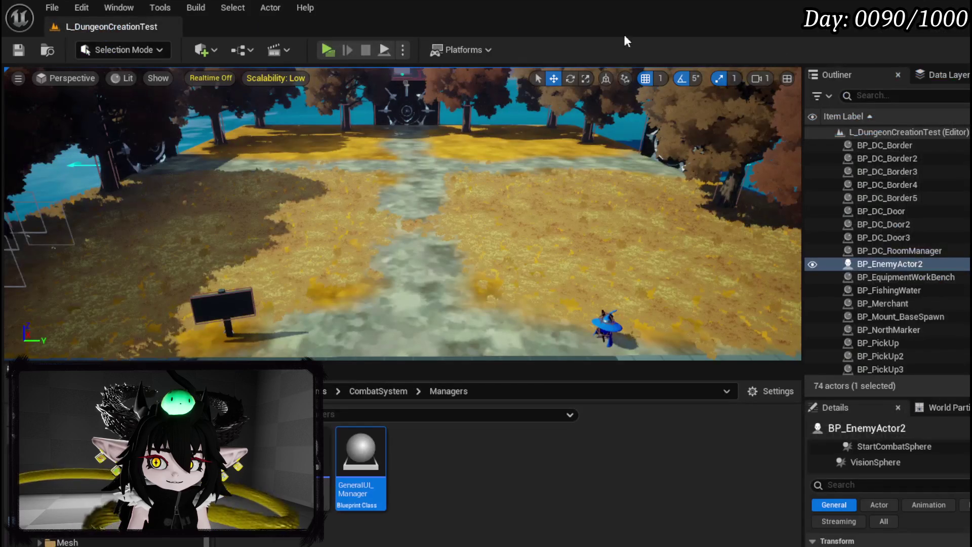
{"action": "left_click", "coordinate": [328, 50]}
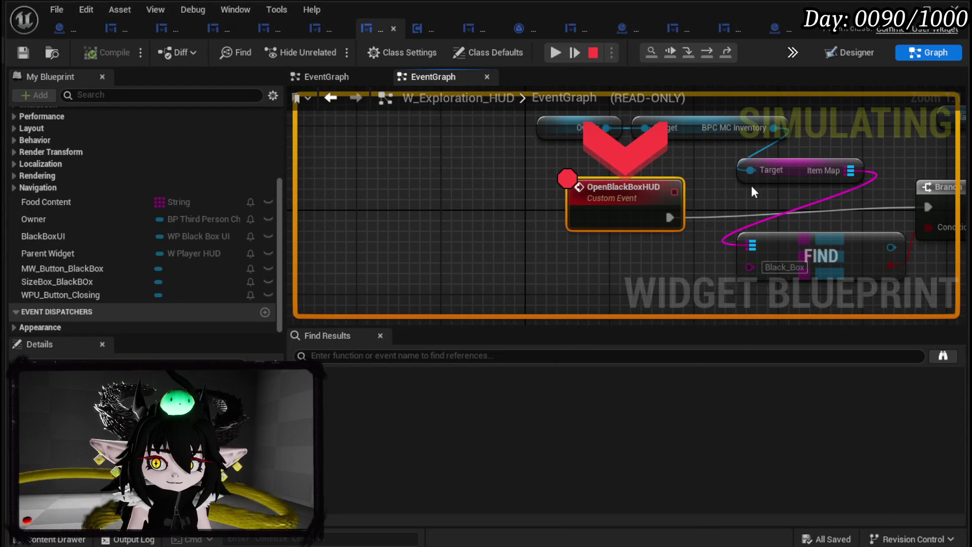
- Step from OpenBlackBoxHUD to the Branch, confirm the Black_Box Find returns False, then stop play
{"action": "left_click_drag", "start_coordinate": [701, 199], "coordinate": [525, 190]}
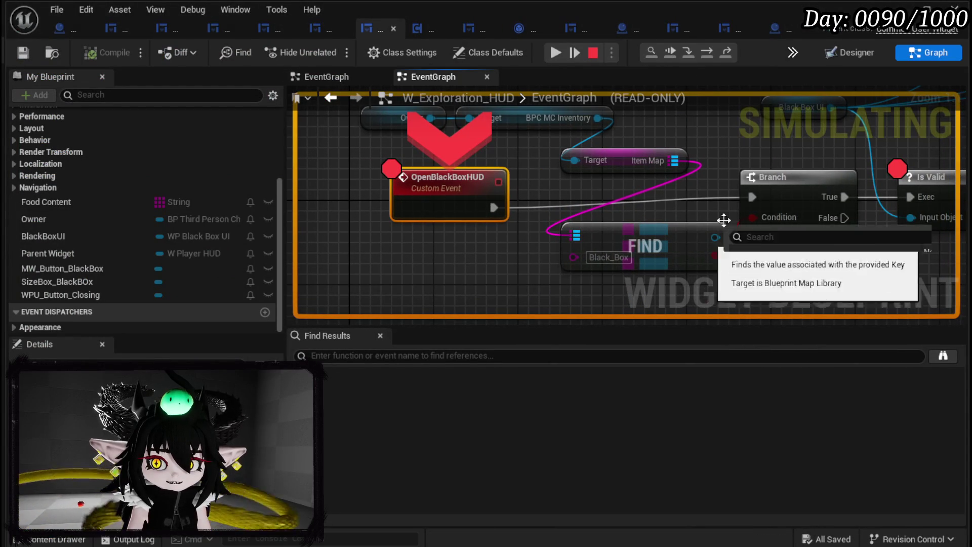
{"action": "left_click", "coordinate": [707, 51]}
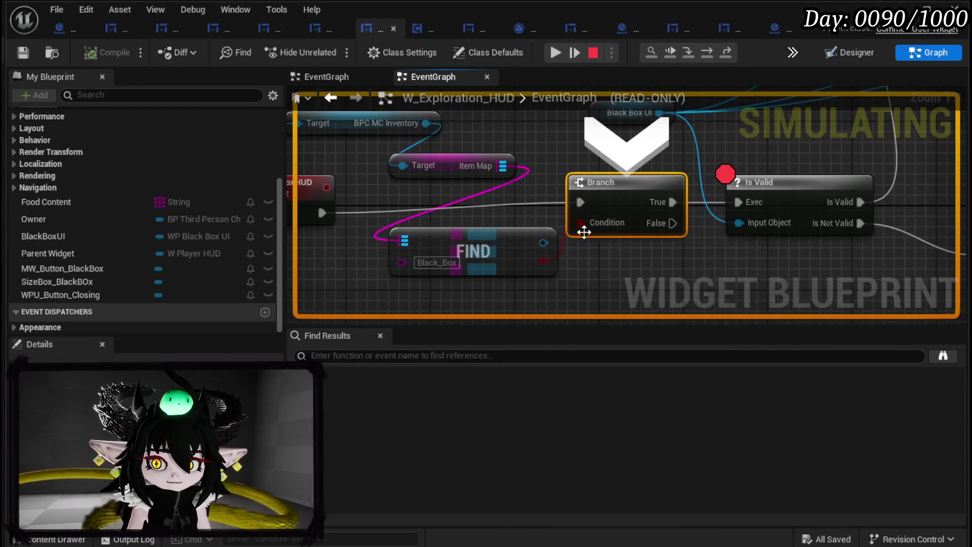
{"action": "mouse_move", "coordinate": [542, 263]}
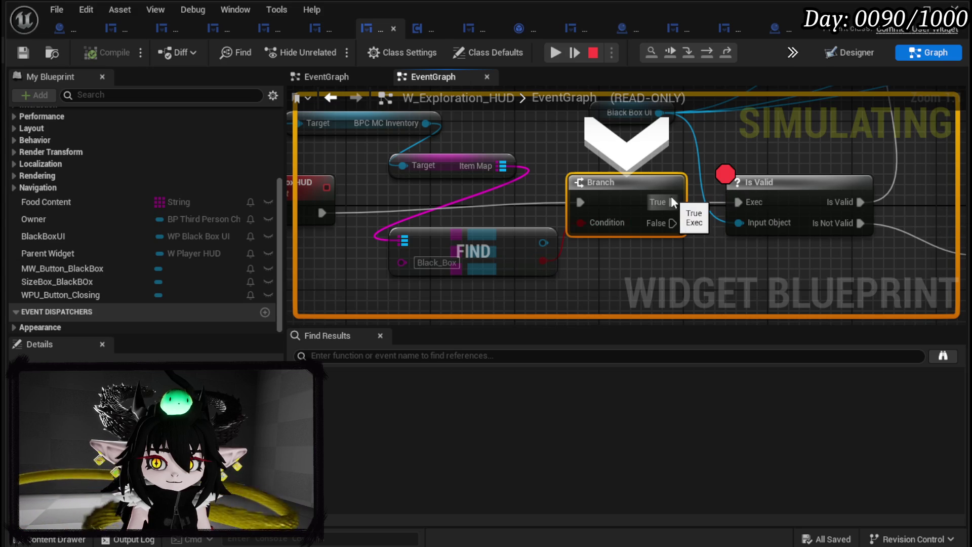
{"action": "left_click", "coordinate": [594, 54]}
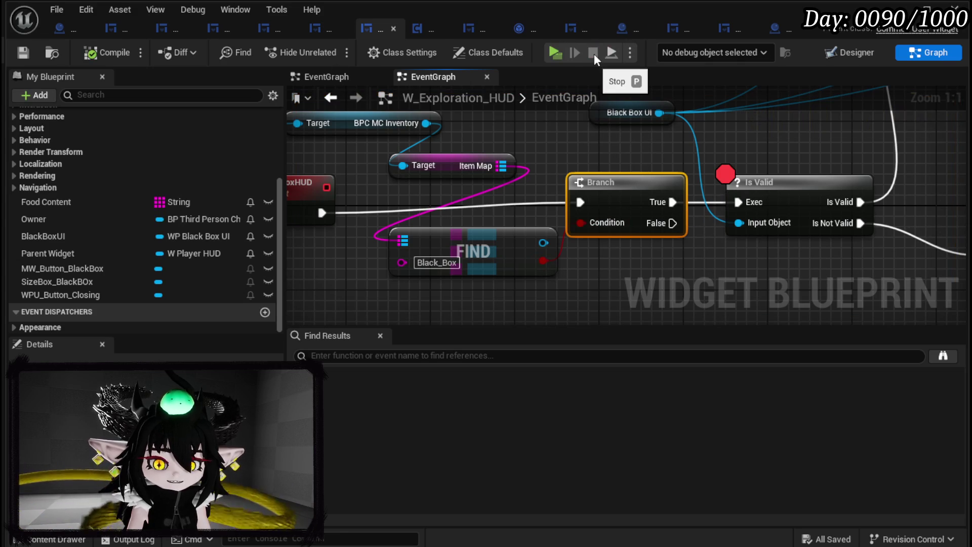
{"action": "scroll", "coordinate": [595, 191], "scroll_direction": "down", "scroll_amount": 1}
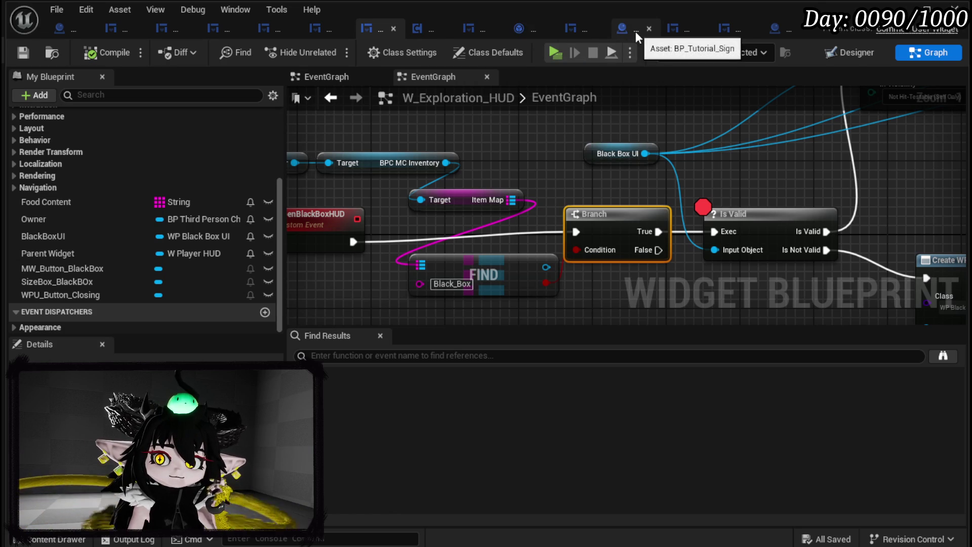
- Open the inventory's AddItem function from CreateMessage's Add Item node and view its properties
{"action": "left_click", "coordinate": [616, 29]}
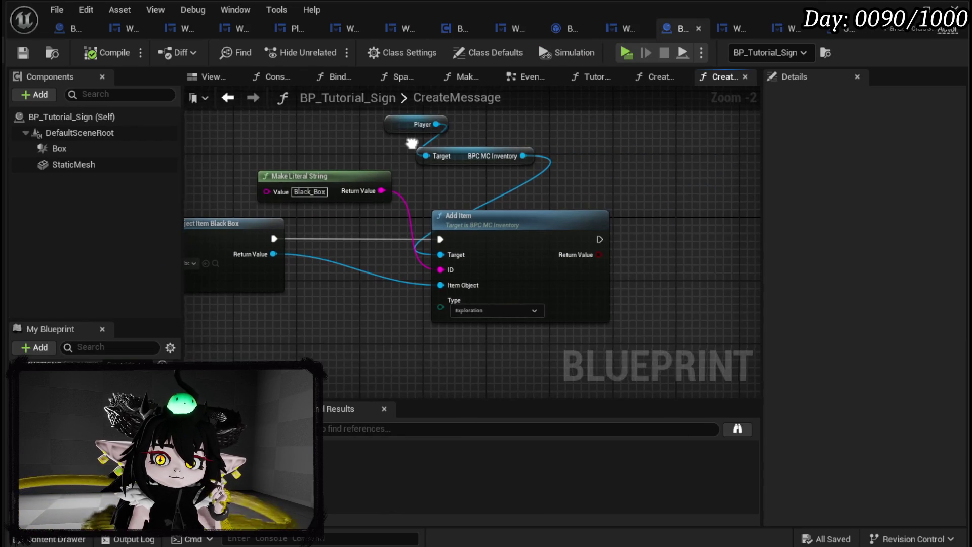
{"action": "left_click", "coordinate": [506, 224]}
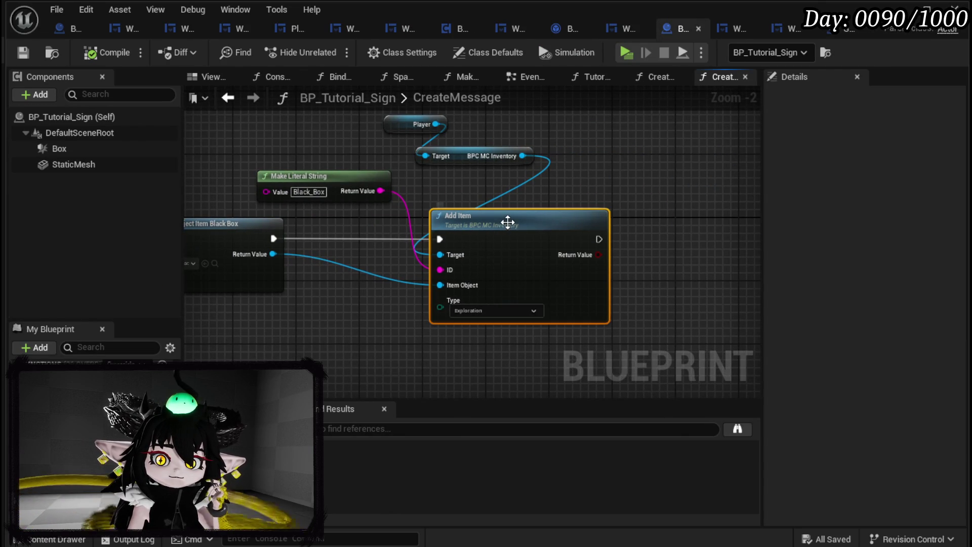
{"action": "double_click", "coordinate": [508, 223]}
{"action": "scroll", "coordinate": [515, 219], "scroll_direction": "down", "scroll_amount": 3}
{"action": "scroll", "coordinate": [457, 245], "scroll_direction": "up", "scroll_amount": 4}
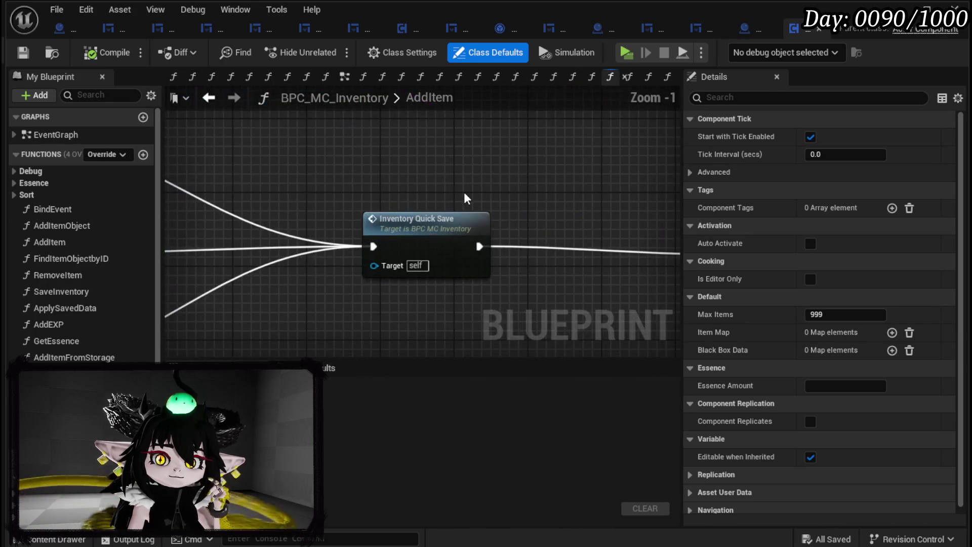
{"action": "scroll", "coordinate": [472, 196], "scroll_direction": "down", "scroll_amount": 3}
{"action": "left_click", "coordinate": [462, 314]}
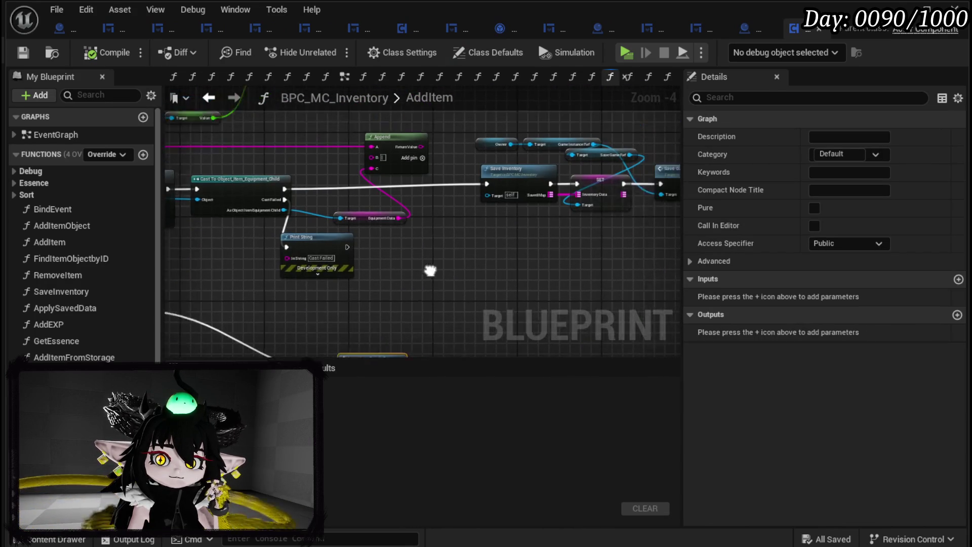
- Review the rest of the AddItem graph, then return to BP_Tutorial_Sign's CreateMessage graph
{"action": "left_click_drag", "start_coordinate": [474, 257], "coordinate": [360, 260]}
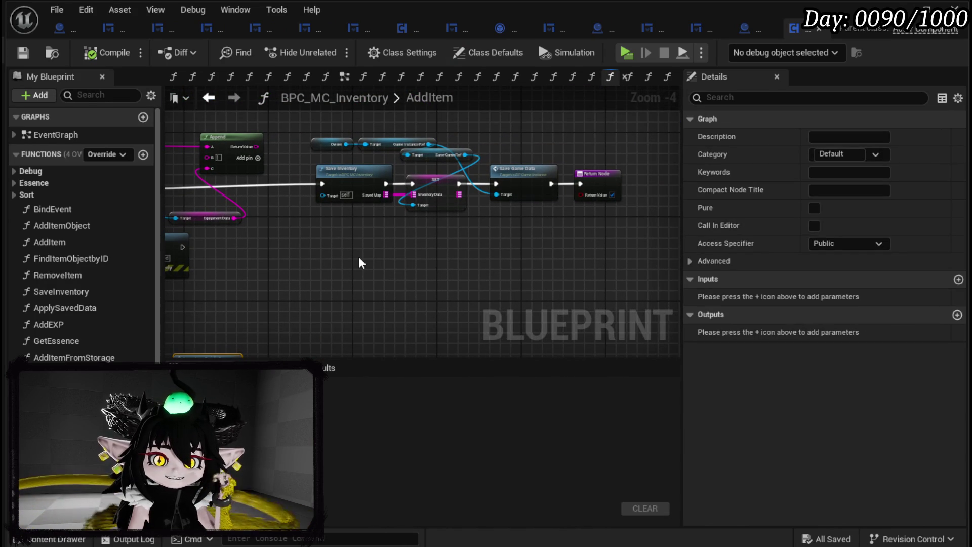
{"action": "mouse_move", "coordinate": [360, 260]}
{"action": "left_mouse_down"}
{"action": "mouse_move", "coordinate": [378, 233]}
{"action": "mouse_move", "coordinate": [395, 230]}
{"action": "mouse_move", "coordinate": [471, 253]}
{"action": "mouse_move", "coordinate": [217, 195]}
{"action": "left_mouse_up"}
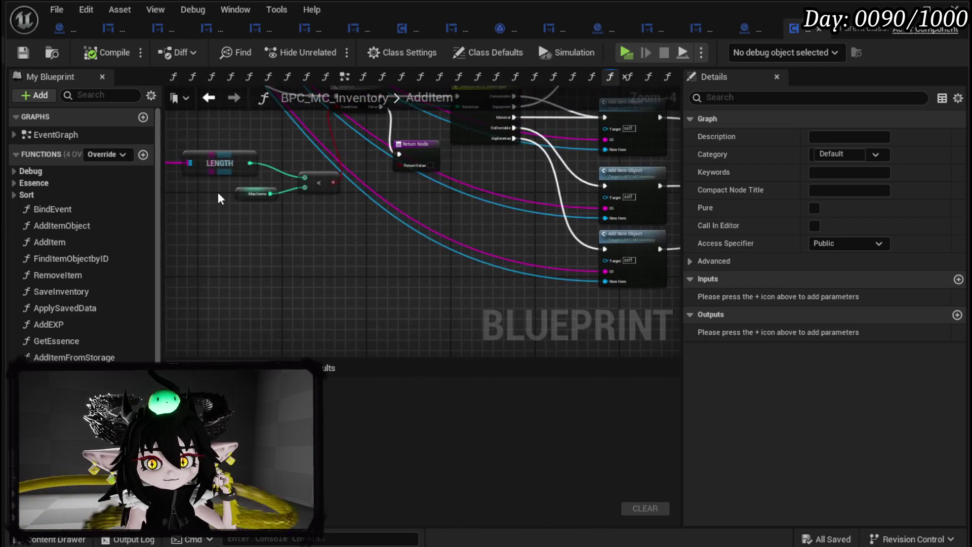
{"action": "scroll", "coordinate": [343, 241], "scroll_direction": "down", "scroll_amount": 3}
{"action": "scroll", "coordinate": [352, 190], "scroll_direction": "up", "scroll_amount": 5}
{"action": "scroll", "coordinate": [353, 189], "scroll_direction": "up", "scroll_amount": 2}
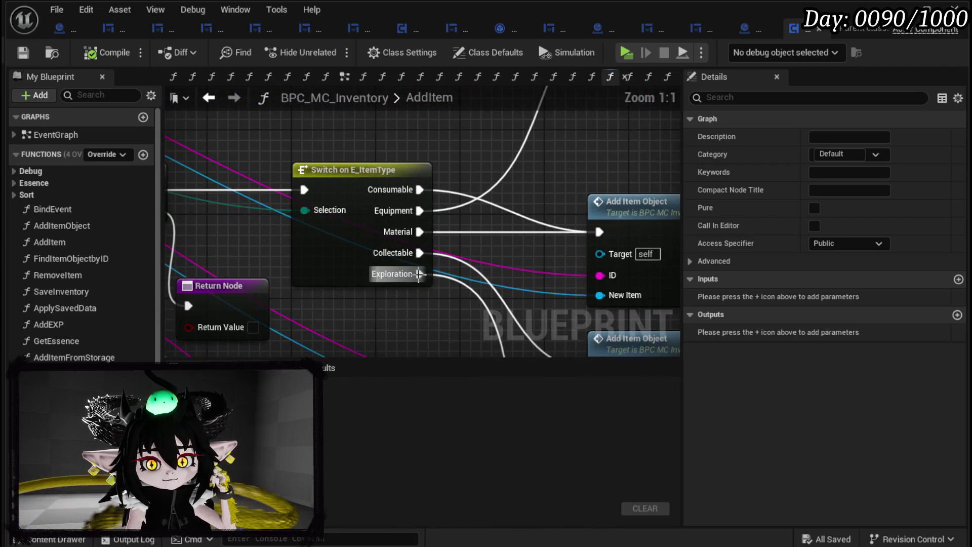
{"action": "mouse_move", "coordinate": [622, 345]}
{"action": "left_mouse_down"}
{"action": "mouse_move", "coordinate": [433, 250]}
{"action": "mouse_move", "coordinate": [195, 282]}
{"action": "mouse_move", "coordinate": [362, 269]}
{"action": "mouse_move", "coordinate": [487, 217]}
{"action": "left_mouse_up"}
{"action": "scroll", "coordinate": [433, 250], "scroll_direction": "down", "scroll_amount": 3}
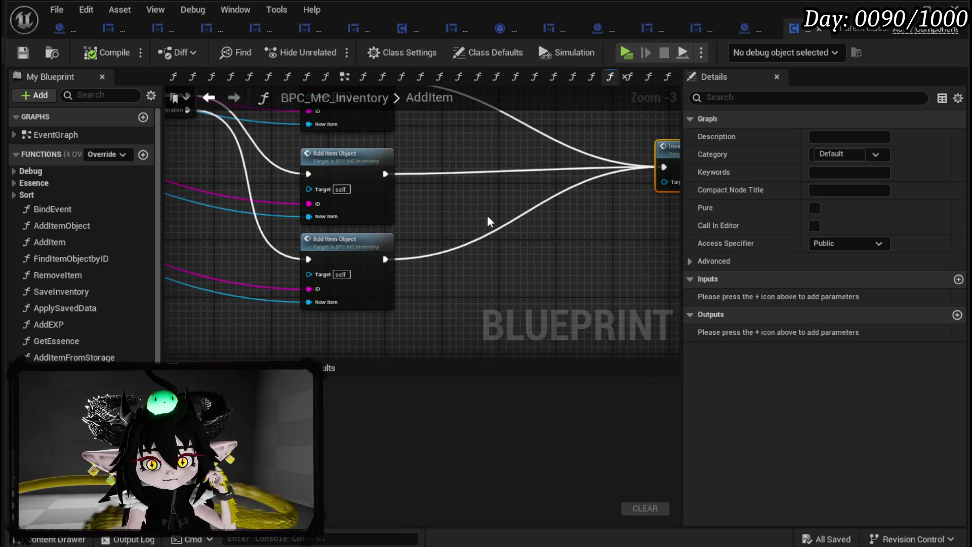
{"action": "scroll", "coordinate": [439, 275], "scroll_direction": "up", "scroll_amount": 2}
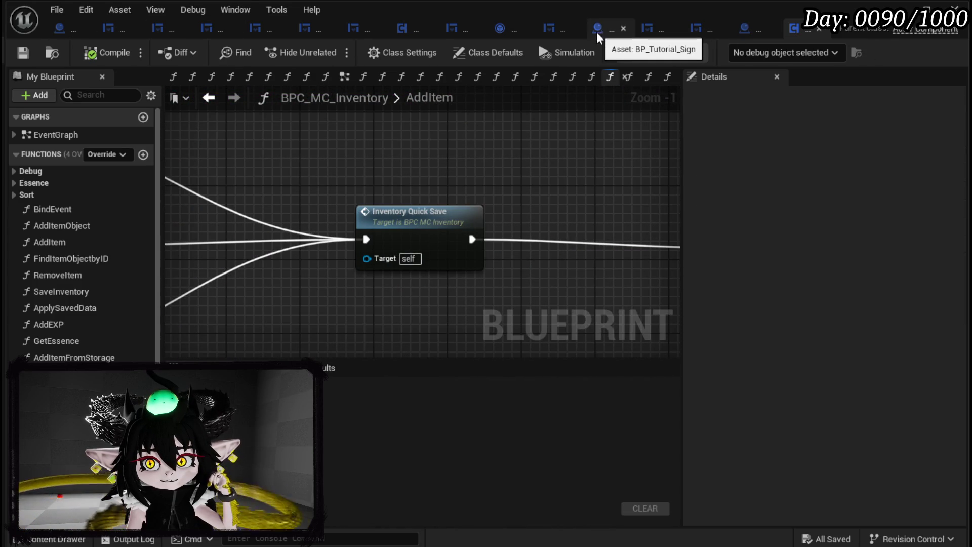
{"action": "left_click", "coordinate": [626, 29]}
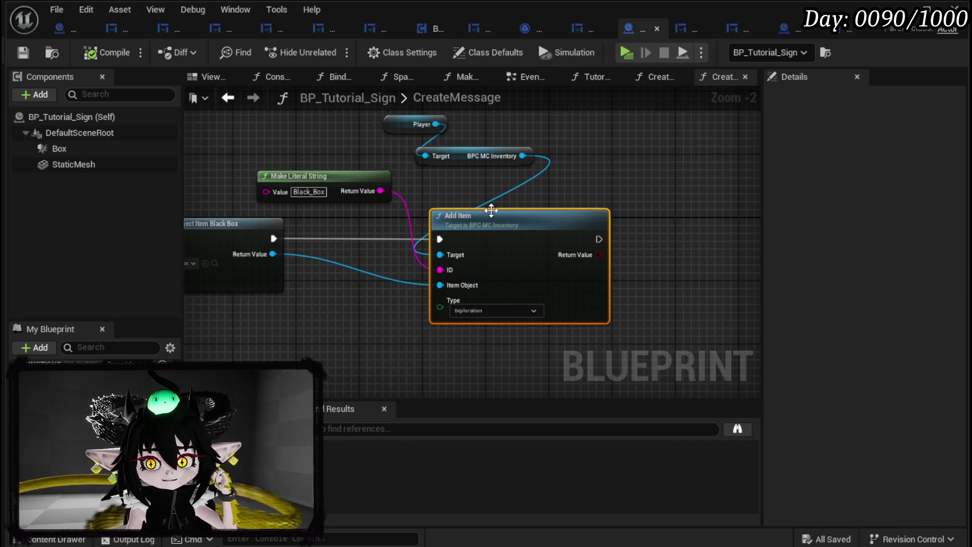
- Add an Inventory Quick Save call on the inventory reference, wired after Add Item
{"action": "left_click_drag", "start_coordinate": [567, 187], "coordinate": [486, 187]}
{"action": "left_click_drag", "start_coordinate": [623, 194], "coordinate": [627, 192]}
{"action": "type", "text": "QUick"}
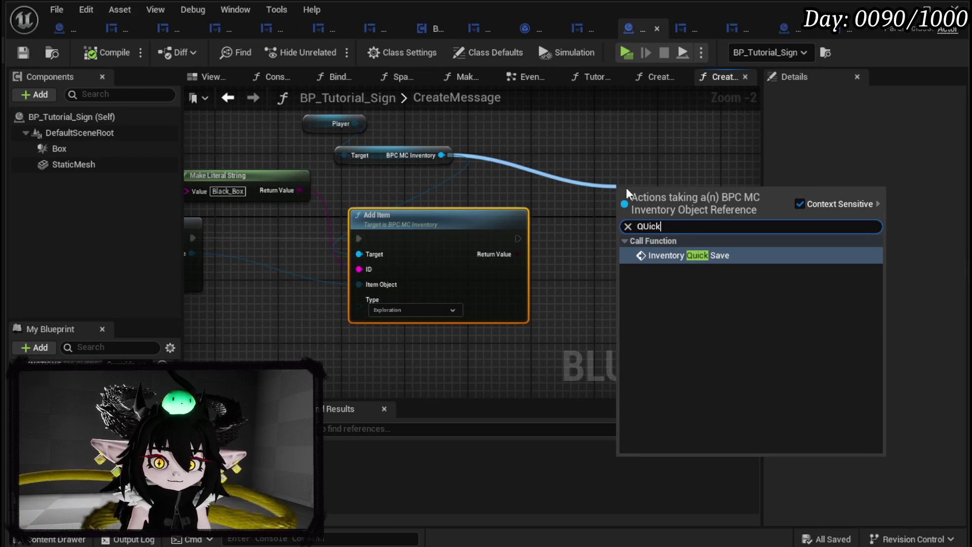
{"action": "left_click", "coordinate": [691, 253]}
{"action": "mouse_move", "coordinate": [664, 211]}
{"action": "left_mouse_down"}
{"action": "mouse_move", "coordinate": [606, 238]}
{"action": "mouse_move", "coordinate": [556, 239]}
{"action": "left_mouse_up"}
{"action": "mouse_move", "coordinate": [596, 239]}
{"action": "left_mouse_down"}
{"action": "mouse_move", "coordinate": [627, 238]}
{"action": "mouse_move", "coordinate": [675, 217]}
{"action": "mouse_move", "coordinate": [750, 216]}
{"action": "left_mouse_up"}
- Gate quick save with a breakpointed Branch on Add Item's Return Value, then compile and save
{"action": "mouse_move", "coordinate": [312, 242]}
{"action": "left_mouse_down"}
{"action": "mouse_move", "coordinate": [345, 245]}
{"action": "mouse_move", "coordinate": [336, 206]}
{"action": "mouse_move", "coordinate": [292, 207]}
{"action": "mouse_move", "coordinate": [343, 226]}
{"action": "mouse_move", "coordinate": [391, 227]}
{"action": "left_mouse_up"}
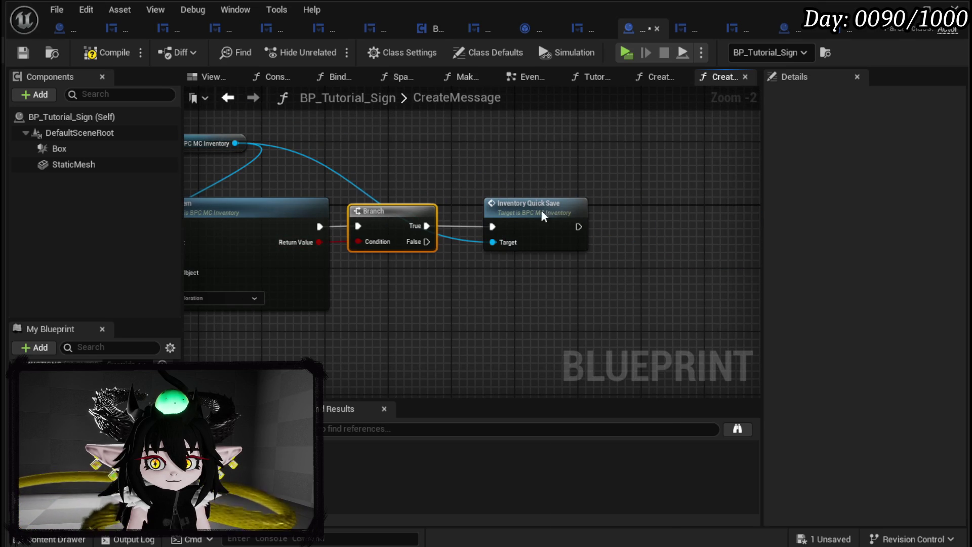
{"action": "right_click", "coordinate": [542, 210]}
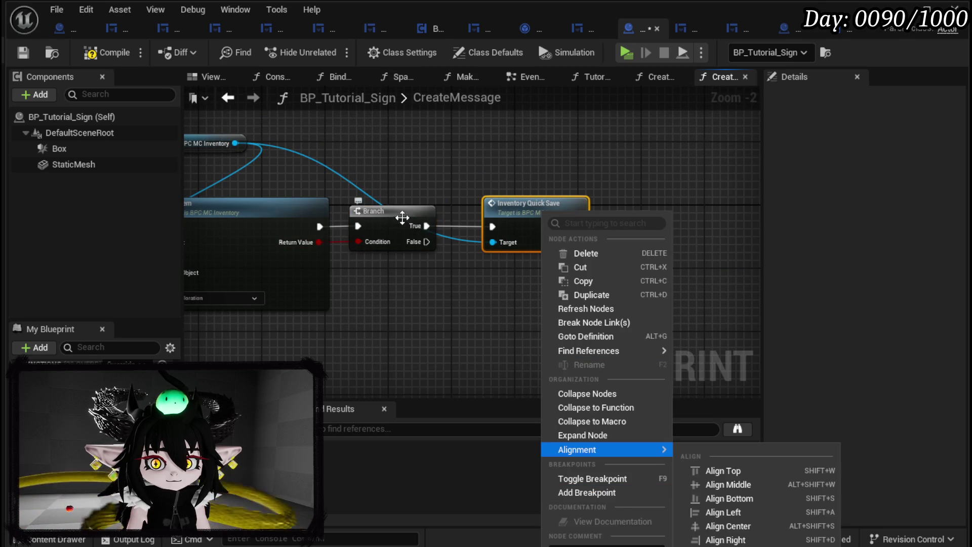
{"action": "right_click", "coordinate": [402, 217]}
{"action": "left_click", "coordinate": [461, 471]}
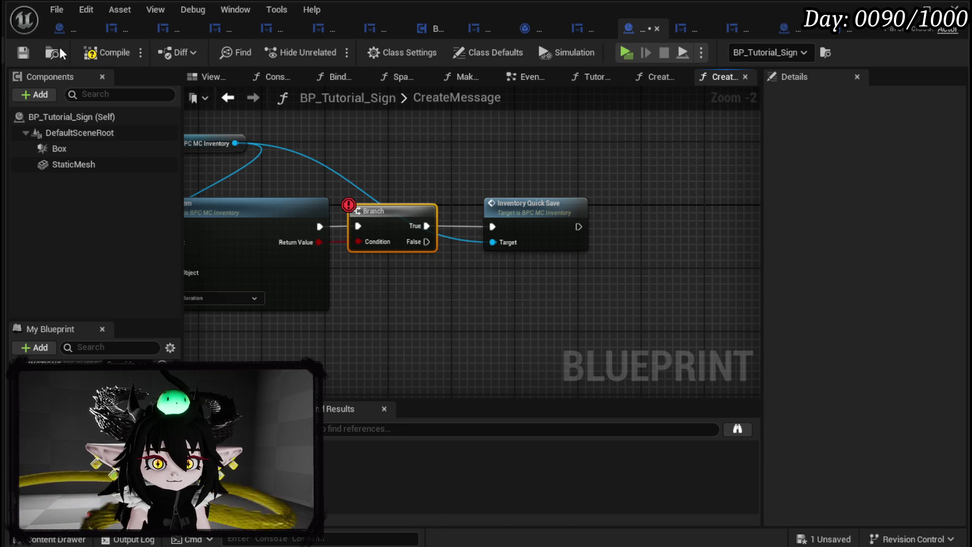
{"action": "left_click", "coordinate": [22, 49]}
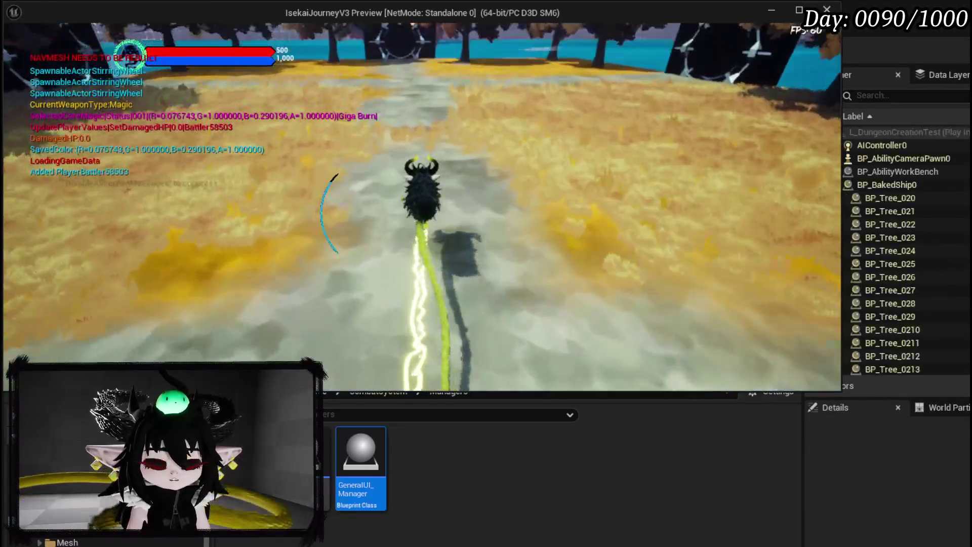
- Hit the slime with the Fire_Meteor MAIN ATTACK, check the Branch Condition is True, and resume
{"action": "key", "text": "1"}
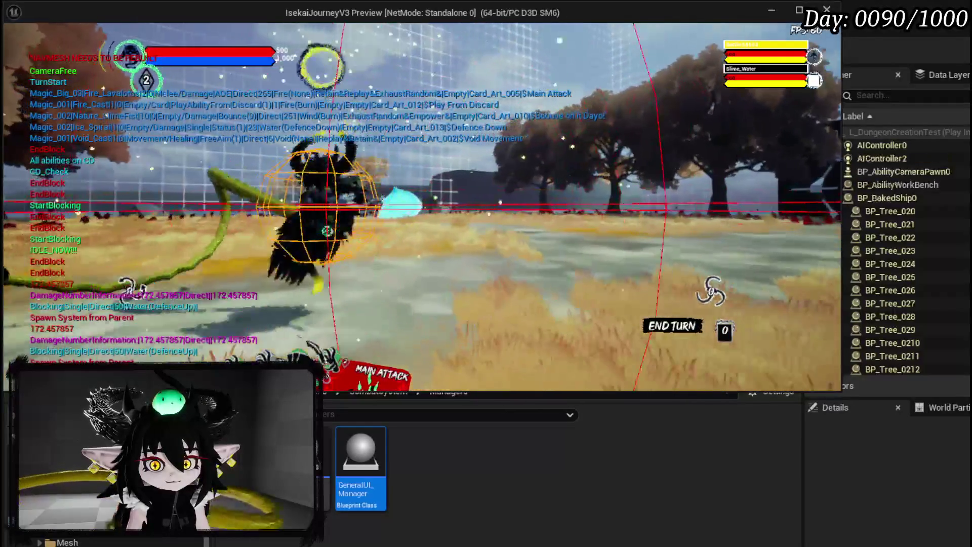
{"action": "left_click", "coordinate": [385, 365]}
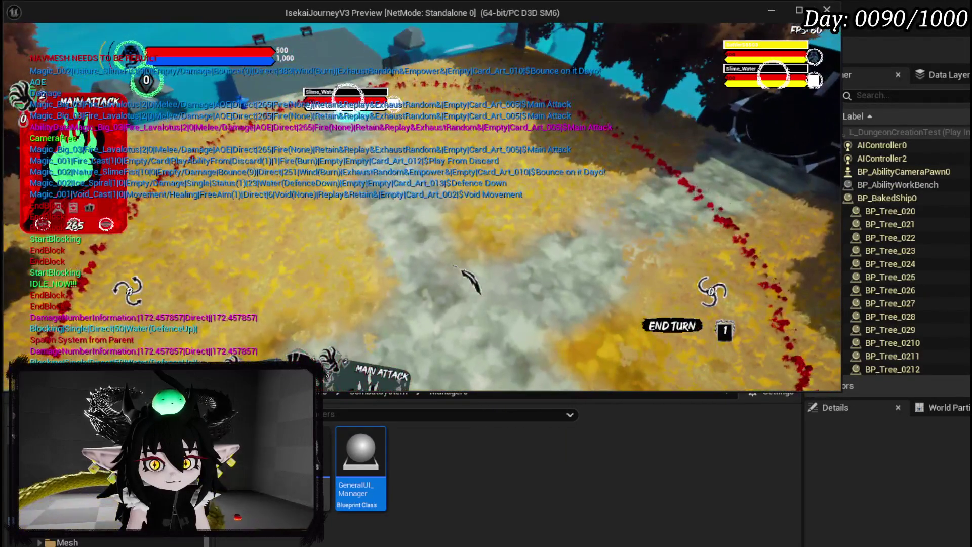
{"action": "left_click", "coordinate": [462, 271]}
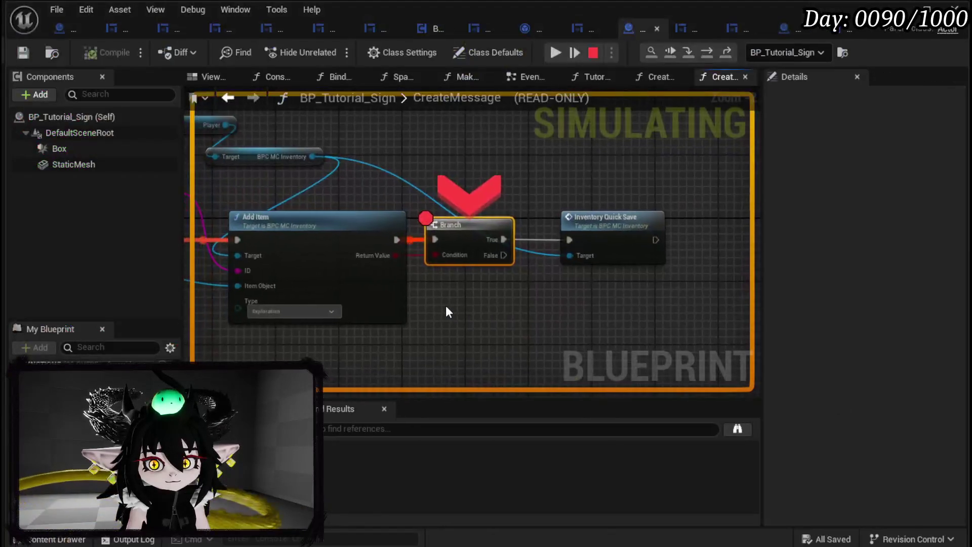
{"action": "mouse_move", "coordinate": [429, 261]}
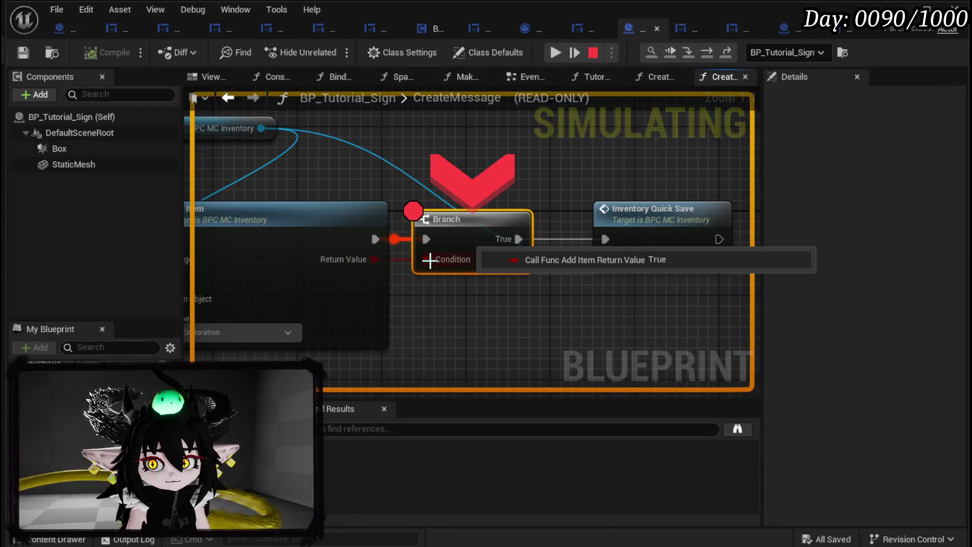
{"action": "left_click", "coordinate": [557, 53]}
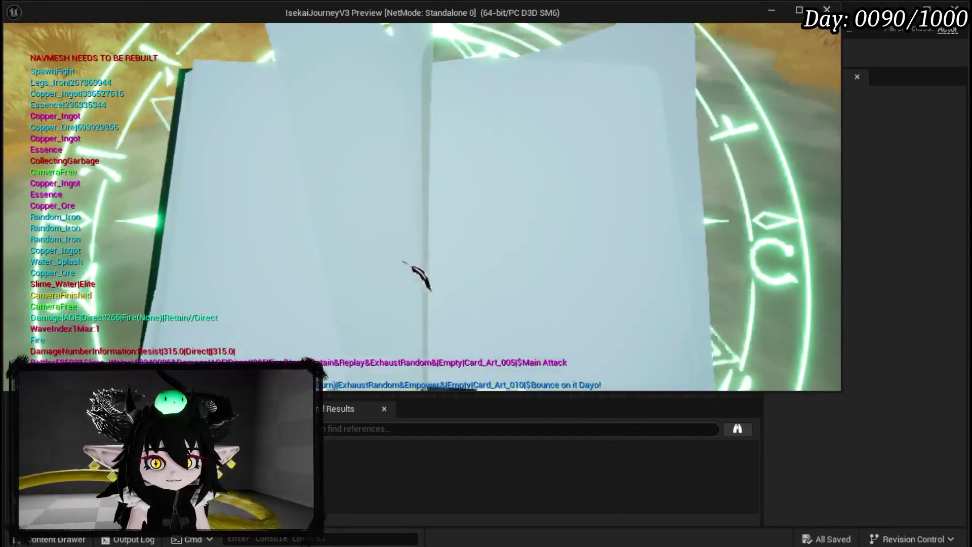
- Open the player's Black Box, step through the Branch and Is Valid breakpoints, and resume
{"action": "left_click", "coordinate": [382, 43]}
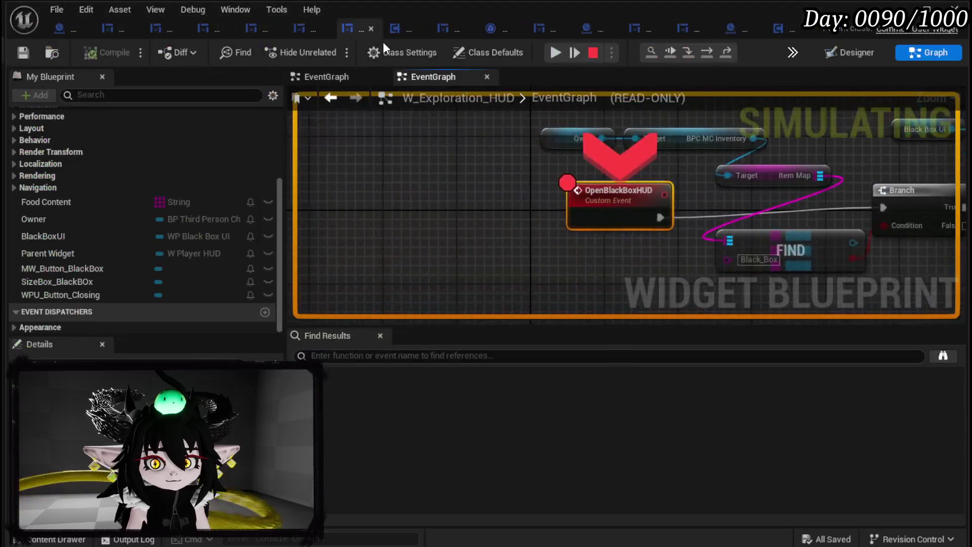
{"action": "left_click", "coordinate": [689, 52]}
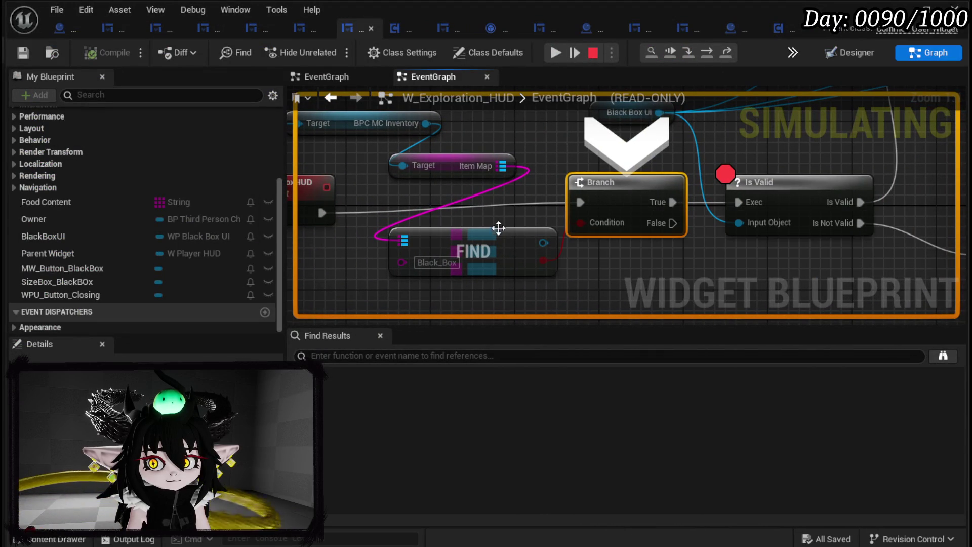
{"action": "left_click", "coordinate": [688, 53]}
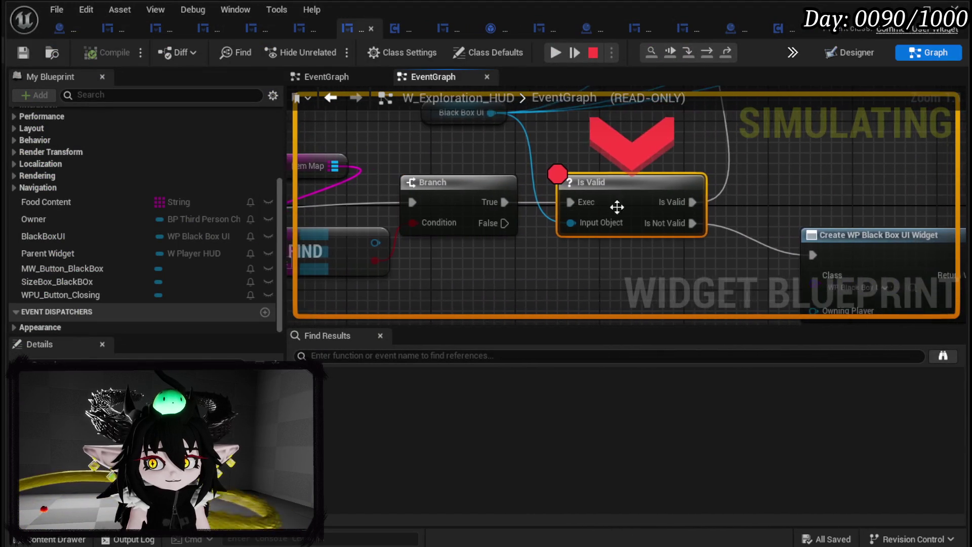
{"action": "left_click", "coordinate": [557, 52]}
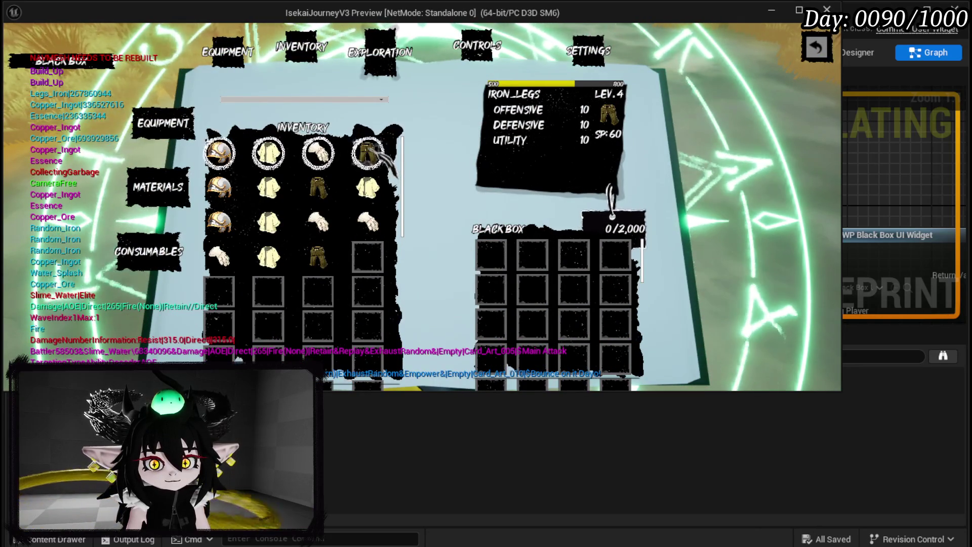
- Store Iron Legs, Hands, Chest and Head in the Black Box, close the menu, and stop play
{"action": "left_click", "coordinate": [367, 153]}
{"action": "left_click", "coordinate": [318, 153]}
{"action": "left_click", "coordinate": [268, 152]}
{"action": "left_click", "coordinate": [218, 153]}
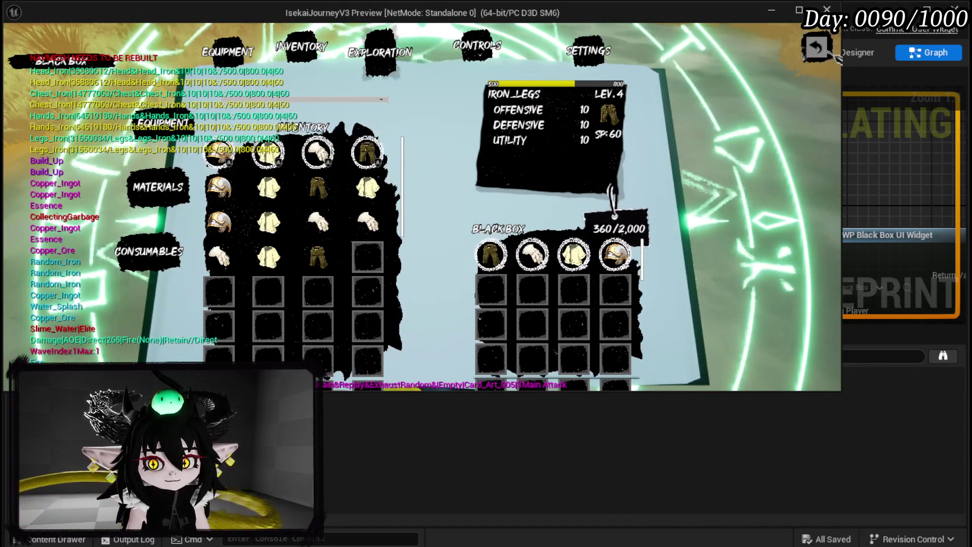
{"action": "left_click", "coordinate": [825, 52]}
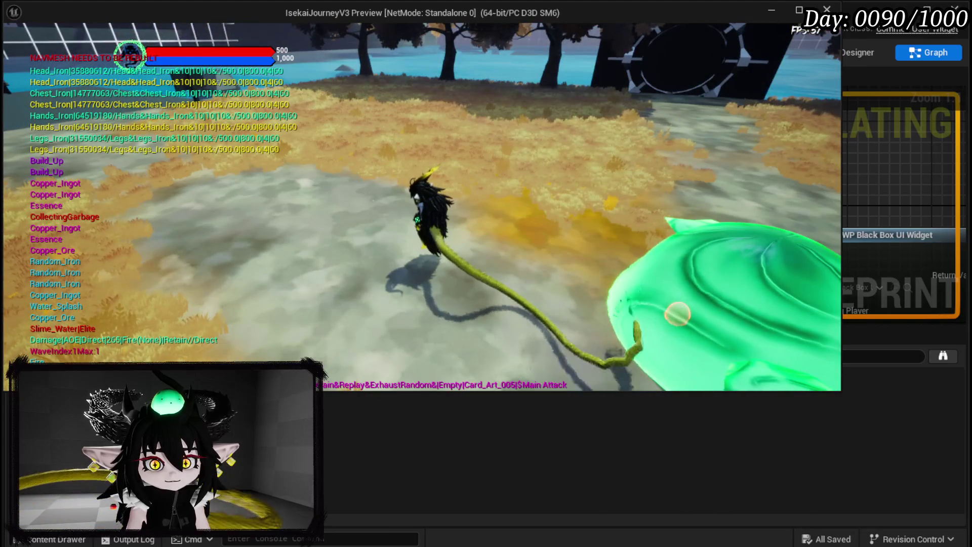
{"action": "key", "text": "Escape"}
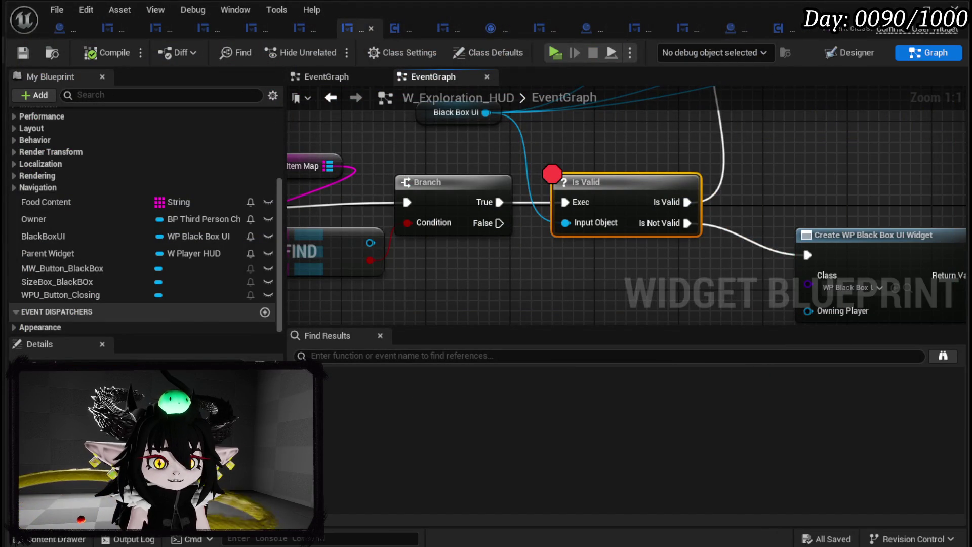
{"action": "scroll", "coordinate": [724, 132], "scroll_direction": "down", "scroll_amount": 3}
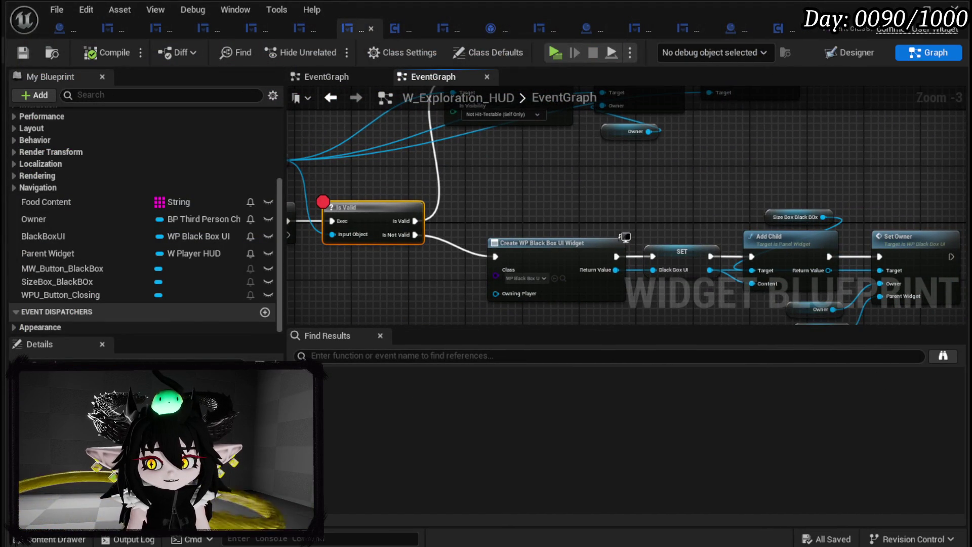
{"action": "left_click", "coordinate": [50, 28]}
- Breakpoint the OpenPlayerBox event and delete the leftover Make String, Map and Array nodes
{"action": "left_click_drag", "start_coordinate": [240, 198], "coordinate": [491, 174]}
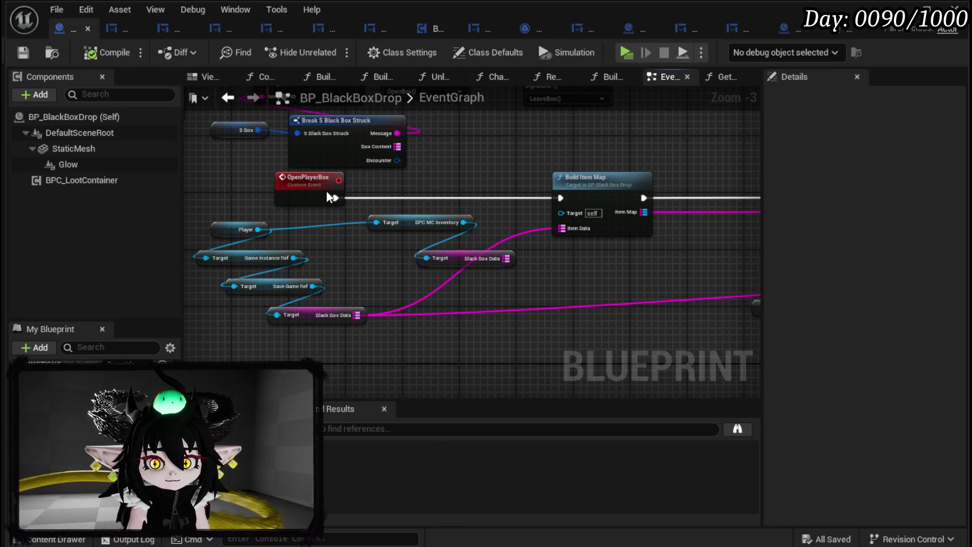
{"action": "right_click", "coordinate": [308, 195]}
{"action": "left_click", "coordinate": [351, 476]}
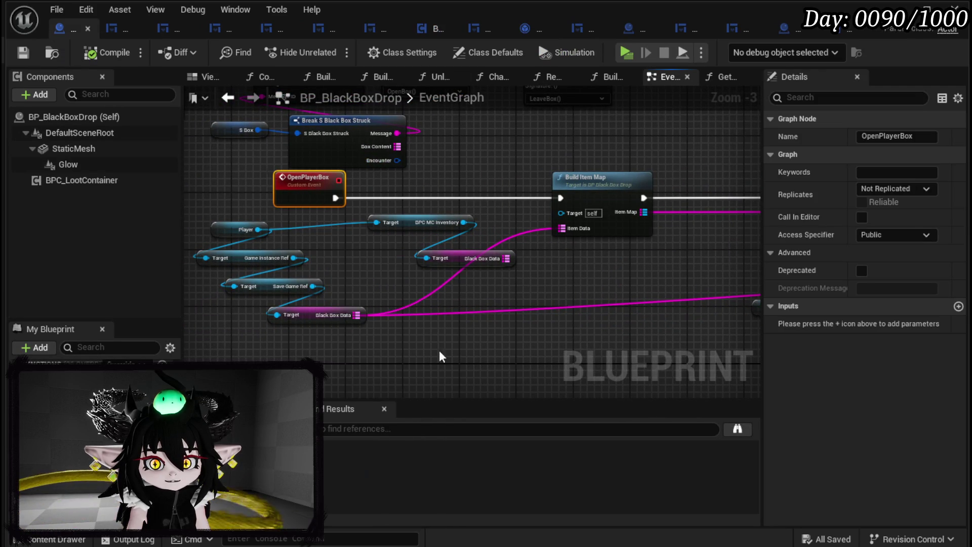
{"action": "scroll", "coordinate": [439, 350], "scroll_direction": "down", "scroll_amount": 2}
{"action": "mouse_move", "coordinate": [567, 260]}
{"action": "left_mouse_down"}
{"action": "mouse_move", "coordinate": [445, 253]}
{"action": "mouse_move", "coordinate": [330, 205]}
{"action": "mouse_move", "coordinate": [552, 340]}
{"action": "left_mouse_up"}
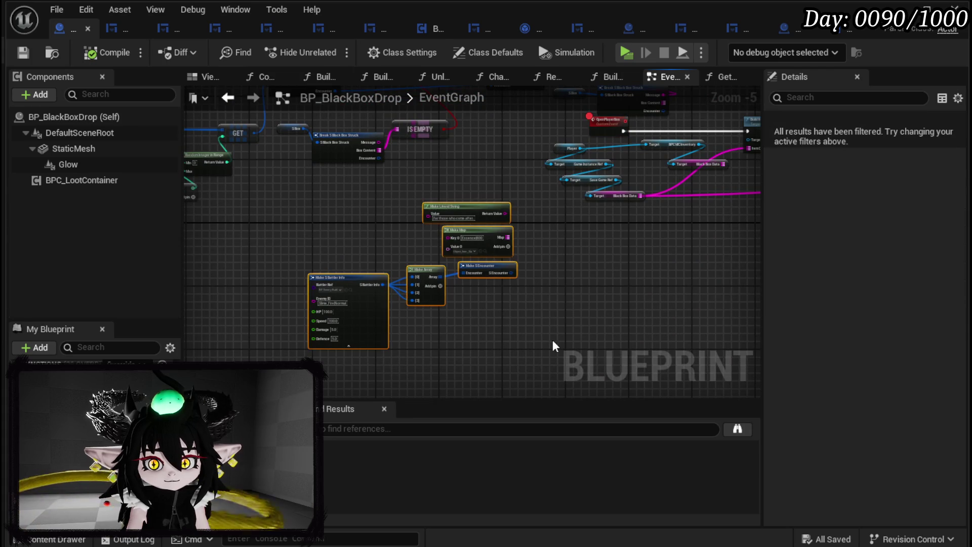
{"action": "key", "text": "Delete"}
{"action": "left_click_drag", "start_coordinate": [496, 200], "coordinate": [521, 372]}
- Trace the graph through widget creation, Build Box Structure, event bindings and the Branch nodes
{"action": "scroll", "coordinate": [494, 323], "scroll_direction": "up", "scroll_amount": 2}
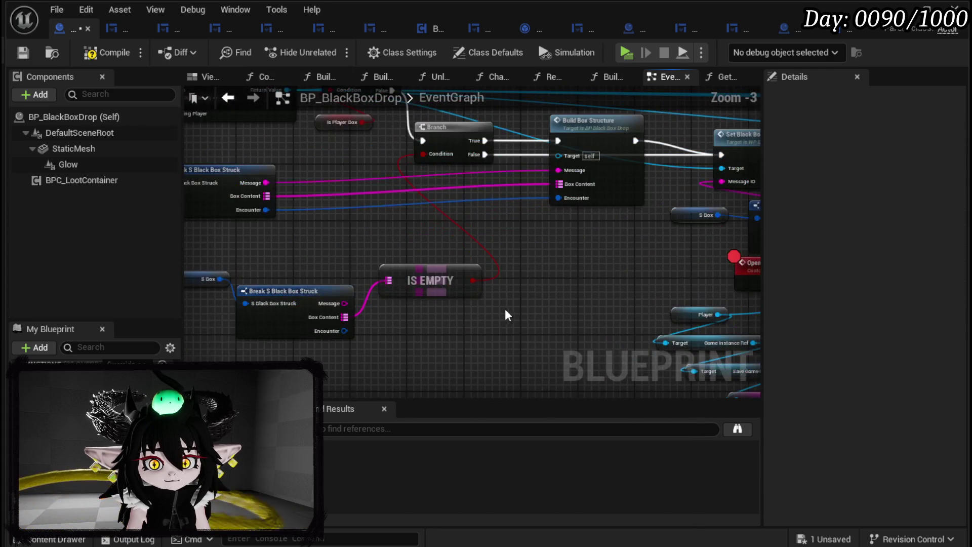
{"action": "left_click_drag", "start_coordinate": [506, 309], "coordinate": [607, 318]}
{"action": "mouse_move", "coordinate": [401, 224]}
{"action": "left_mouse_down"}
{"action": "mouse_move", "coordinate": [417, 326]}
{"action": "mouse_move", "coordinate": [549, 347]}
{"action": "left_mouse_up"}
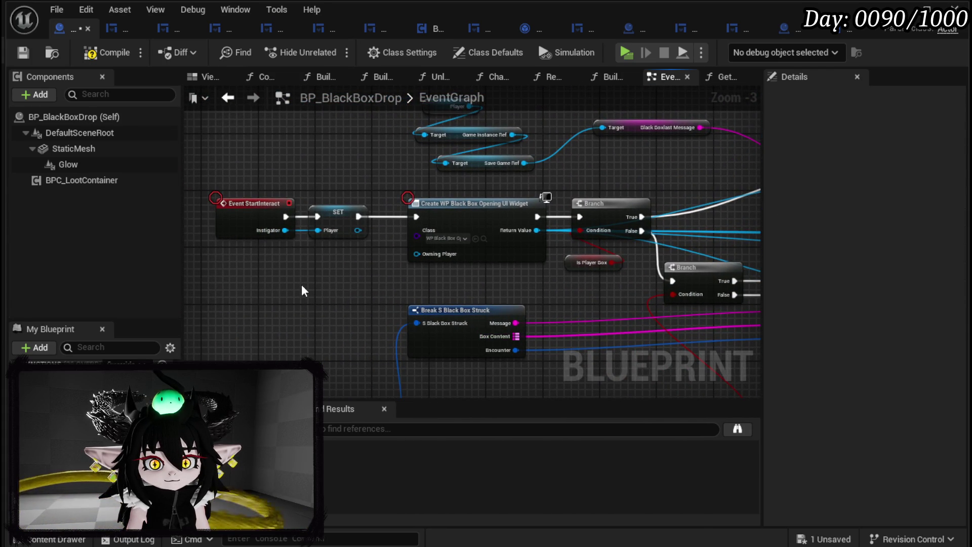
{"action": "left_click_drag", "start_coordinate": [402, 284], "coordinate": [221, 266]}
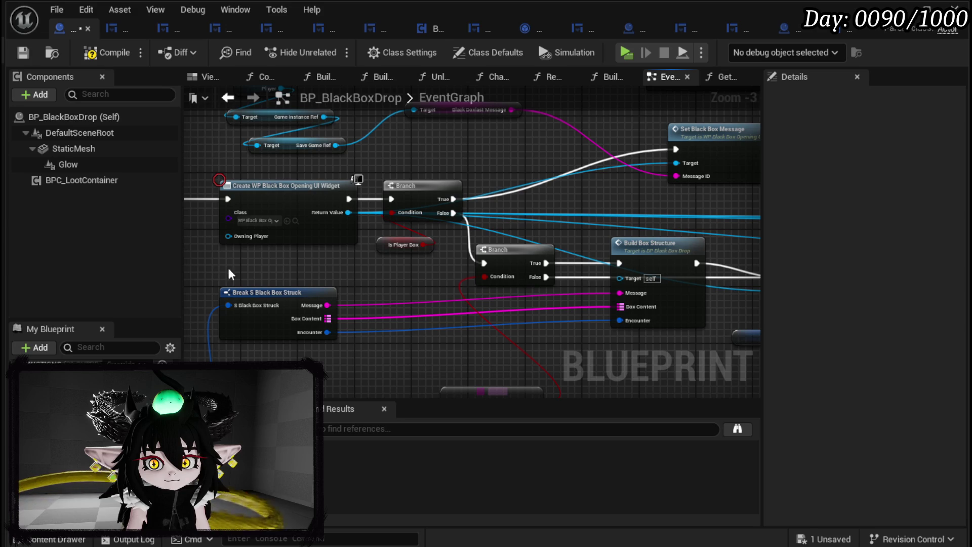
{"action": "left_click_drag", "start_coordinate": [371, 264], "coordinate": [262, 304]}
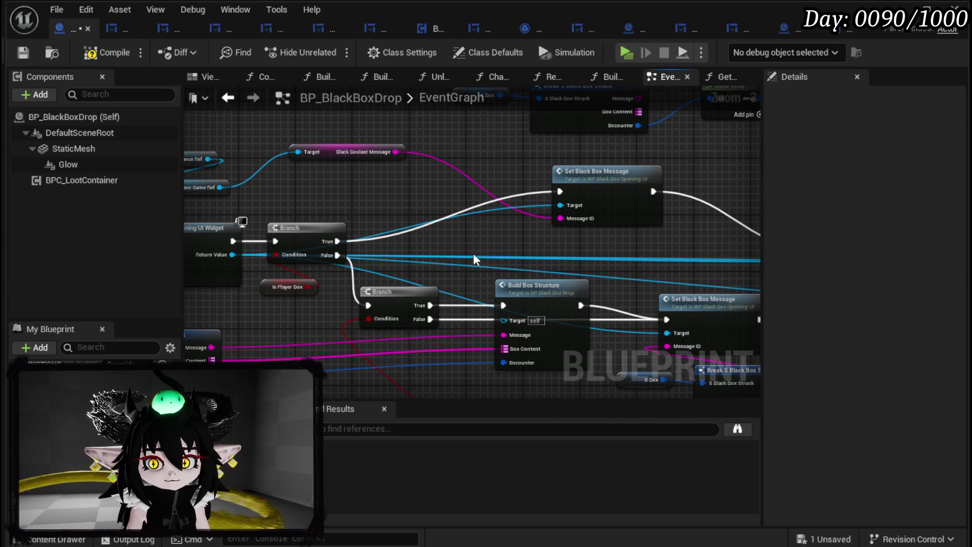
{"action": "mouse_move", "coordinate": [570, 243]}
{"action": "left_mouse_down"}
{"action": "mouse_move", "coordinate": [349, 256]}
{"action": "mouse_move", "coordinate": [324, 212]}
{"action": "mouse_move", "coordinate": [387, 191]}
{"action": "mouse_move", "coordinate": [190, 231]}
{"action": "left_mouse_up"}
{"action": "mouse_move", "coordinate": [495, 190]}
{"action": "left_mouse_down"}
{"action": "mouse_move", "coordinate": [694, 211]}
{"action": "mouse_move", "coordinate": [292, 203]}
{"action": "mouse_move", "coordinate": [326, 192]}
{"action": "left_mouse_up"}
{"action": "scroll", "coordinate": [409, 209], "scroll_direction": "down", "scroll_amount": 3}
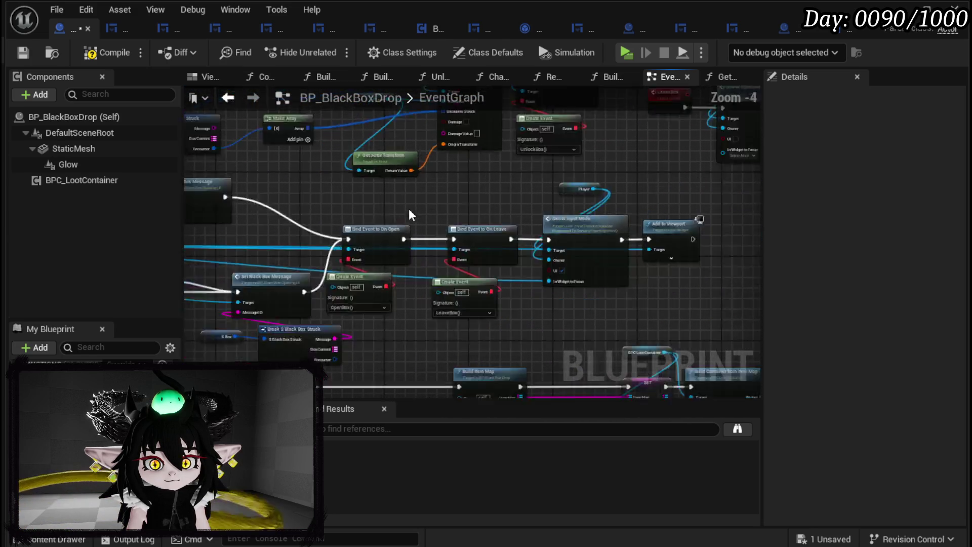
{"action": "scroll", "coordinate": [390, 237], "scroll_direction": "up", "scroll_amount": 3}
{"action": "scroll", "coordinate": [499, 211], "scroll_direction": "up", "scroll_amount": 1}
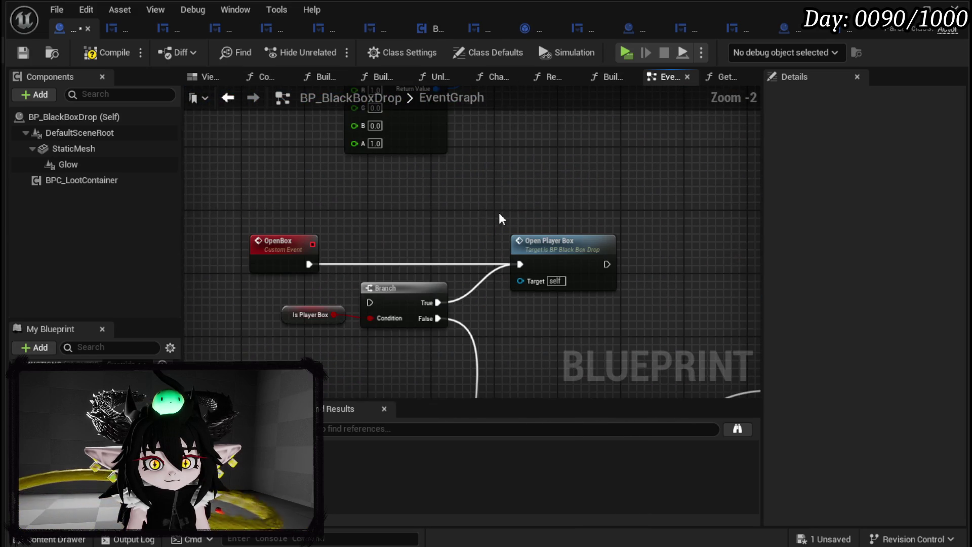
{"action": "scroll", "coordinate": [506, 211], "scroll_direction": "down", "scroll_amount": 3}
{"action": "mouse_move", "coordinate": [445, 140]}
{"action": "left_mouse_down"}
{"action": "mouse_move", "coordinate": [344, 135]}
{"action": "mouse_move", "coordinate": [537, 237]}
{"action": "mouse_move", "coordinate": [425, 344]}
{"action": "left_mouse_up"}
{"action": "scroll", "coordinate": [345, 134], "scroll_direction": "up", "scroll_amount": 4}
{"action": "scroll", "coordinate": [391, 266], "scroll_direction": "down", "scroll_amount": 1}
{"action": "mouse_move", "coordinate": [351, 100]}
{"action": "left_mouse_down"}
{"action": "mouse_move", "coordinate": [418, 202]}
{"action": "mouse_move", "coordinate": [504, 386]}
{"action": "left_mouse_up"}
{"action": "mouse_move", "coordinate": [388, 120]}
{"action": "left_mouse_down"}
{"action": "mouse_move", "coordinate": [493, 257]}
{"action": "mouse_move", "coordinate": [460, 190]}
{"action": "left_mouse_up"}
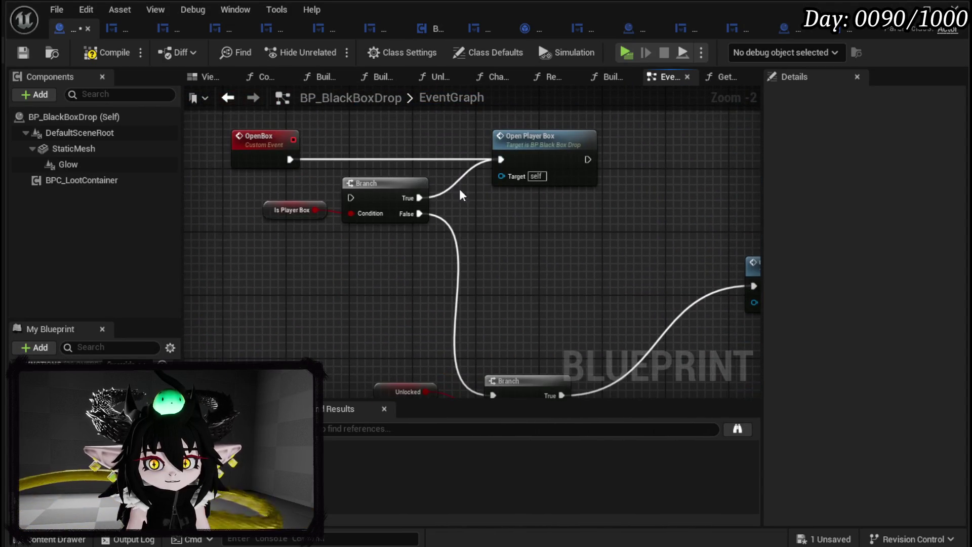
- Inspect OpenPlayerBox and select its Player-to-Black Box Data reference chain feeding Build Item Map
{"action": "left_click", "coordinate": [528, 156]}
{"action": "scroll", "coordinate": [528, 157], "scroll_direction": "up", "scroll_amount": 3}
{"action": "mouse_move", "coordinate": [573, 244]}
{"action": "left_mouse_down"}
{"action": "mouse_move", "coordinate": [381, 227]}
{"action": "mouse_move", "coordinate": [394, 190]}
{"action": "left_mouse_up"}
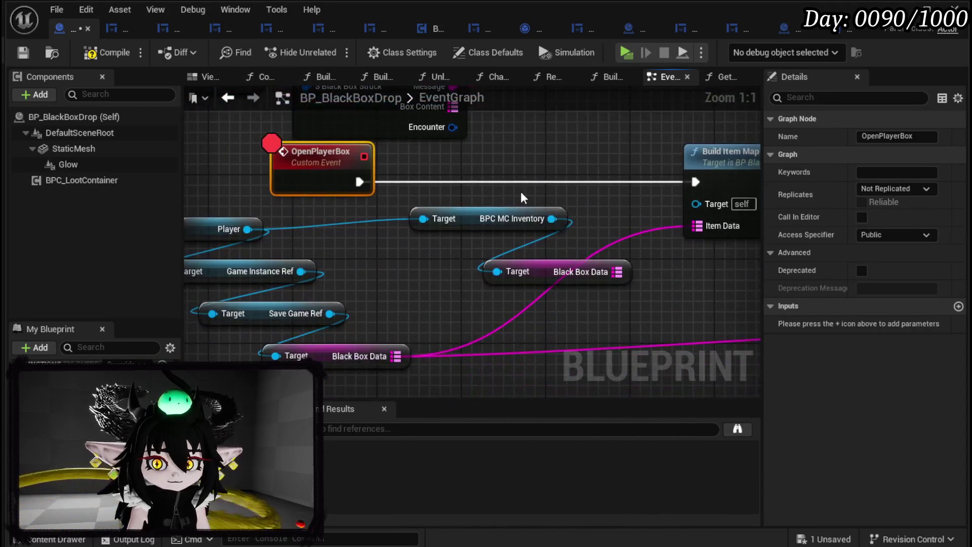
{"action": "scroll", "coordinate": [394, 190], "scroll_direction": "down", "scroll_amount": 2}
{"action": "mouse_move", "coordinate": [638, 253]}
{"action": "left_mouse_down"}
{"action": "mouse_move", "coordinate": [529, 266]}
{"action": "mouse_move", "coordinate": [509, 257]}
{"action": "mouse_move", "coordinate": [521, 265]}
{"action": "mouse_move", "coordinate": [512, 267]}
{"action": "mouse_move", "coordinate": [626, 261]}
{"action": "left_mouse_up"}
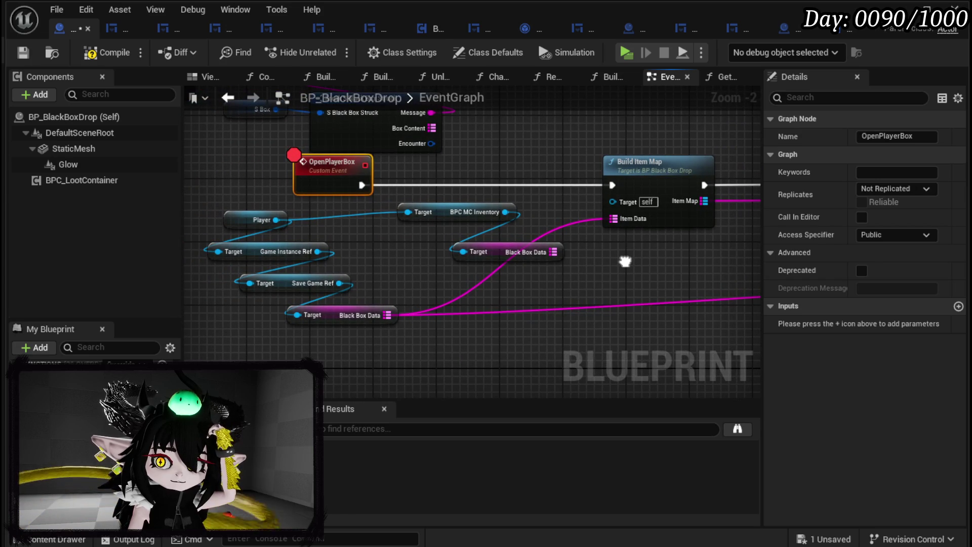
{"action": "mouse_move", "coordinate": [259, 340]}
{"action": "left_mouse_down"}
{"action": "mouse_move", "coordinate": [354, 271]}
{"action": "mouse_move", "coordinate": [383, 219]}
{"action": "left_mouse_up"}
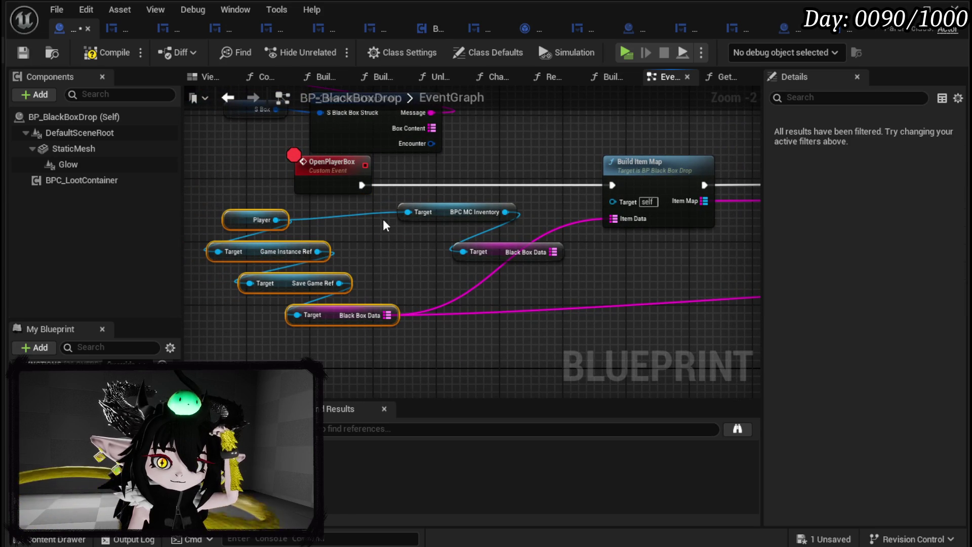
{"action": "left_click_drag", "start_coordinate": [252, 333], "coordinate": [350, 222]}
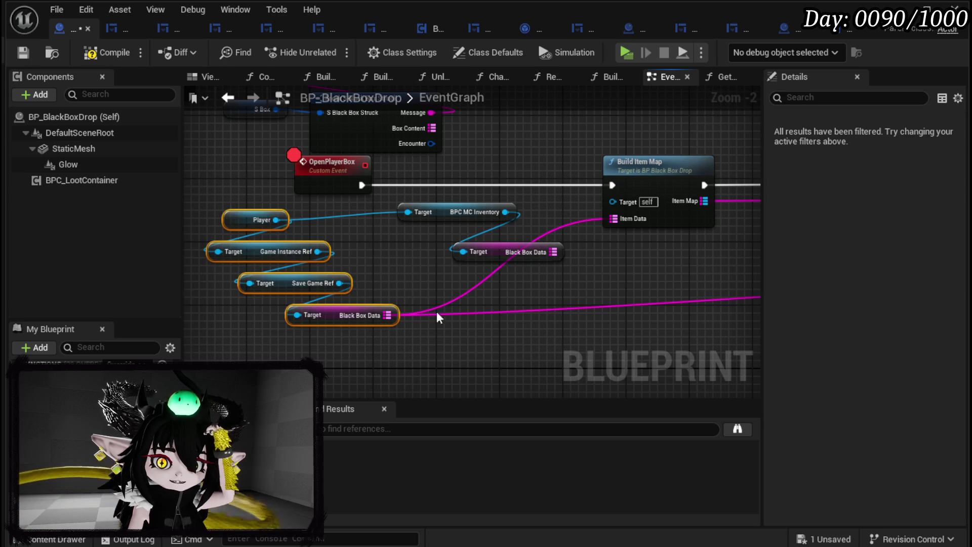
- Follow execution past Build Container from Item Map to the save nodes, then compile and save
{"action": "left_click_drag", "start_coordinate": [642, 248], "coordinate": [431, 238]}
{"action": "left_click_drag", "start_coordinate": [537, 238], "coordinate": [302, 247]}
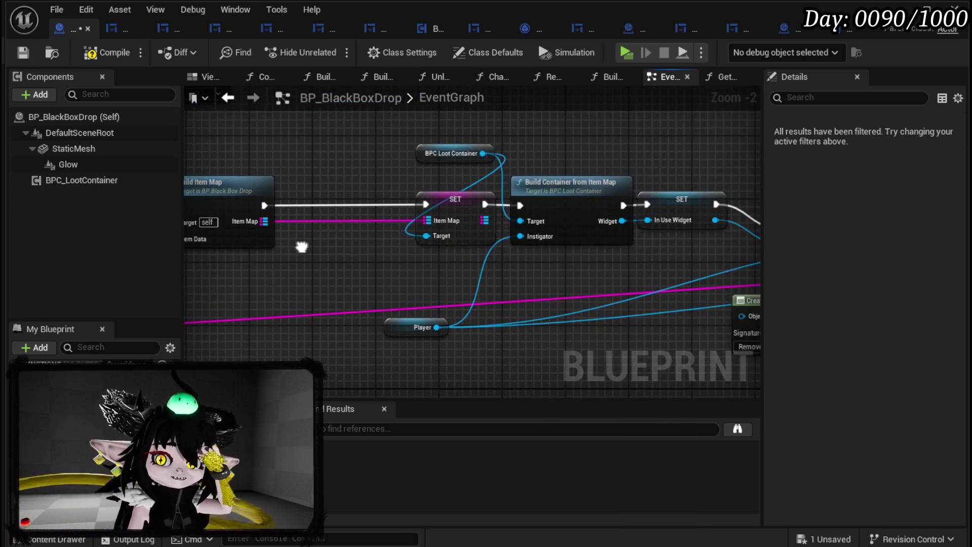
{"action": "left_click_drag", "start_coordinate": [430, 259], "coordinate": [381, 248]}
{"action": "mouse_move", "coordinate": [530, 256]}
{"action": "left_mouse_down"}
{"action": "mouse_move", "coordinate": [372, 237]}
{"action": "mouse_move", "coordinate": [673, 254]}
{"action": "mouse_move", "coordinate": [167, 243]}
{"action": "left_mouse_up"}
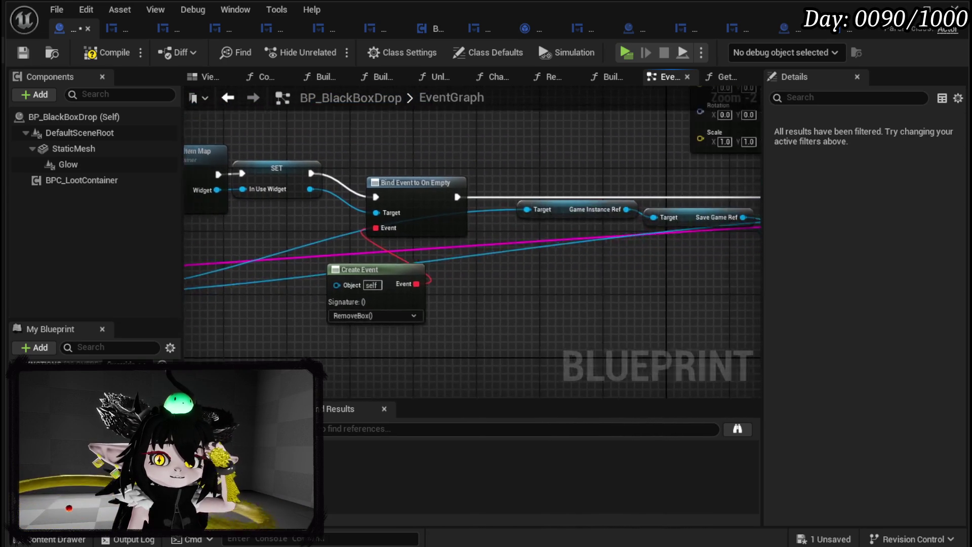
{"action": "left_click_drag", "start_coordinate": [578, 269], "coordinate": [482, 276]}
{"action": "mouse_move", "coordinate": [599, 292]}
{"action": "left_mouse_down"}
{"action": "mouse_move", "coordinate": [265, 306]}
{"action": "mouse_move", "coordinate": [284, 336]}
{"action": "mouse_move", "coordinate": [490, 304]}
{"action": "left_mouse_up"}
{"action": "scroll", "coordinate": [499, 290], "scroll_direction": "down", "scroll_amount": 4}
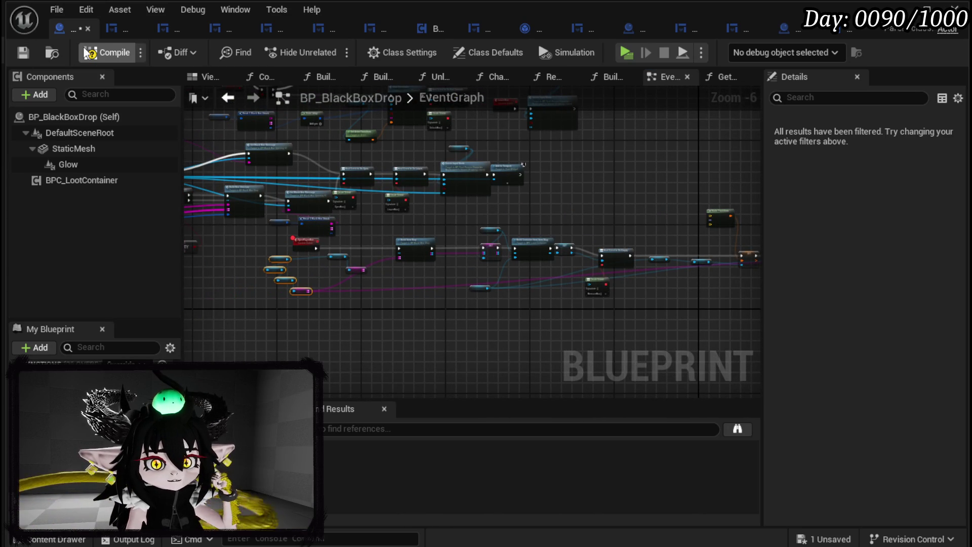
{"action": "left_click", "coordinate": [22, 54]}
- Select the Black Box Data node and recompile BP_BlackBoxDrop
{"action": "scroll", "coordinate": [363, 272], "scroll_direction": "up", "scroll_amount": 4}
{"action": "mouse_move", "coordinate": [348, 336]}
{"action": "left_mouse_down"}
{"action": "mouse_move", "coordinate": [481, 259]}
{"action": "mouse_move", "coordinate": [455, 283]}
{"action": "left_mouse_up"}
{"action": "left_click", "coordinate": [82, 52]}
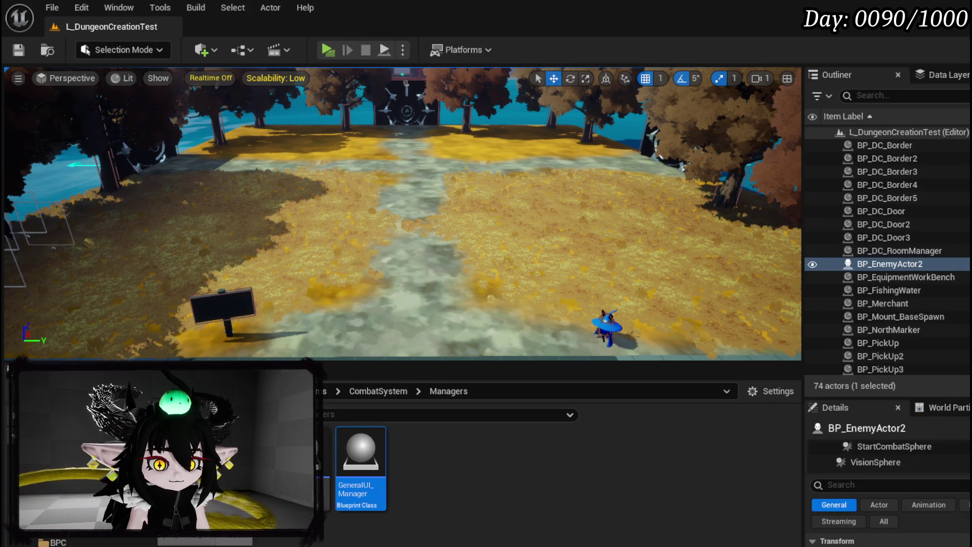
- Open BP_ThirdPersonCharacter from the ThirdPerson > Blueprints content folder
{"action": "left_click", "coordinate": [106, 531]}
{"action": "left_click", "coordinate": [117, 542]}
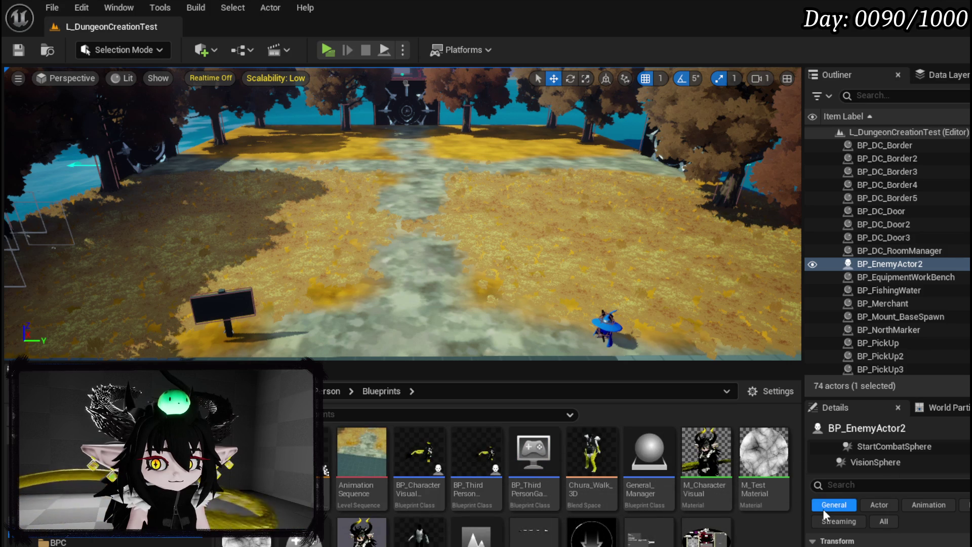
{"action": "double_click", "coordinate": [478, 458]}
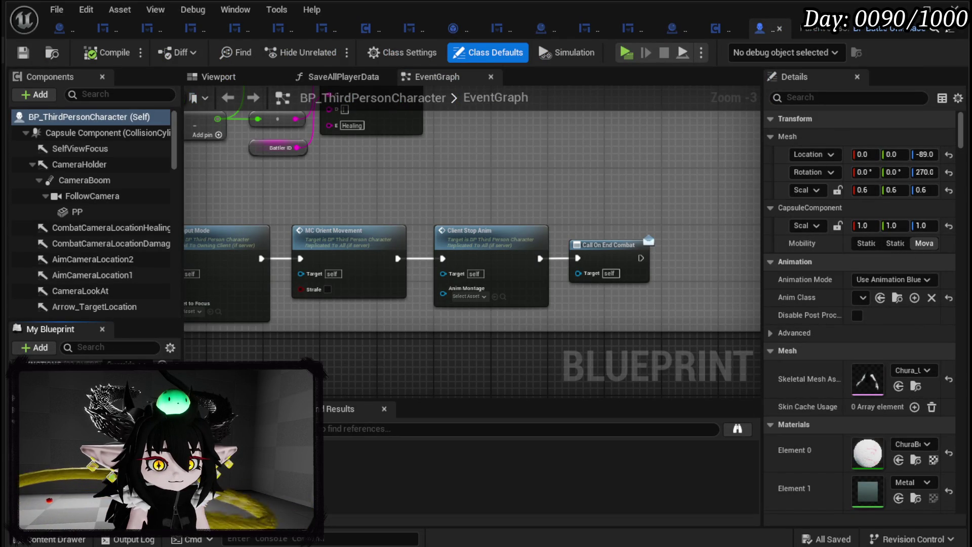
- Open the SaveBlackBox function graph and look over its nodes
{"action": "double_click", "coordinate": [61, 400]}
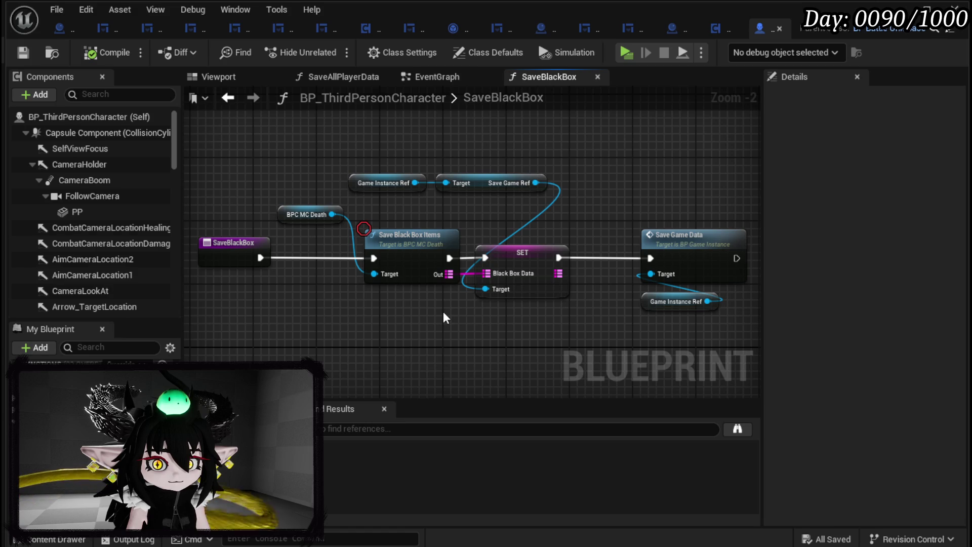
{"action": "left_click_drag", "start_coordinate": [246, 318], "coordinate": [712, 162]}
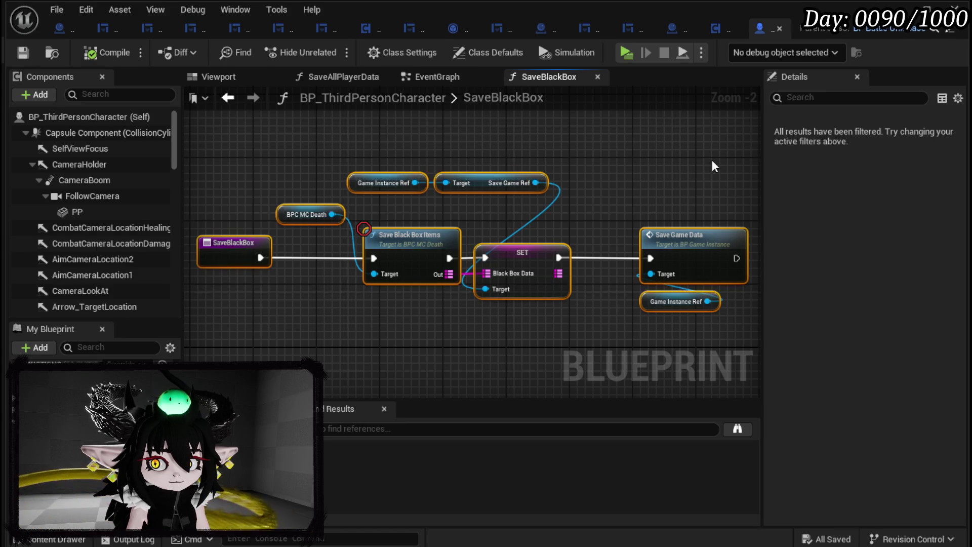
{"action": "left_click", "coordinate": [666, 140]}
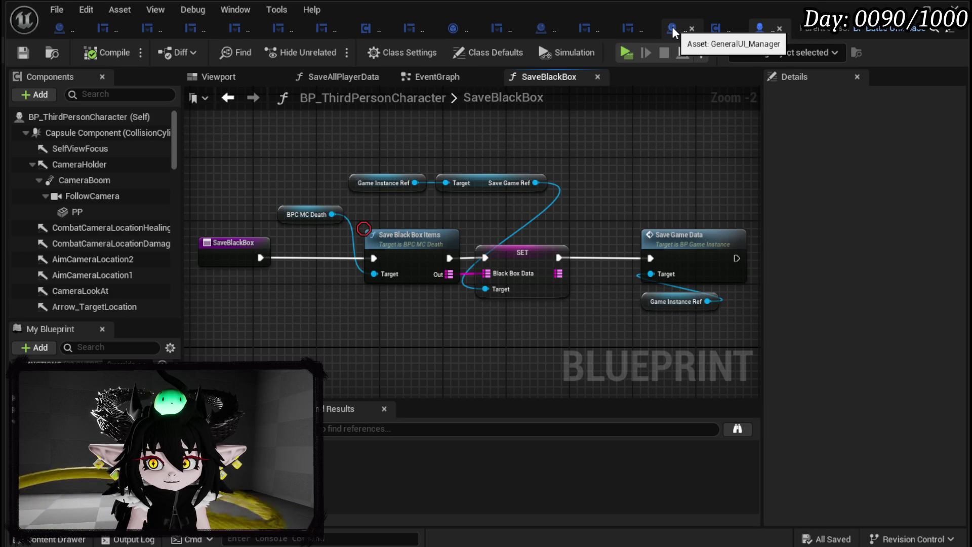
- Open BPC_MC_Inventory's InventoryQuickSave function and frame its save nodes
{"action": "left_click", "coordinate": [718, 29]}
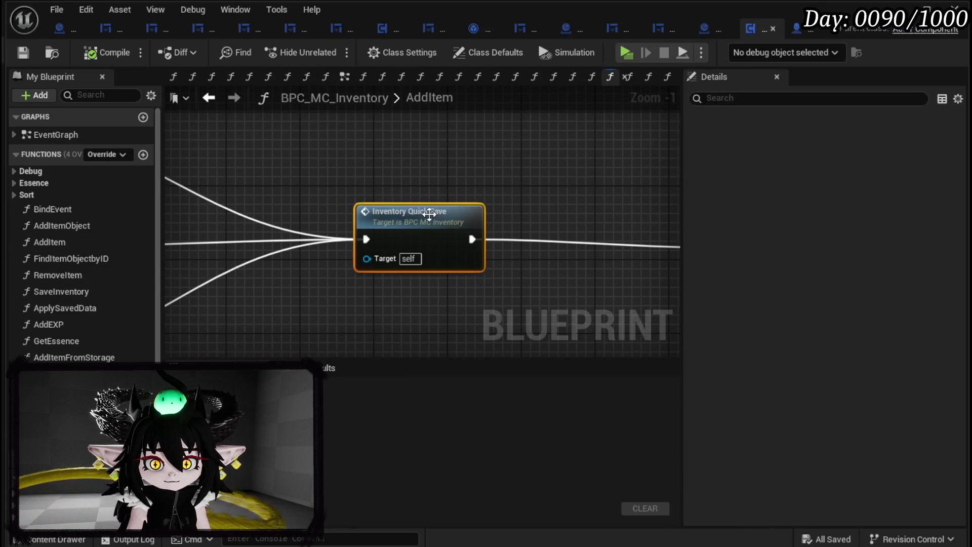
{"action": "double_click", "coordinate": [433, 213]}
{"action": "scroll", "coordinate": [434, 309], "scroll_direction": "up", "scroll_amount": 1}
{"action": "left_click_drag", "start_coordinate": [434, 309], "coordinate": [507, 315]}
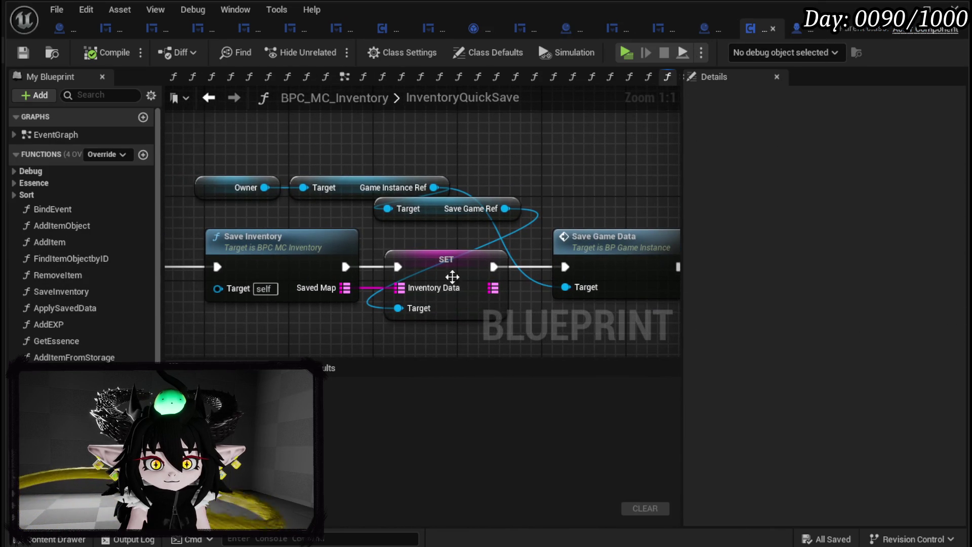
- Add the owner's Save Black Box call, wired between SET Inventory Data and Save Game Data
{"action": "left_click_drag", "start_coordinate": [267, 187], "coordinate": [459, 121]}
{"action": "type", "text": "Save"}
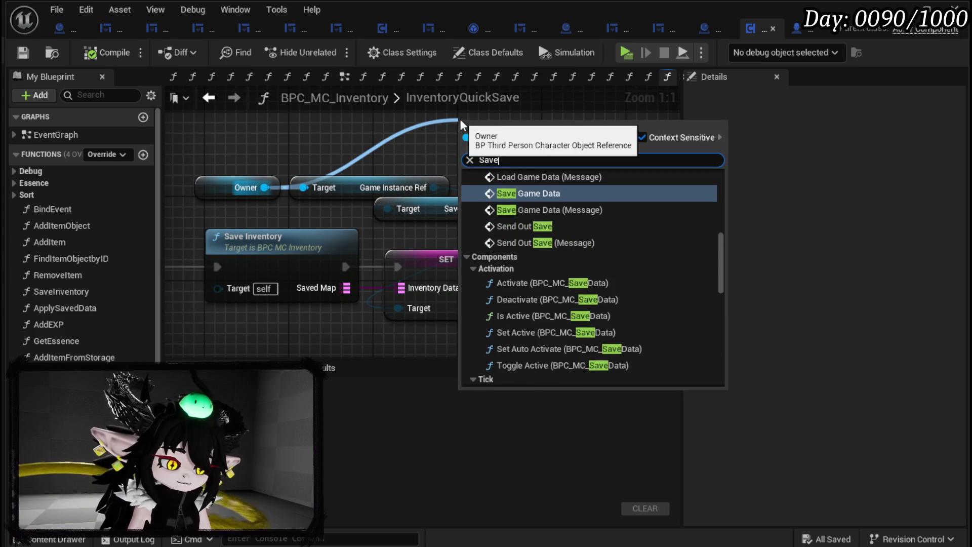
{"action": "type", "text": " Black"}
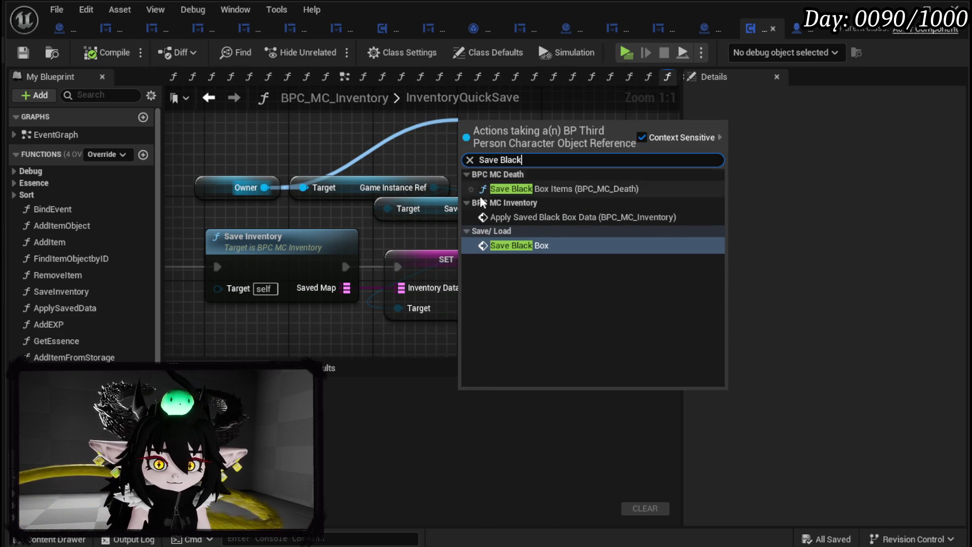
{"action": "left_click", "coordinate": [515, 246]}
{"action": "scroll", "coordinate": [539, 229], "scroll_direction": "down", "scroll_amount": 3}
{"action": "left_click_drag", "start_coordinate": [304, 304], "coordinate": [509, 231]}
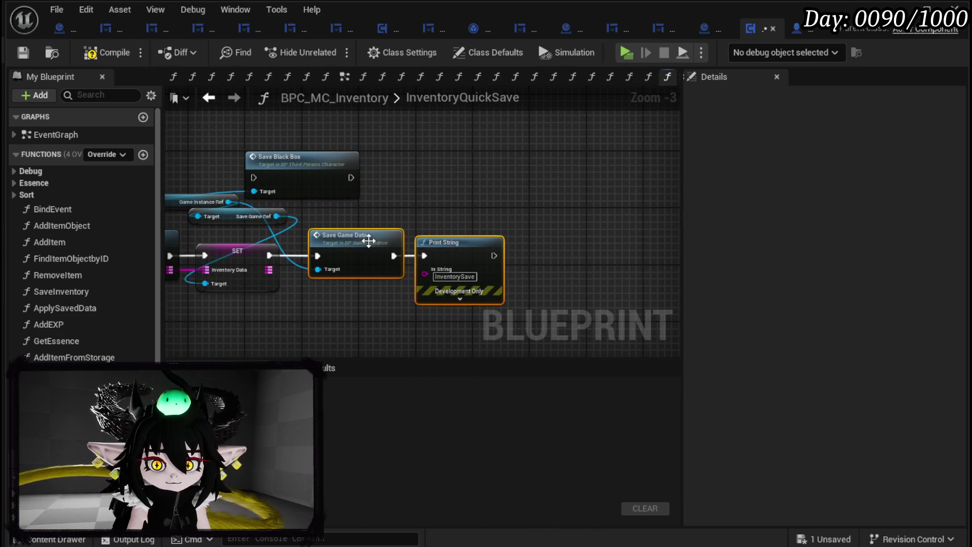
{"action": "left_click_drag", "start_coordinate": [336, 238], "coordinate": [477, 239]}
{"action": "left_click", "coordinate": [351, 173]}
{"action": "mouse_move", "coordinate": [304, 167]}
{"action": "left_mouse_down"}
{"action": "mouse_move", "coordinate": [375, 251]}
{"action": "mouse_move", "coordinate": [368, 245]}
{"action": "left_mouse_up"}
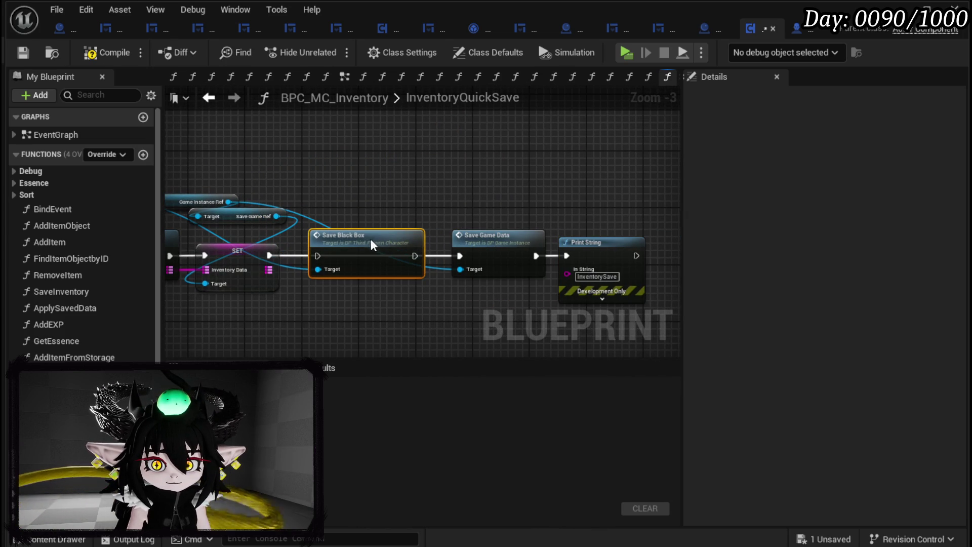
{"action": "mouse_move", "coordinate": [269, 255]}
{"action": "left_mouse_down"}
{"action": "mouse_move", "coordinate": [325, 265]}
{"action": "mouse_move", "coordinate": [318, 255]}
{"action": "left_mouse_up"}
{"action": "left_click_drag", "start_coordinate": [414, 256], "coordinate": [459, 256]}
- Check the SaveBlackBox function, return to BPC_MC_Inventory, and start a standalone play-test
{"action": "double_click", "coordinate": [352, 243]}
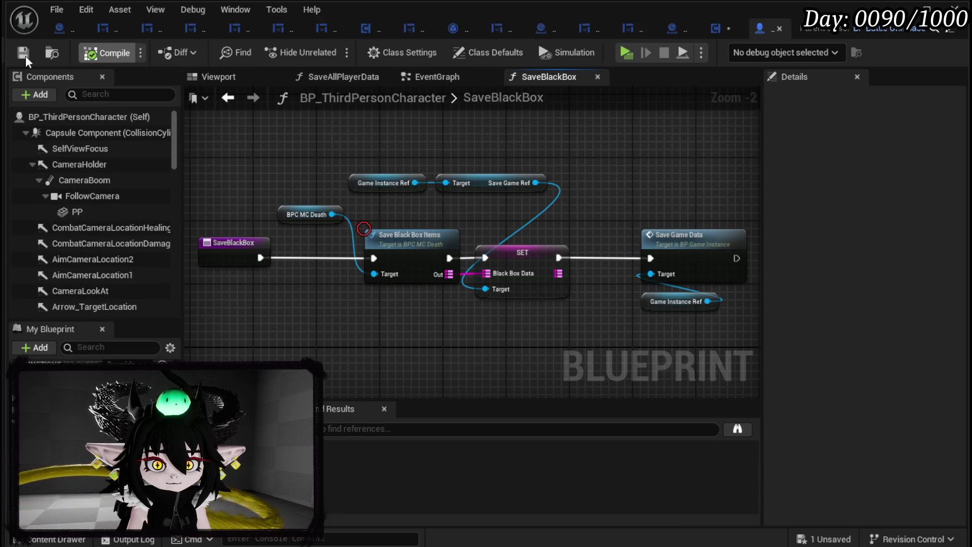
{"action": "left_click", "coordinate": [716, 29]}
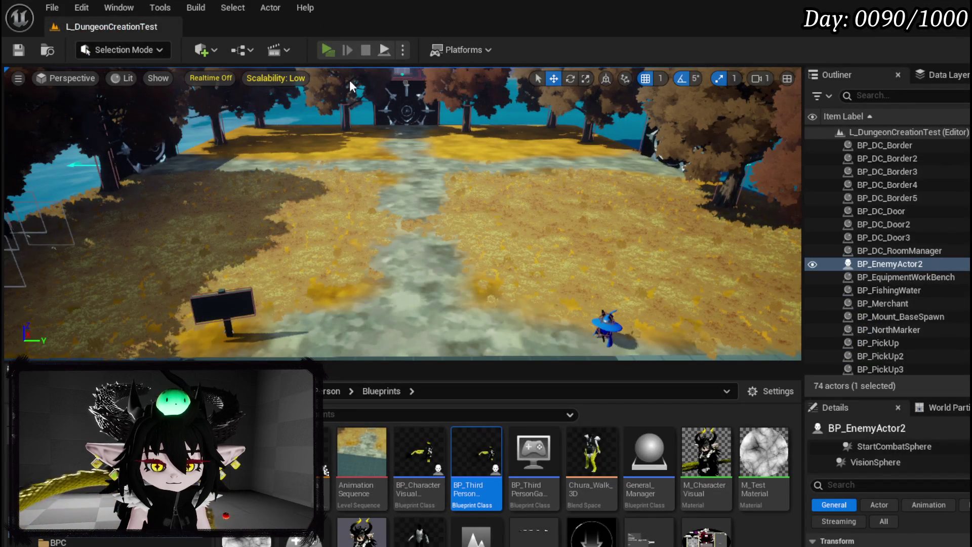
{"action": "left_click", "coordinate": [327, 49]}
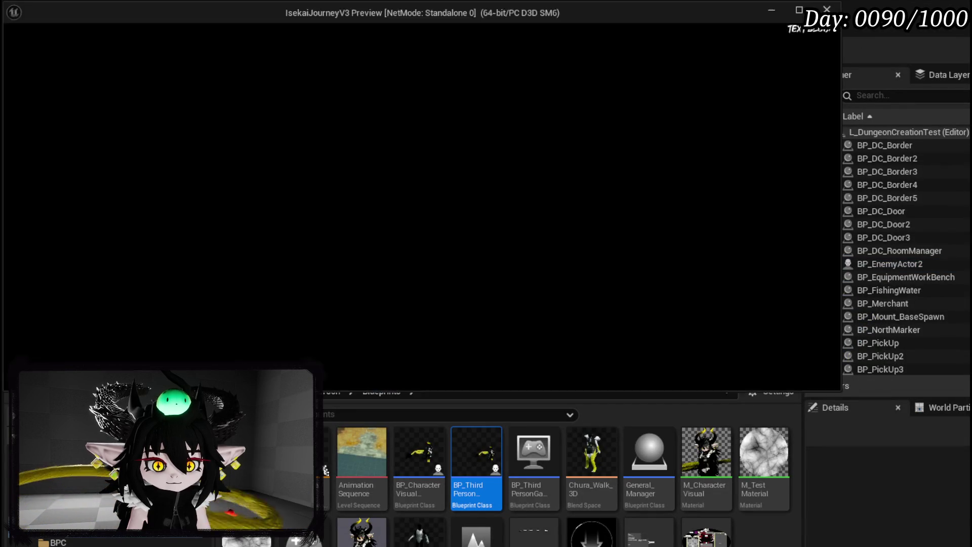
- Remove the breakpoint from the OpenBlackBoxHUD node and resume the play session
{"action": "key", "text": "Tab"}
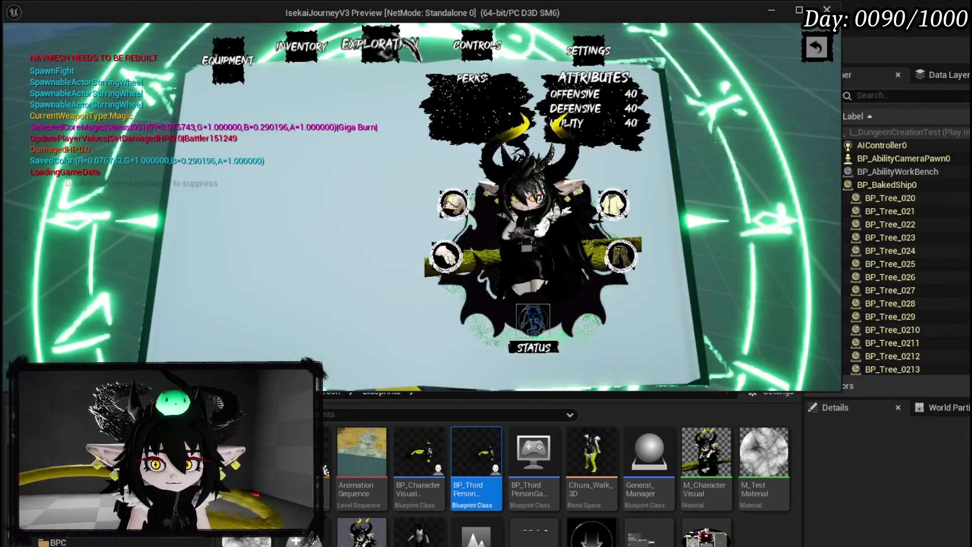
{"action": "left_click", "coordinate": [380, 44]}
{"action": "right_click", "coordinate": [595, 188]}
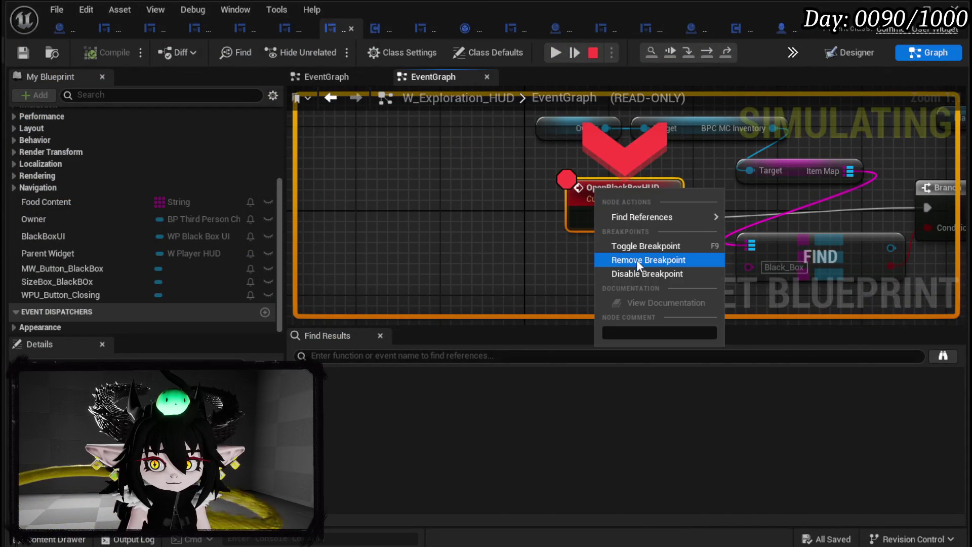
{"action": "left_click", "coordinate": [637, 260]}
{"action": "left_click", "coordinate": [549, 54]}
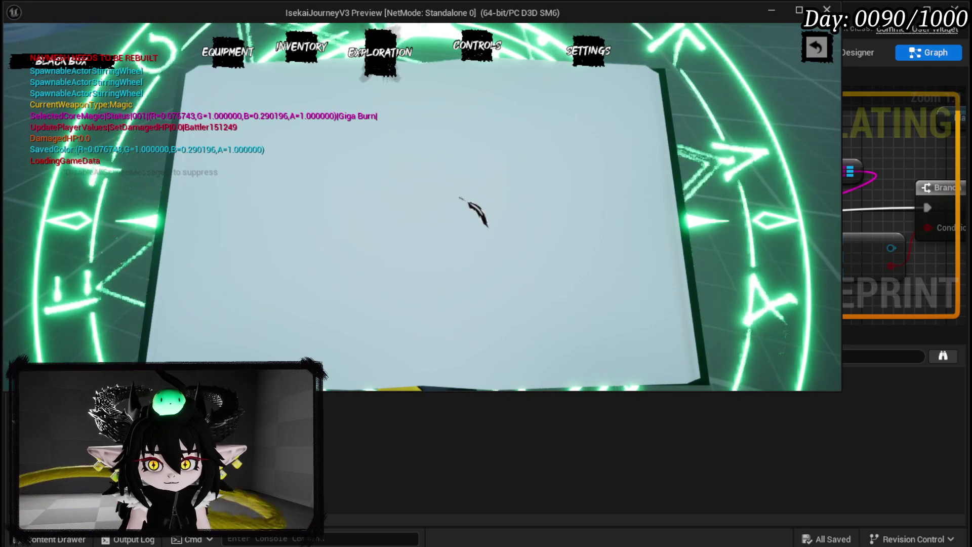
- Flip through the menu's Inventory and Exploration pages, then close the menu
{"action": "left_click", "coordinate": [304, 55]}
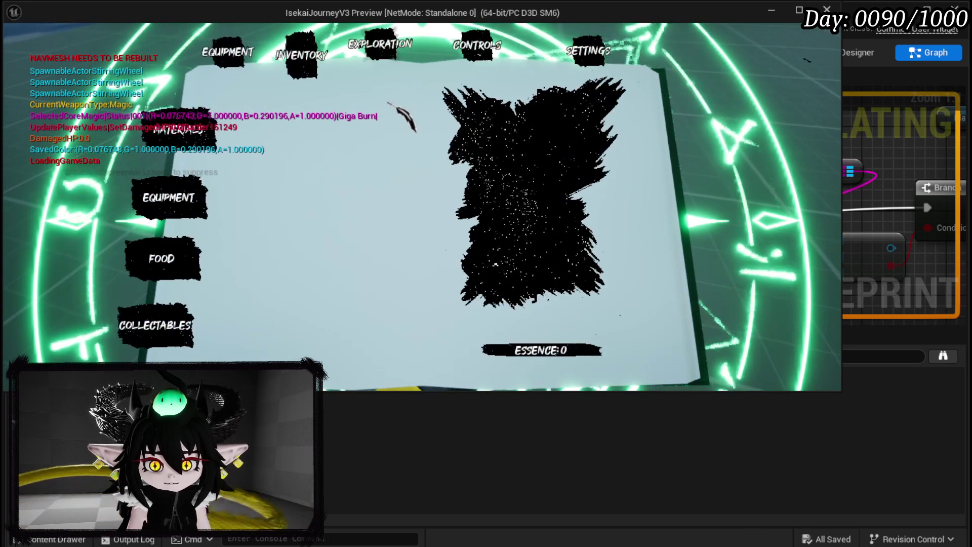
{"action": "left_click", "coordinate": [375, 45]}
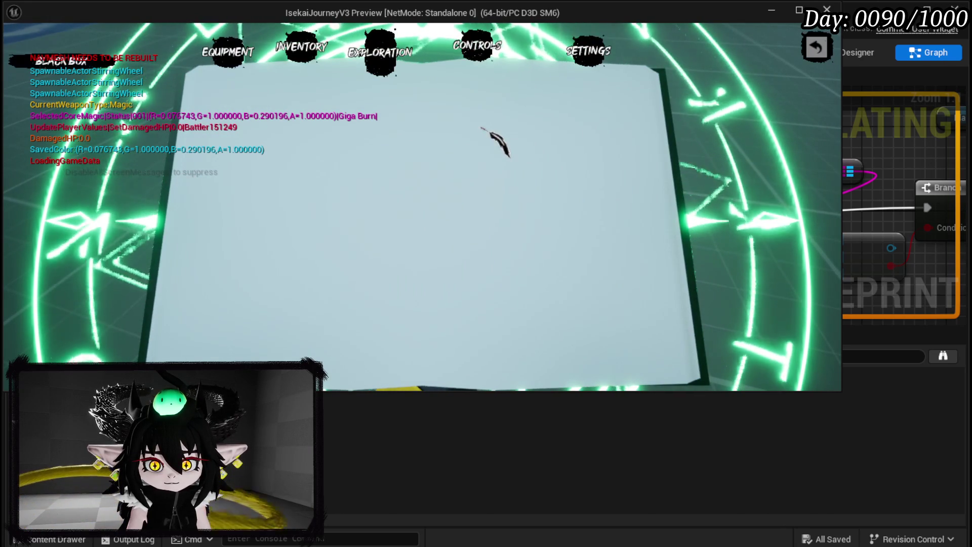
{"action": "left_click", "coordinate": [816, 47]}
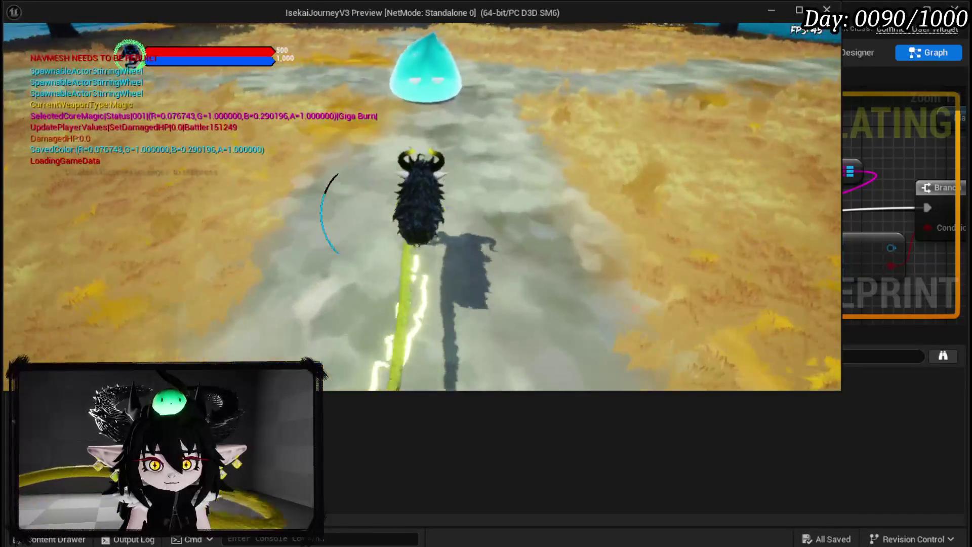
- Defeat the slime with a fire card and Main Attack, then collect all its loot
{"action": "key", "text": "1"}
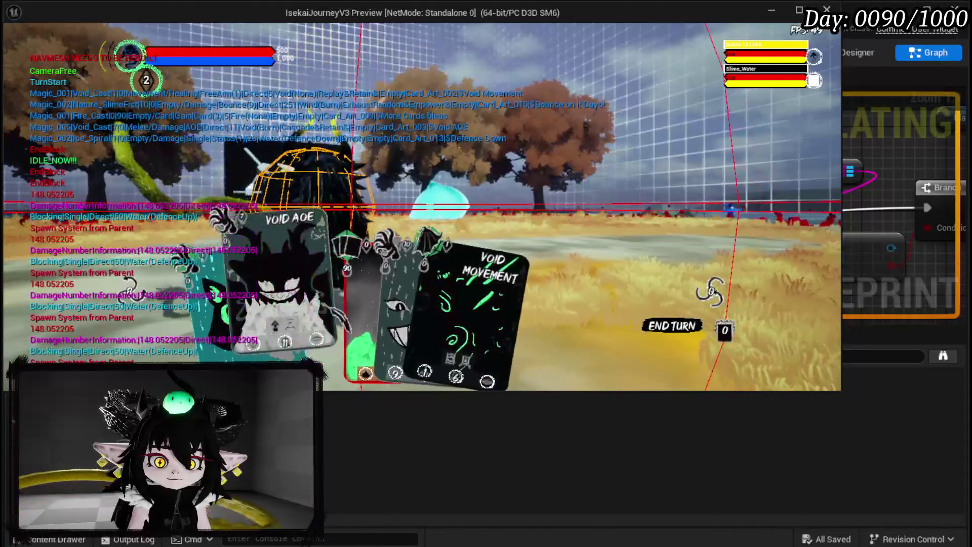
{"action": "key", "text": "1"}
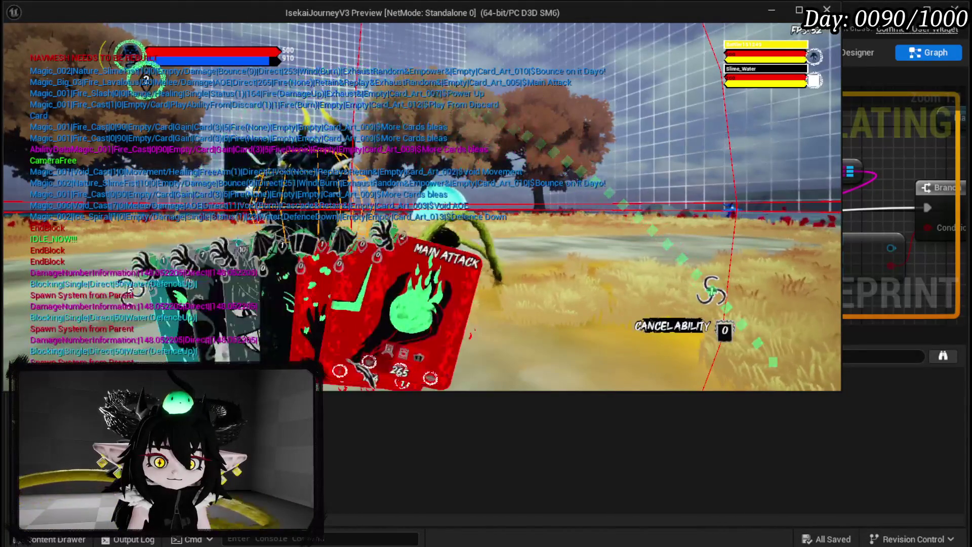
{"action": "left_click", "coordinate": [711, 291]}
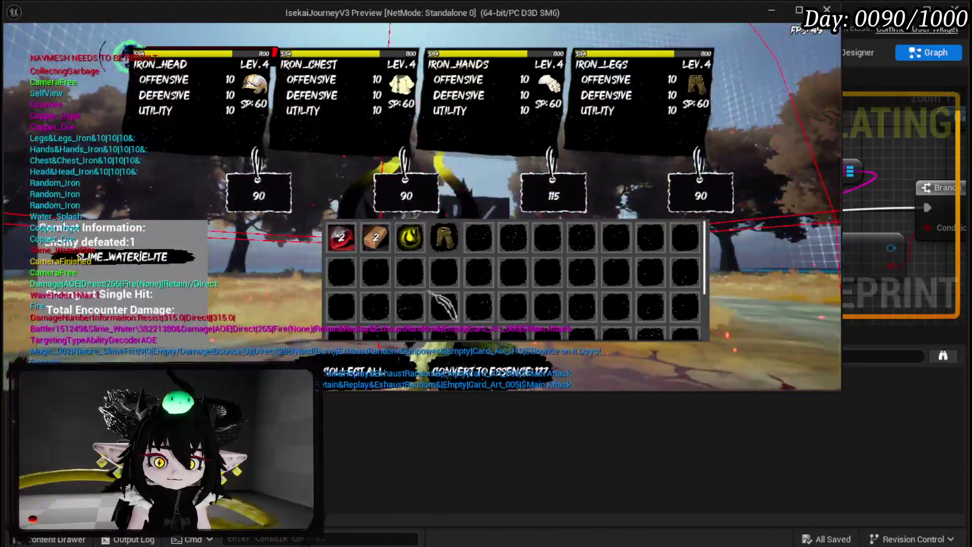
{"action": "left_click", "coordinate": [375, 371]}
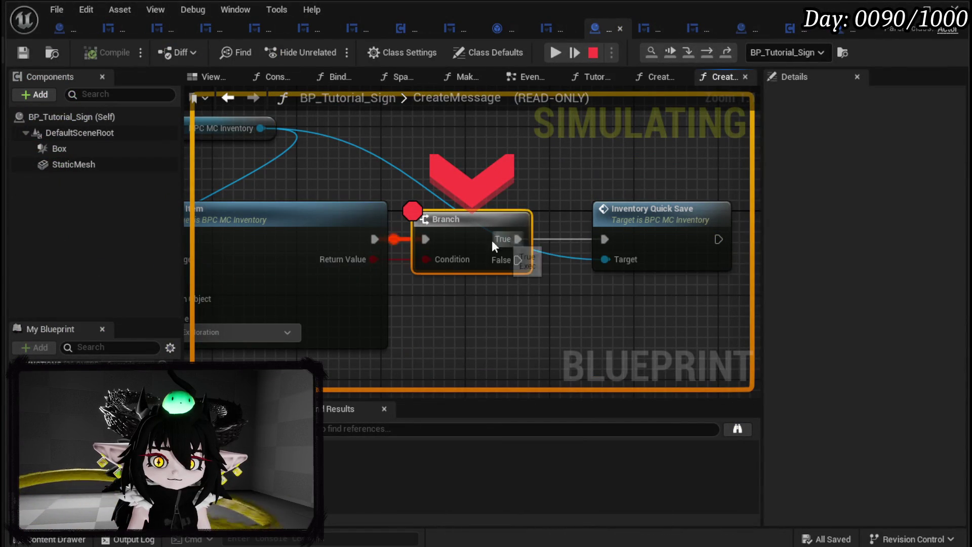
- Open the book menu's Black Box view, resuming past the breakpoints along the way
{"action": "mouse_move", "coordinate": [378, 260]}
{"action": "left_click", "coordinate": [555, 53]}
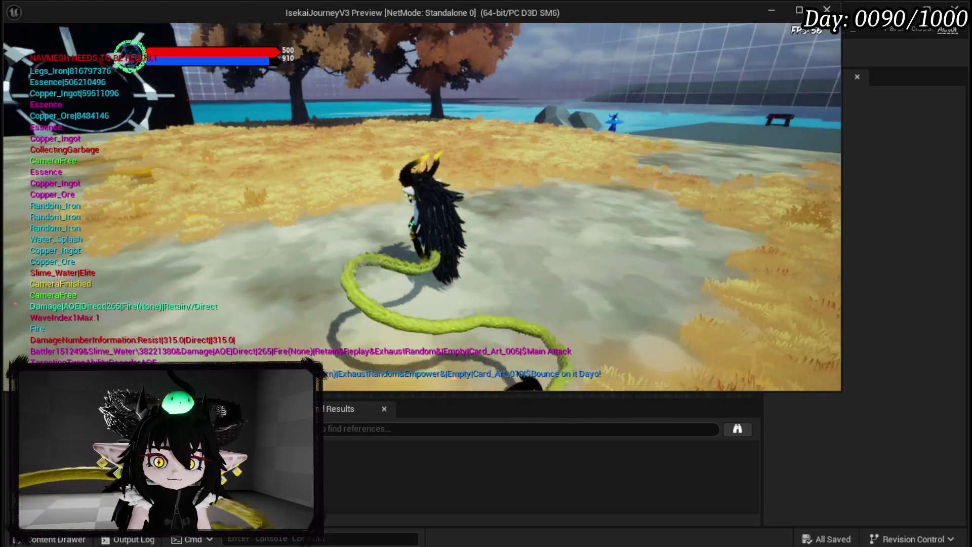
{"action": "key", "text": "Tab"}
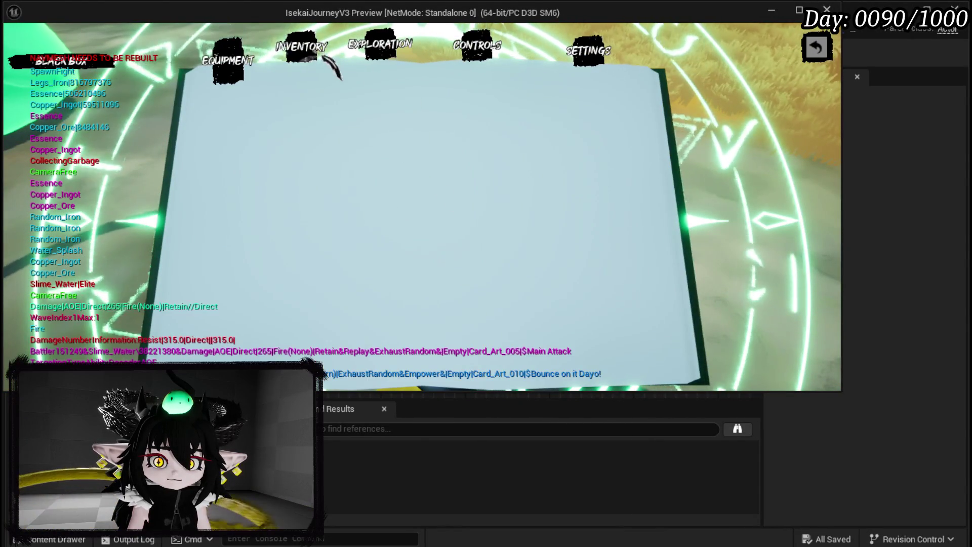
{"action": "left_click", "coordinate": [379, 45]}
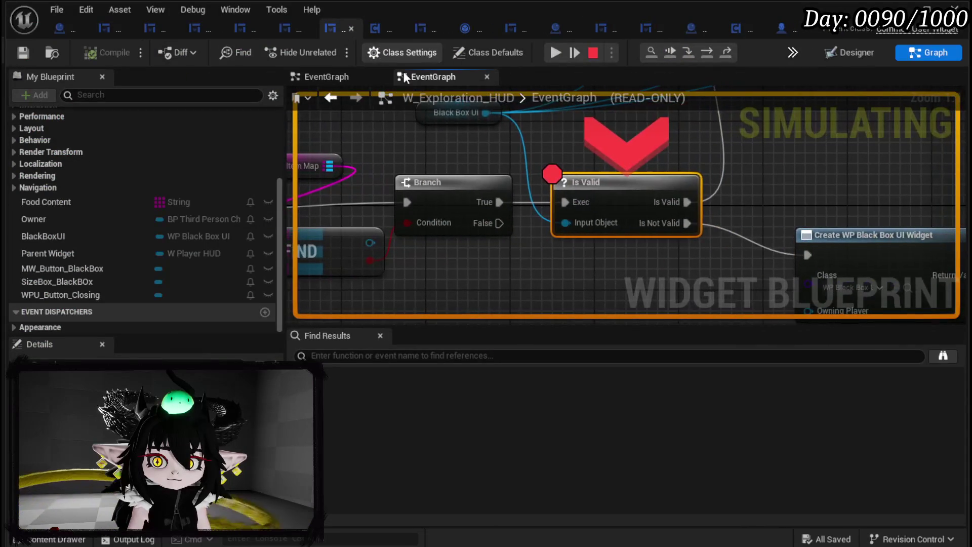
{"action": "scroll", "coordinate": [574, 174], "scroll_direction": "down", "scroll_amount": 2}
{"action": "mouse_move", "coordinate": [567, 161]}
{"action": "left_mouse_down"}
{"action": "mouse_move", "coordinate": [459, 210]}
{"action": "mouse_move", "coordinate": [428, 188]}
{"action": "left_mouse_up"}
{"action": "left_click", "coordinate": [560, 57]}
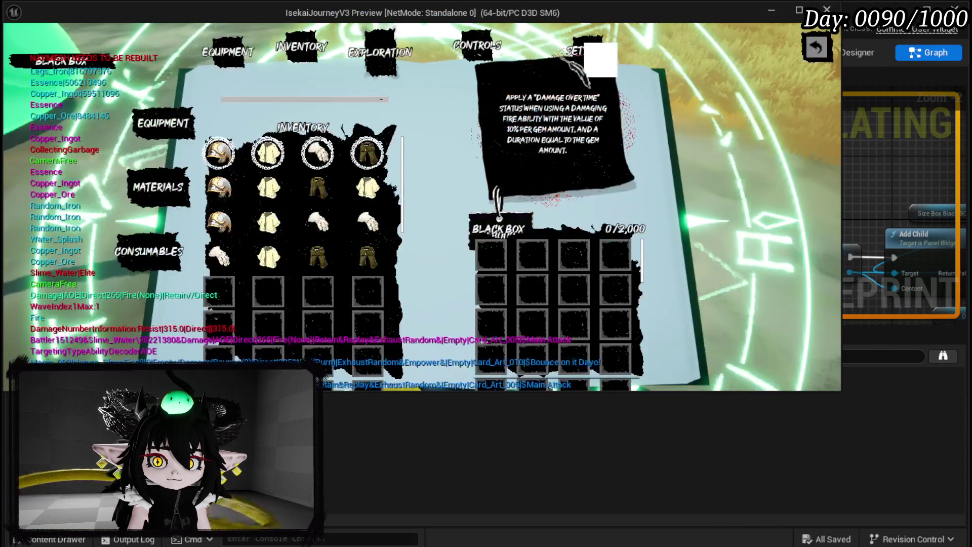
- Move the iron legs, hands, chest and head into the Black Box (360/2,000)
{"action": "left_click", "coordinate": [369, 155]}
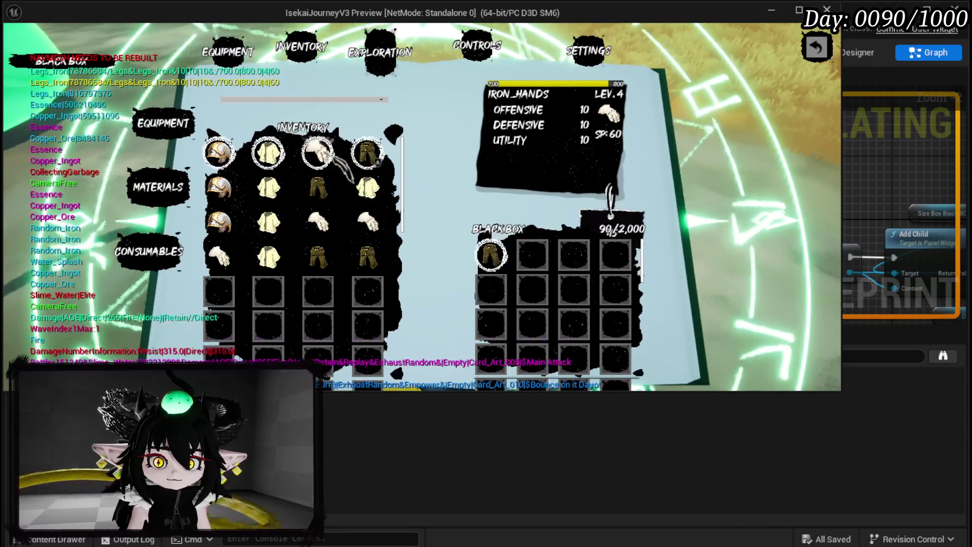
{"action": "left_click", "coordinate": [319, 154]}
{"action": "left_click", "coordinate": [268, 153]}
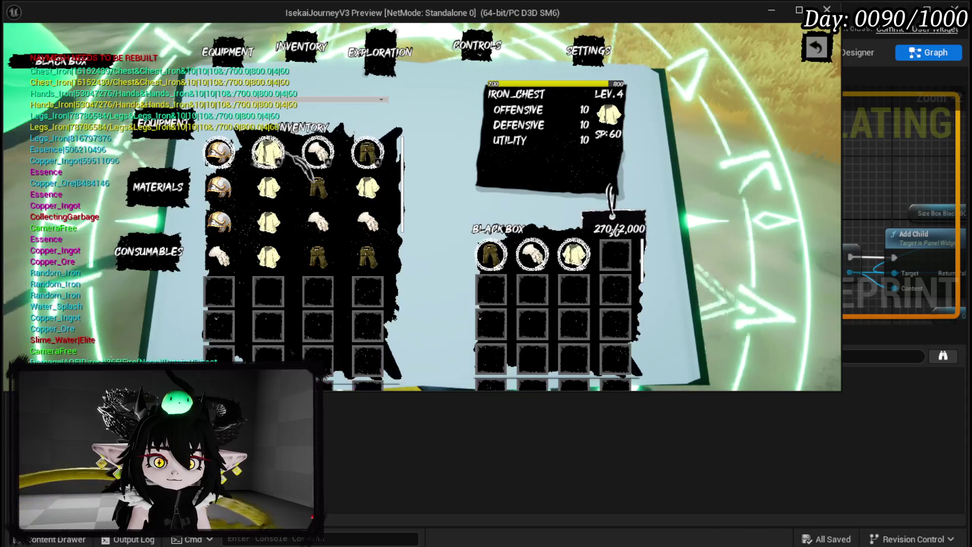
{"action": "left_click", "coordinate": [219, 153]}
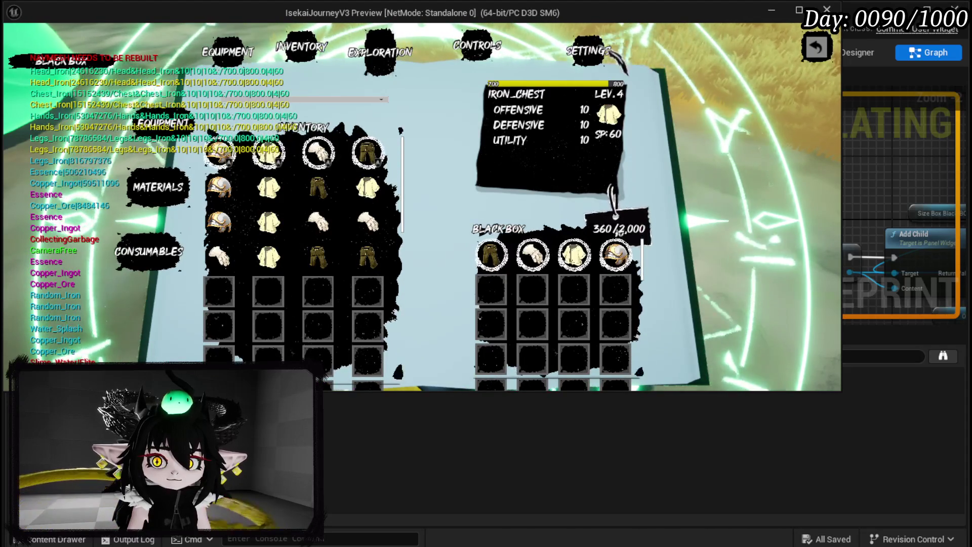
- Visit the settings page, close the menu and end the play-test
{"action": "left_click", "coordinate": [600, 54]}
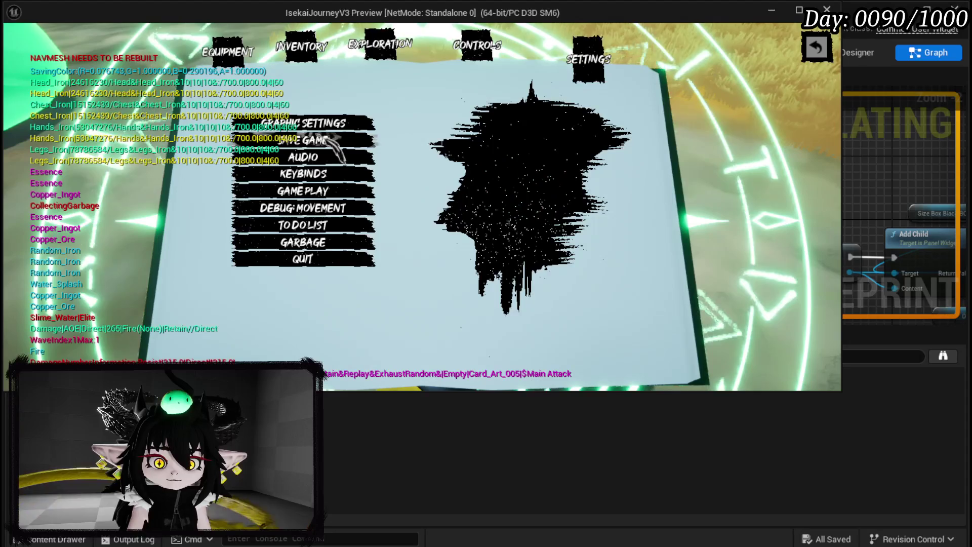
{"action": "key", "text": "Escape"}
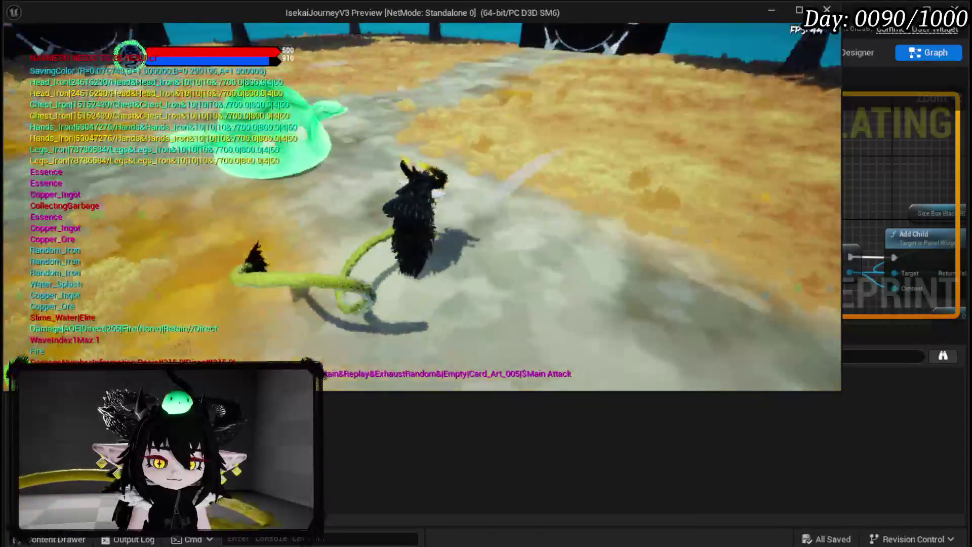
{"action": "key", "text": "alt+Tab"}
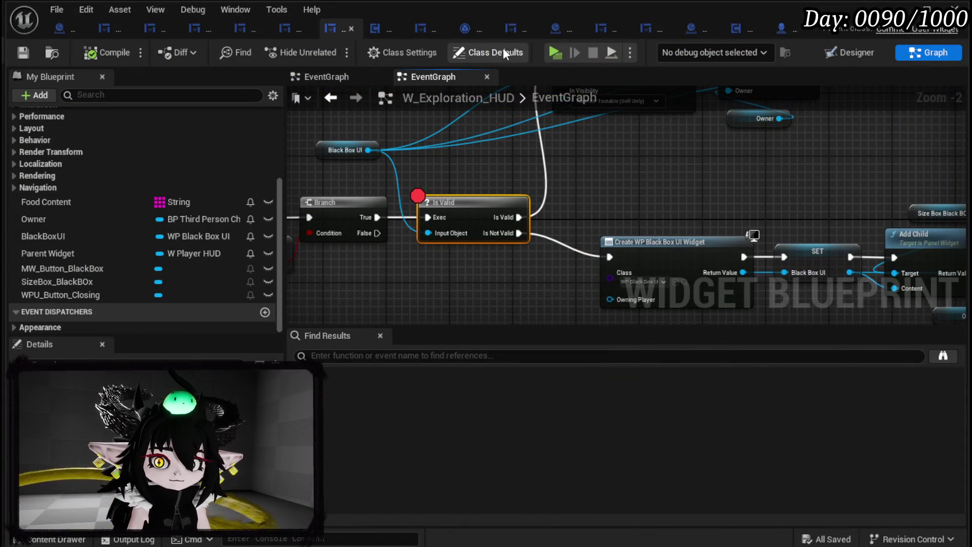
{"action": "left_click", "coordinate": [566, 51]}
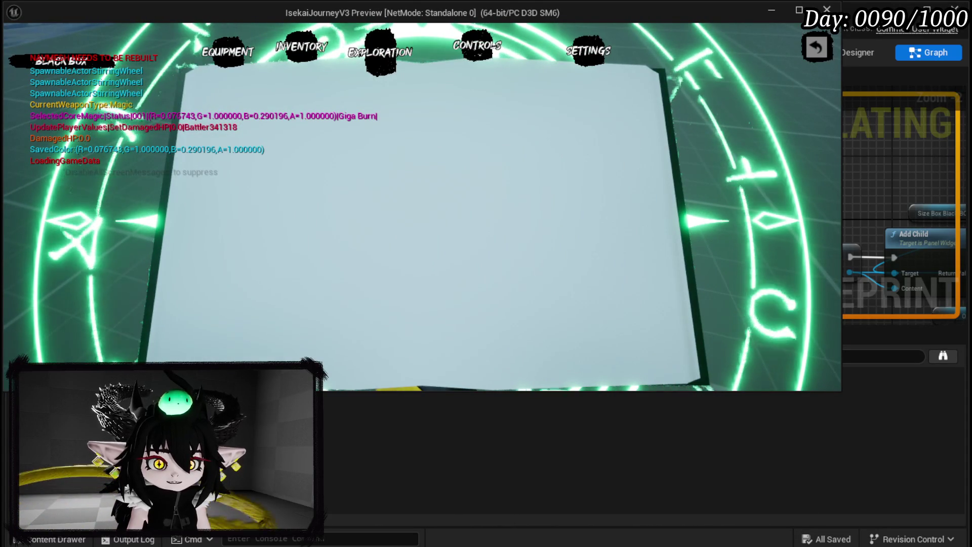
{"action": "scroll", "coordinate": [473, 164], "scroll_direction": "down", "scroll_amount": 3}
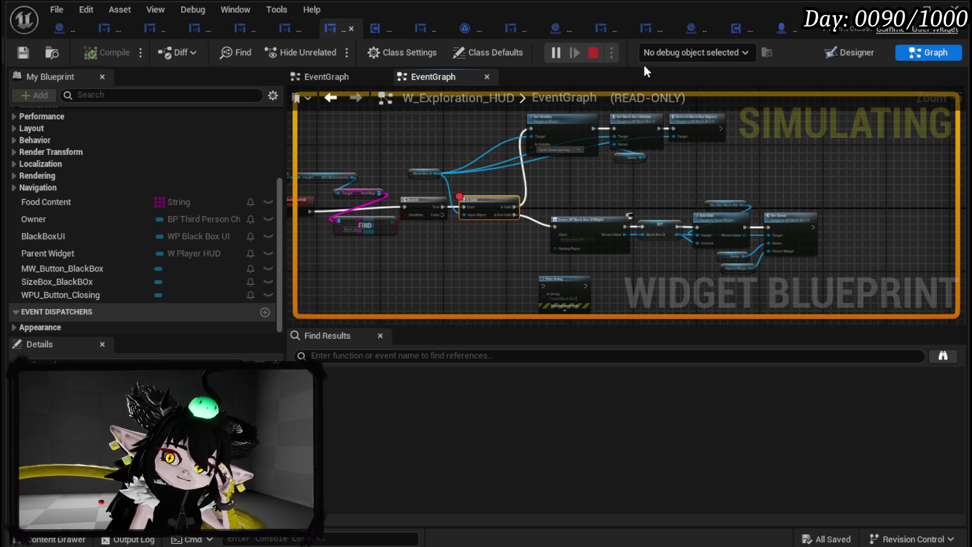
{"action": "key", "text": "Escape"}
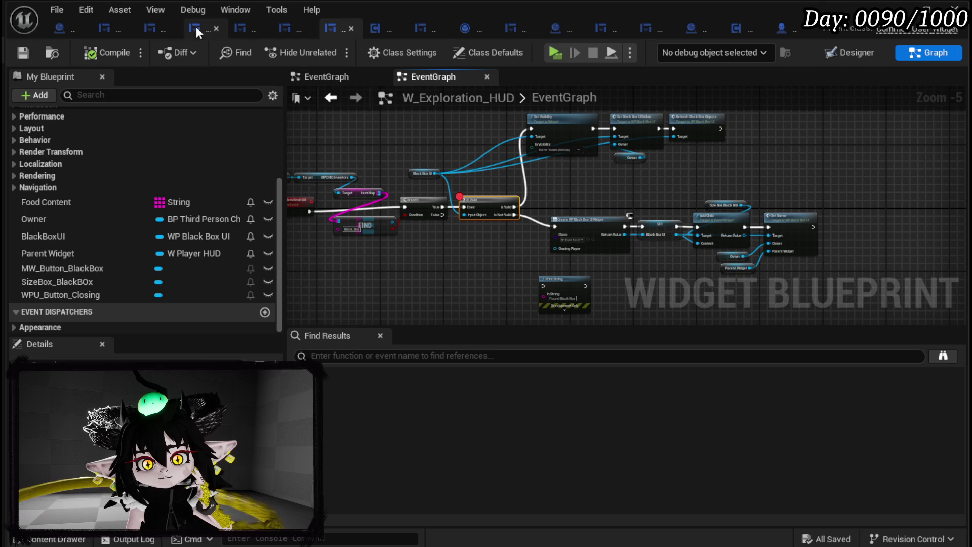
{"action": "left_click", "coordinate": [780, 29]}
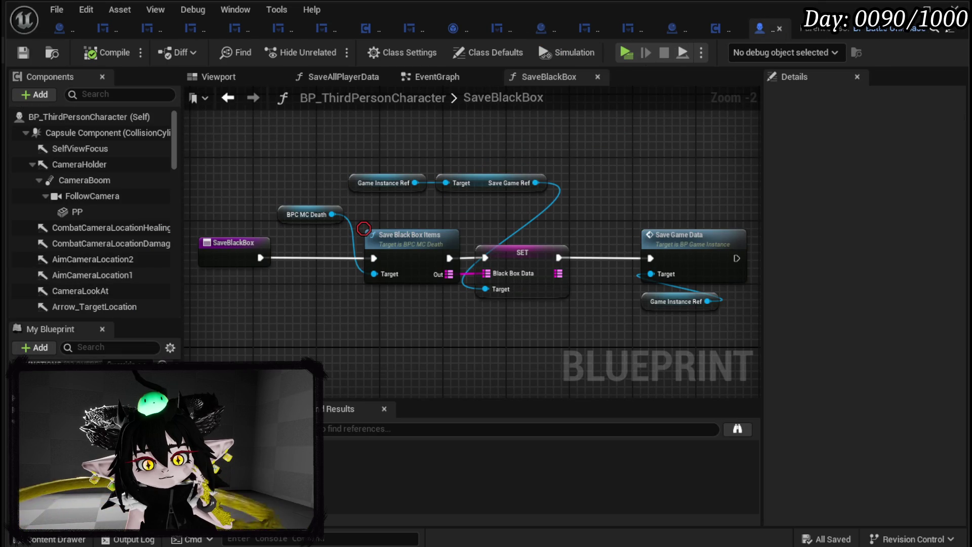
- Open the LoadGame function and trace its Load Save Data, Black Box Location and Cast chains
{"action": "double_click", "coordinate": [56, 375]}
{"action": "scroll", "coordinate": [460, 239], "scroll_direction": "up", "scroll_amount": 4}
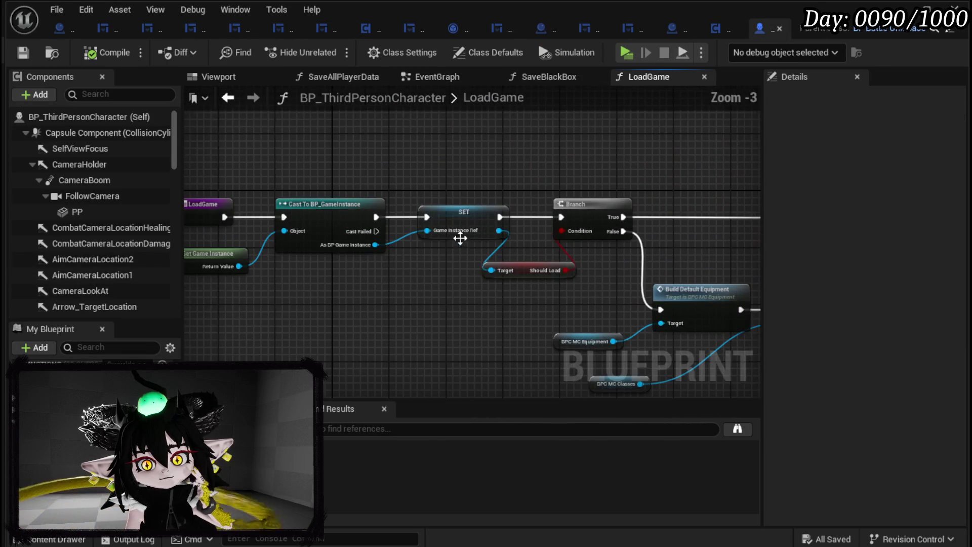
{"action": "left_click_drag", "start_coordinate": [486, 283], "coordinate": [219, 249]}
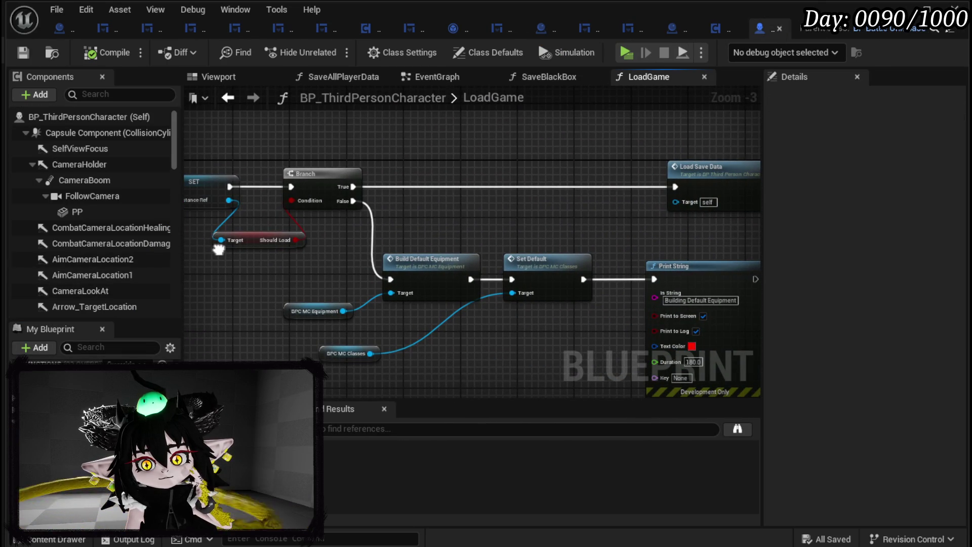
{"action": "left_click_drag", "start_coordinate": [604, 244], "coordinate": [245, 240]}
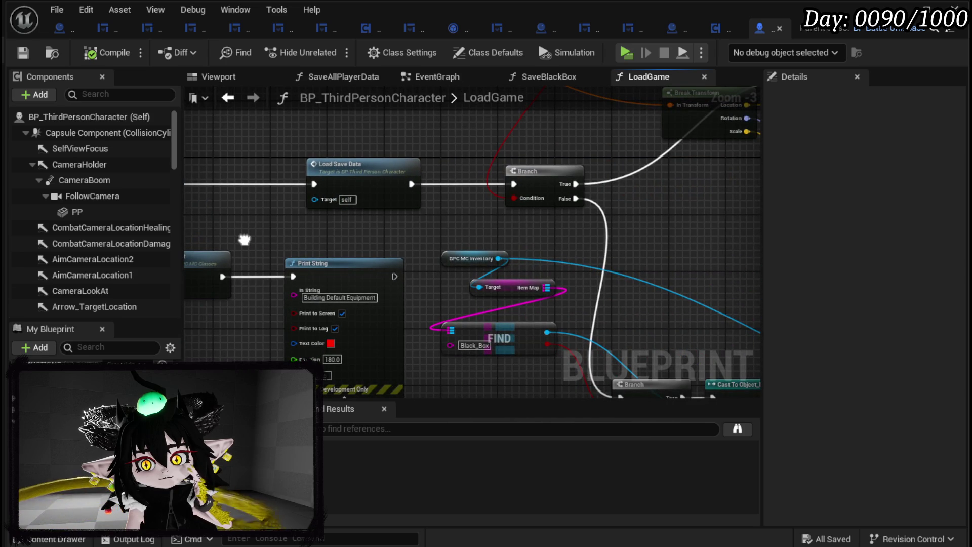
{"action": "left_click_drag", "start_coordinate": [690, 238], "coordinate": [647, 370]}
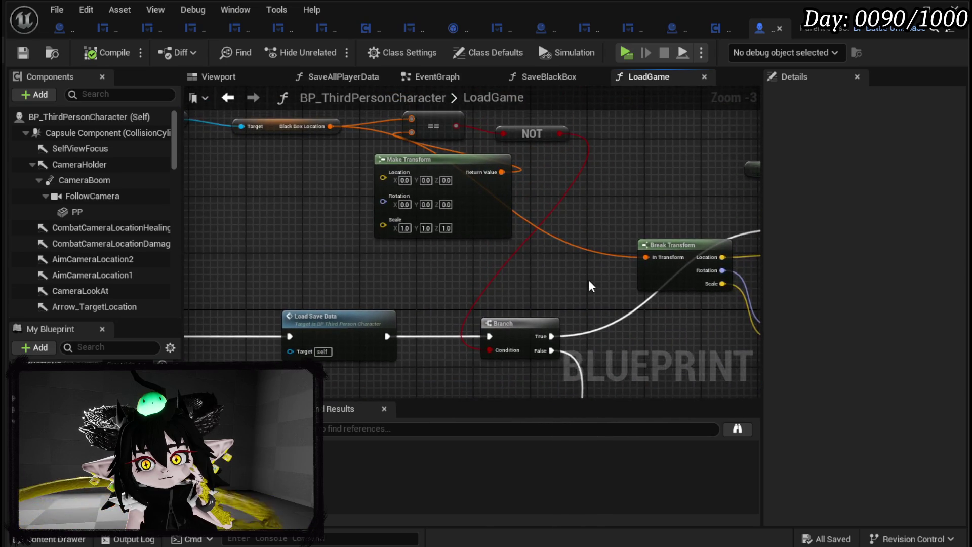
{"action": "left_click_drag", "start_coordinate": [588, 280], "coordinate": [714, 344]}
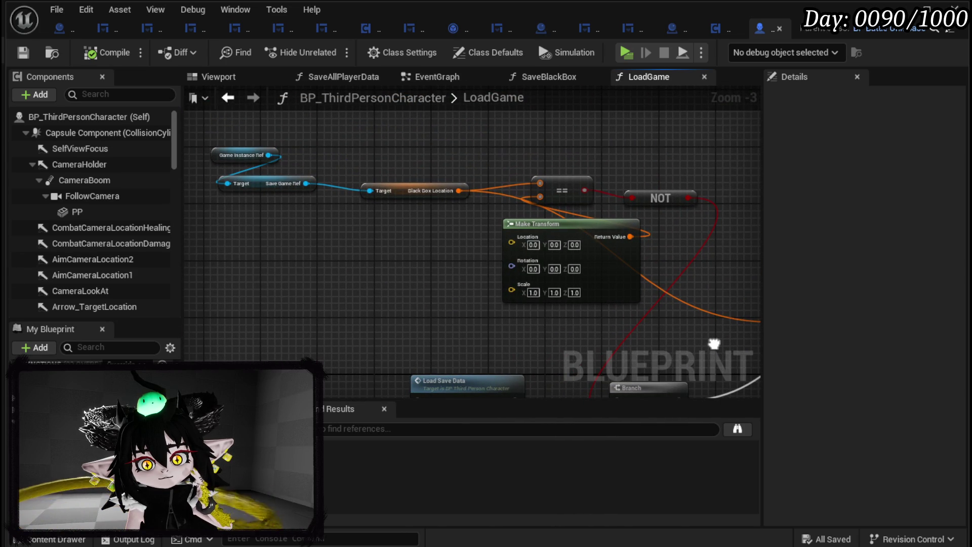
{"action": "mouse_move", "coordinate": [714, 344]}
{"action": "left_mouse_down"}
{"action": "mouse_move", "coordinate": [652, 243]}
{"action": "mouse_move", "coordinate": [527, 174]}
{"action": "mouse_move", "coordinate": [532, 197]}
{"action": "mouse_move", "coordinate": [524, 169]}
{"action": "mouse_move", "coordinate": [293, 172]}
{"action": "left_mouse_up"}
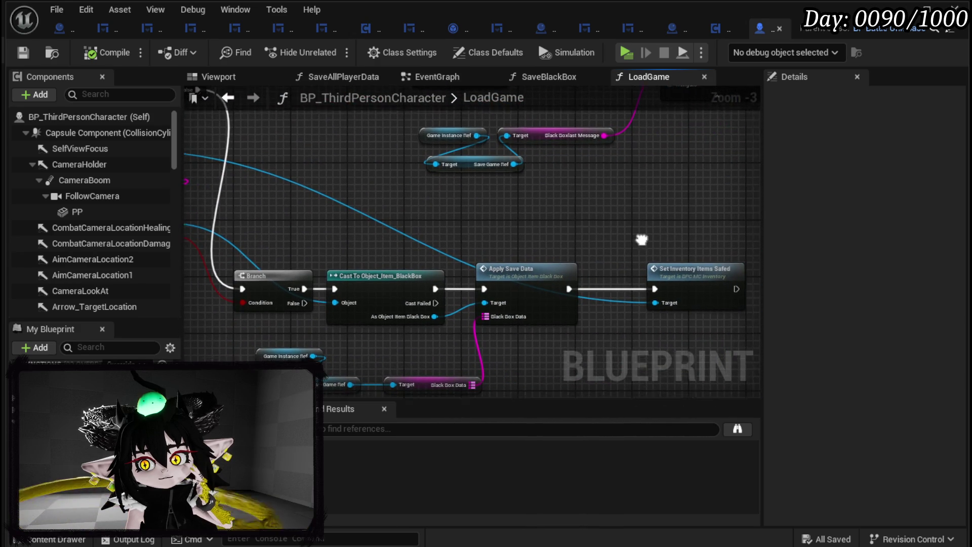
{"action": "left_click_drag", "start_coordinate": [641, 240], "coordinate": [554, 231]}
{"action": "mouse_move", "coordinate": [676, 241]}
{"action": "left_mouse_down"}
{"action": "mouse_move", "coordinate": [499, 283]}
{"action": "mouse_move", "coordinate": [402, 278]}
{"action": "mouse_move", "coordinate": [437, 174]}
{"action": "left_mouse_up"}
{"action": "mouse_move", "coordinate": [624, 199]}
{"action": "left_mouse_down"}
{"action": "mouse_move", "coordinate": [621, 238]}
{"action": "mouse_move", "coordinate": [575, 277]}
{"action": "mouse_move", "coordinate": [461, 314]}
{"action": "mouse_move", "coordinate": [462, 276]}
{"action": "mouse_move", "coordinate": [445, 225]}
{"action": "mouse_move", "coordinate": [405, 167]}
{"action": "mouse_move", "coordinate": [411, 160]}
{"action": "mouse_move", "coordinate": [346, 167]}
{"action": "left_mouse_up"}
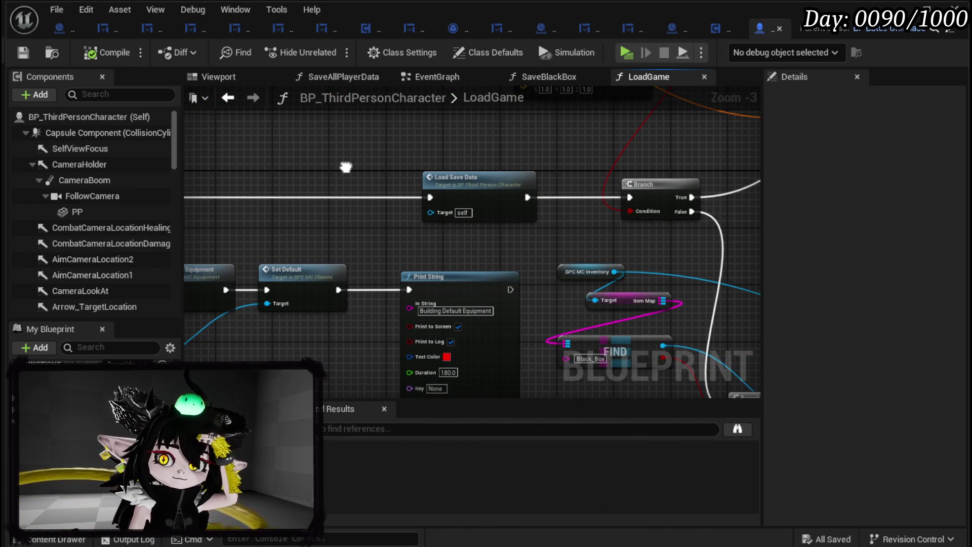
{"action": "mouse_move", "coordinate": [345, 167]}
{"action": "left_mouse_down"}
{"action": "mouse_move", "coordinate": [238, 154]}
{"action": "mouse_move", "coordinate": [179, 171]}
{"action": "mouse_move", "coordinate": [184, 181]}
{"action": "left_mouse_up"}
- Open the LoadSaveData function and shift its Save Game Ref node right
{"action": "left_click", "coordinate": [317, 193]}
{"action": "double_click", "coordinate": [317, 194]}
{"action": "scroll", "coordinate": [400, 254], "scroll_direction": "up", "scroll_amount": 8}
{"action": "left_click_drag", "start_coordinate": [755, 276], "coordinate": [288, 172]}
{"action": "scroll", "coordinate": [475, 176], "scroll_direction": "up", "scroll_amount": 2}
{"action": "left_click_drag", "start_coordinate": [475, 176], "coordinate": [639, 193]}
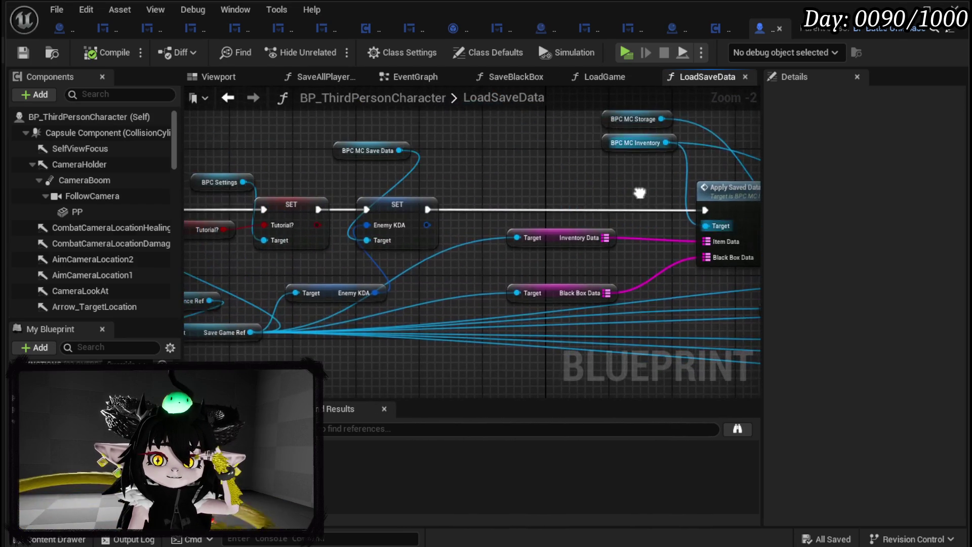
{"action": "mouse_move", "coordinate": [358, 324]}
{"action": "left_mouse_down"}
{"action": "mouse_move", "coordinate": [287, 310]}
{"action": "mouse_move", "coordinate": [388, 299]}
{"action": "left_mouse_up"}
- Find the Apply Saved Data calls and open BPC_MC_Inventory's ApplySavedData function
{"action": "mouse_move", "coordinate": [248, 312]}
{"action": "left_mouse_down"}
{"action": "mouse_move", "coordinate": [334, 316]}
{"action": "mouse_move", "coordinate": [65, 329]}
{"action": "left_mouse_up"}
{"action": "left_click", "coordinate": [354, 279]}
{"action": "left_click_drag", "start_coordinate": [393, 275], "coordinate": [320, 311]}
{"action": "left_click", "coordinate": [308, 223]}
{"action": "left_click_drag", "start_coordinate": [308, 222], "coordinate": [170, 218]}
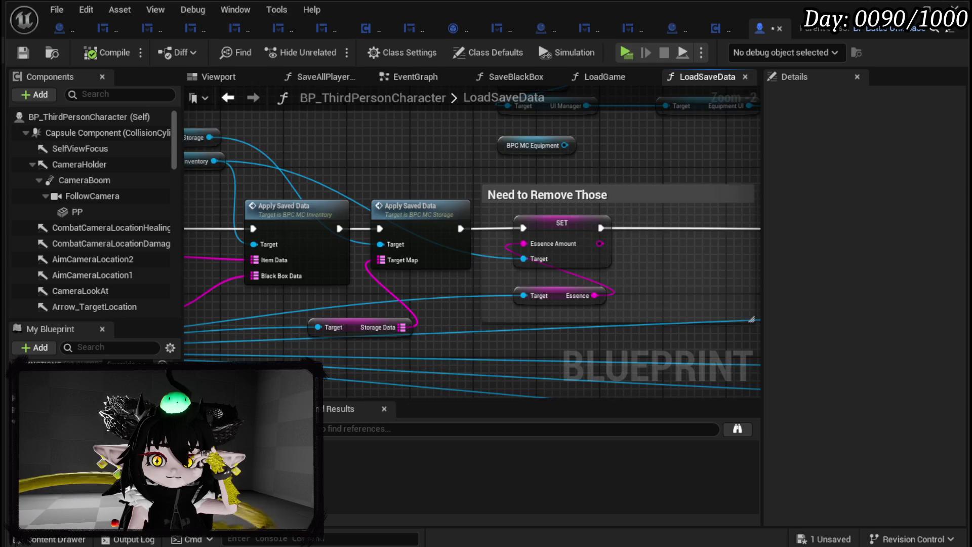
{"action": "left_click_drag", "start_coordinate": [171, 217], "coordinate": [506, 210]}
{"action": "double_click", "coordinate": [607, 219]}
{"action": "scroll", "coordinate": [306, 224], "scroll_direction": "down", "scroll_amount": 3}
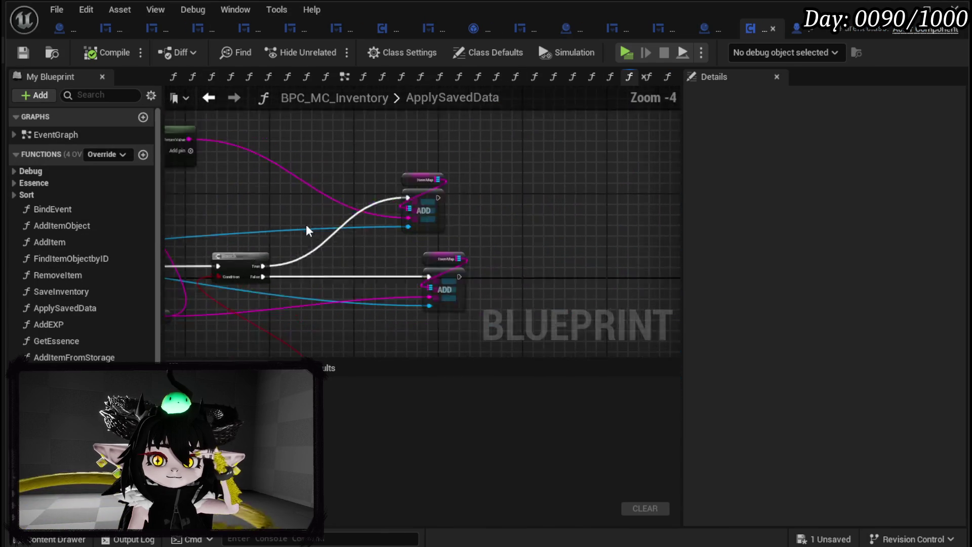
- Survey ApplySavedData from the Sequence and For Each Loop through Construct Object and Branch
{"action": "left_click_drag", "start_coordinate": [382, 208], "coordinate": [658, 215]}
{"action": "left_click_drag", "start_coordinate": [192, 182], "coordinate": [336, 178]}
{"action": "scroll", "coordinate": [337, 178], "scroll_direction": "up", "scroll_amount": 3}
{"action": "mouse_move", "coordinate": [310, 304]}
{"action": "left_mouse_down"}
{"action": "mouse_move", "coordinate": [272, 221]}
{"action": "mouse_move", "coordinate": [259, 113]}
{"action": "mouse_move", "coordinate": [304, 225]}
{"action": "left_mouse_up"}
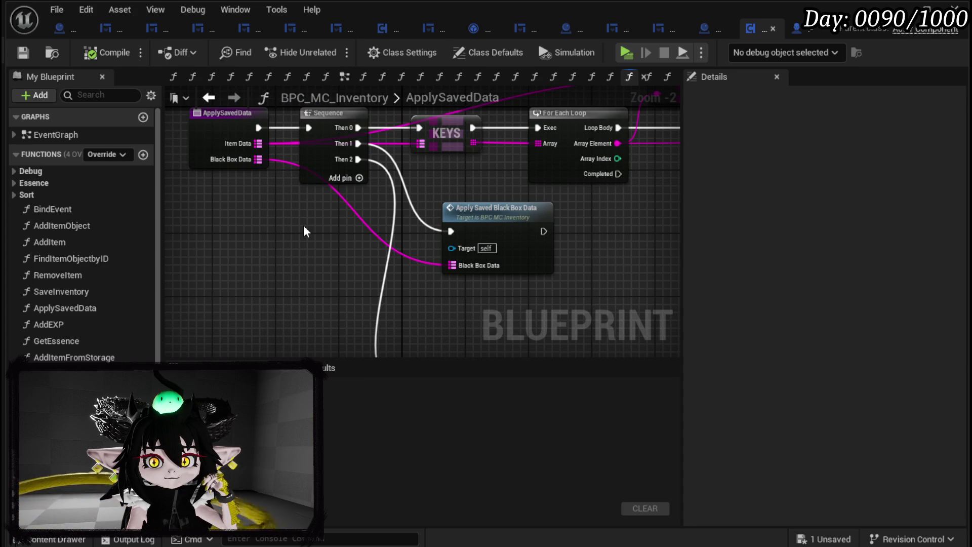
{"action": "scroll", "coordinate": [304, 231], "scroll_direction": "down", "scroll_amount": 2}
{"action": "left_click_drag", "start_coordinate": [476, 223], "coordinate": [151, 216]}
{"action": "left_click_drag", "start_coordinate": [525, 226], "coordinate": [274, 239]}
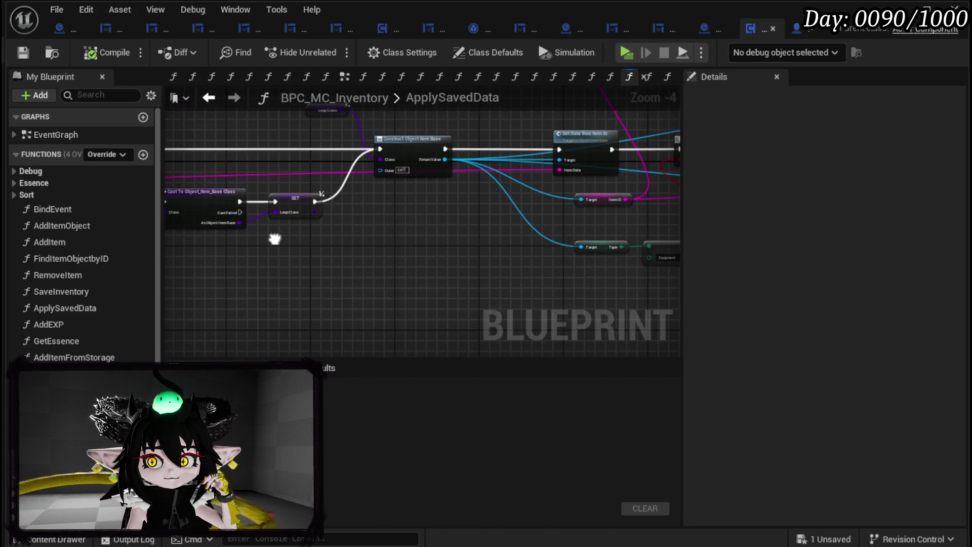
{"action": "mouse_move", "coordinate": [408, 240]}
{"action": "left_mouse_down"}
{"action": "mouse_move", "coordinate": [308, 217]}
{"action": "mouse_move", "coordinate": [282, 243]}
{"action": "left_mouse_up"}
- Add a Print String node near the ADD nodes and feed it the Item ID
{"action": "scroll", "coordinate": [334, 205], "scroll_direction": "up", "scroll_amount": 3}
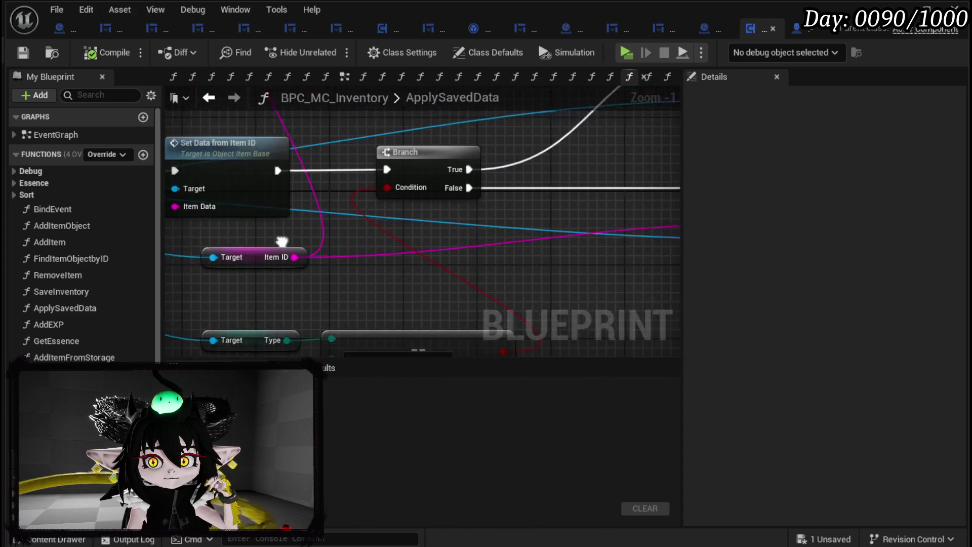
{"action": "scroll", "coordinate": [355, 251], "scroll_direction": "down", "scroll_amount": 1}
{"action": "mouse_move", "coordinate": [356, 254]}
{"action": "left_mouse_down"}
{"action": "mouse_move", "coordinate": [291, 242]}
{"action": "mouse_move", "coordinate": [299, 263]}
{"action": "mouse_move", "coordinate": [550, 232]}
{"action": "mouse_move", "coordinate": [221, 282]}
{"action": "mouse_move", "coordinate": [286, 337]}
{"action": "mouse_move", "coordinate": [606, 273]}
{"action": "mouse_move", "coordinate": [599, 175]}
{"action": "mouse_move", "coordinate": [586, 182]}
{"action": "mouse_move", "coordinate": [779, 251]}
{"action": "left_mouse_up"}
{"action": "scroll", "coordinate": [606, 274], "scroll_direction": "down", "scroll_amount": 1}
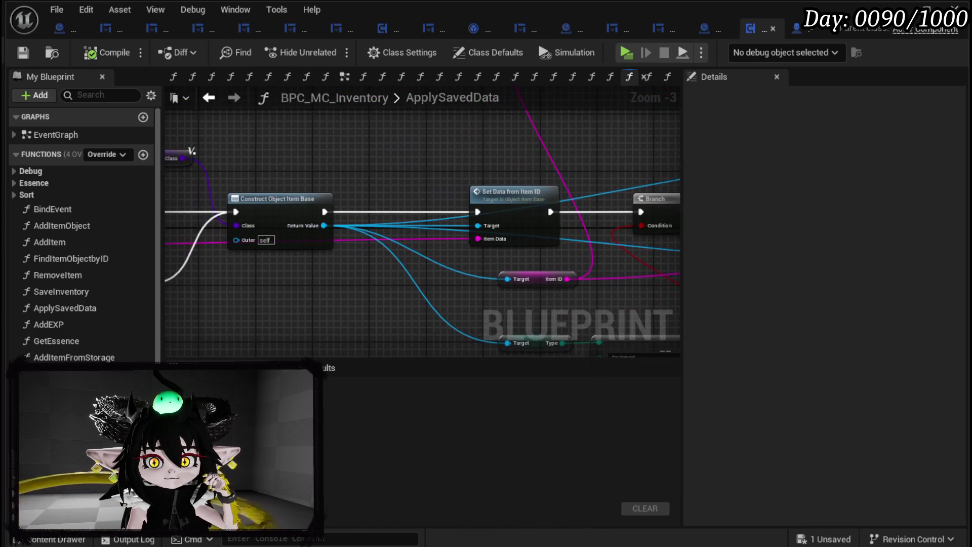
{"action": "mouse_move", "coordinate": [366, 168]}
{"action": "left_mouse_down"}
{"action": "mouse_move", "coordinate": [714, 167]}
{"action": "mouse_move", "coordinate": [211, 163]}
{"action": "mouse_move", "coordinate": [177, 172]}
{"action": "left_mouse_up"}
{"action": "mouse_move", "coordinate": [388, 212]}
{"action": "left_mouse_down"}
{"action": "mouse_move", "coordinate": [215, 206]}
{"action": "mouse_move", "coordinate": [523, 219]}
{"action": "mouse_move", "coordinate": [521, 278]}
{"action": "mouse_move", "coordinate": [531, 223]}
{"action": "mouse_move", "coordinate": [569, 332]}
{"action": "mouse_move", "coordinate": [602, 300]}
{"action": "mouse_move", "coordinate": [363, 194]}
{"action": "mouse_move", "coordinate": [509, 186]}
{"action": "left_mouse_up"}
{"action": "type", "text": "Print String"}
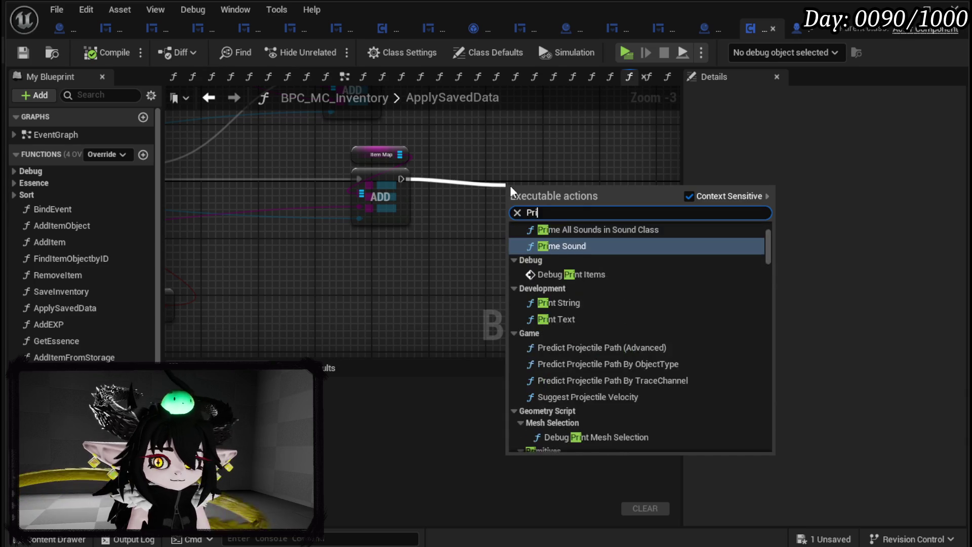
{"action": "key", "text": "Return"}
{"action": "mouse_move", "coordinate": [509, 186]}
{"action": "left_mouse_down"}
{"action": "mouse_move", "coordinate": [512, 211]}
{"action": "mouse_move", "coordinate": [504, 215]}
{"action": "left_mouse_up"}
{"action": "mouse_move", "coordinate": [381, 223]}
{"action": "left_mouse_down"}
{"action": "mouse_move", "coordinate": [701, 223]}
{"action": "mouse_move", "coordinate": [379, 202]}
{"action": "mouse_move", "coordinate": [437, 204]}
{"action": "left_mouse_up"}
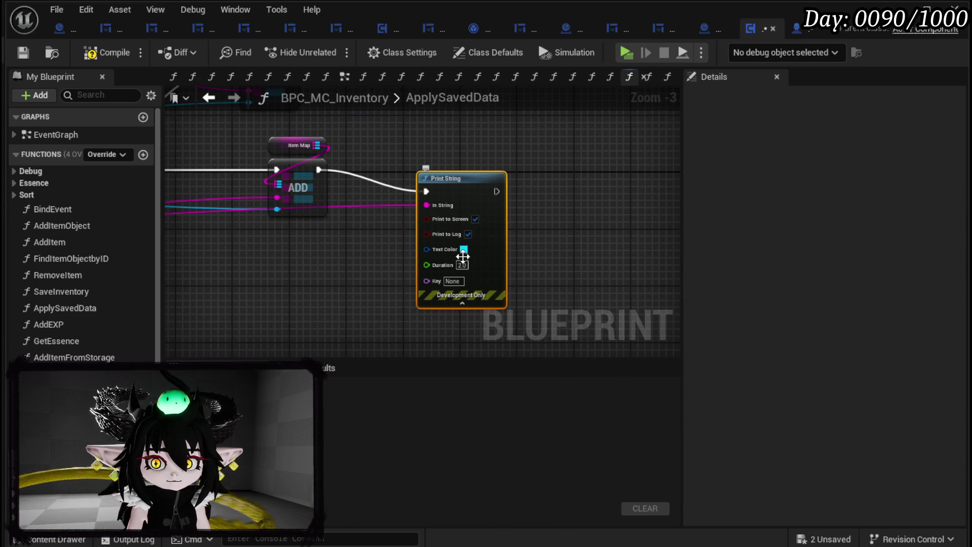
- Change the Print String text colour from cyan to magenta
{"action": "left_click", "coordinate": [463, 249]}
{"action": "left_click_drag", "start_coordinate": [542, 325], "coordinate": [572, 308]}
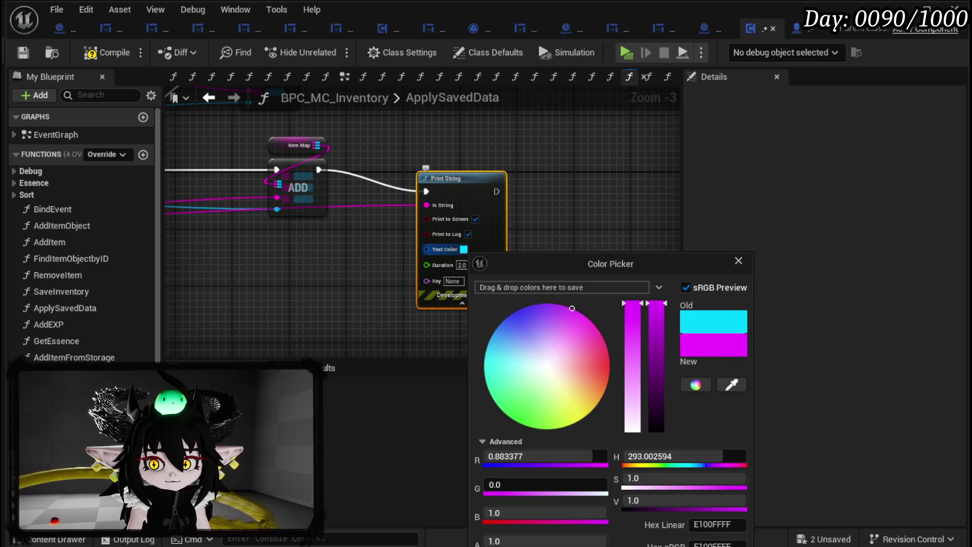
{"action": "left_click", "coordinate": [448, 256]}
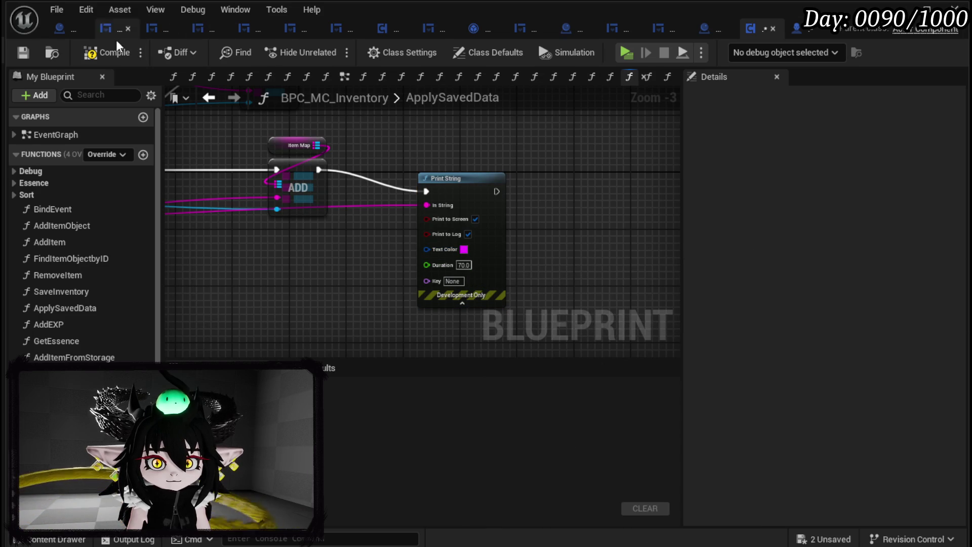
- Compile and play-test the inventory Blueprint, then realign Print String and Set Data from Item ID
{"action": "left_click", "coordinate": [21, 50]}
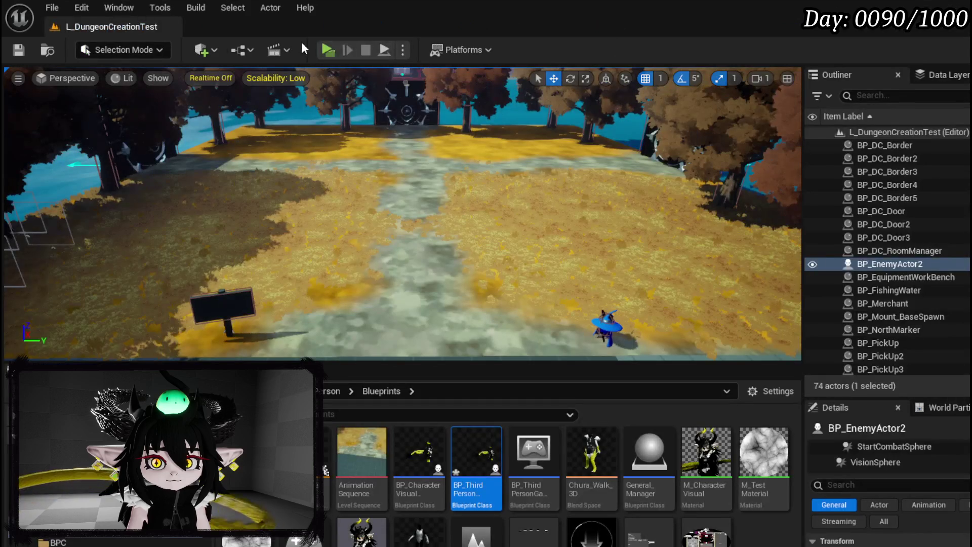
{"action": "left_click", "coordinate": [322, 49]}
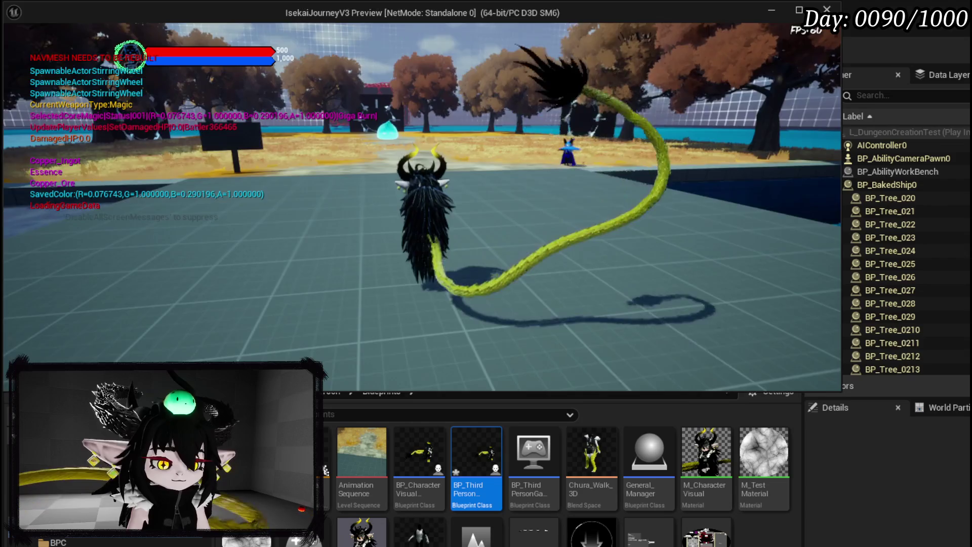
{"action": "key", "text": "Escape"}
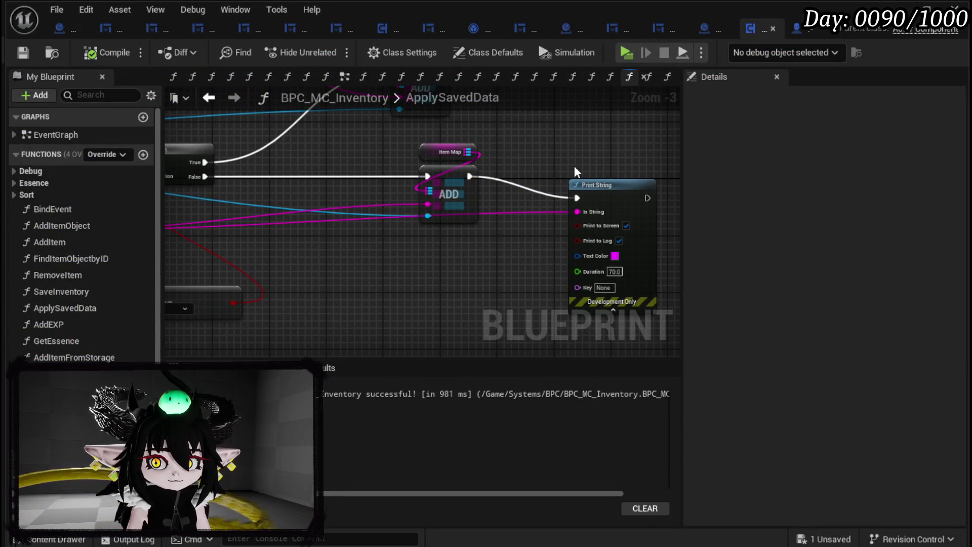
{"action": "mouse_move", "coordinate": [591, 188]}
{"action": "left_mouse_down"}
{"action": "mouse_move", "coordinate": [592, 167]}
{"action": "mouse_move", "coordinate": [583, 177]}
{"action": "mouse_move", "coordinate": [120, 190]}
{"action": "mouse_move", "coordinate": [725, 238]}
{"action": "mouse_move", "coordinate": [253, 218]}
{"action": "mouse_move", "coordinate": [478, 228]}
{"action": "left_mouse_up"}
{"action": "mouse_move", "coordinate": [341, 196]}
{"action": "left_mouse_down"}
{"action": "mouse_move", "coordinate": [271, 184]}
{"action": "mouse_move", "coordinate": [375, 196]}
{"action": "left_mouse_up"}
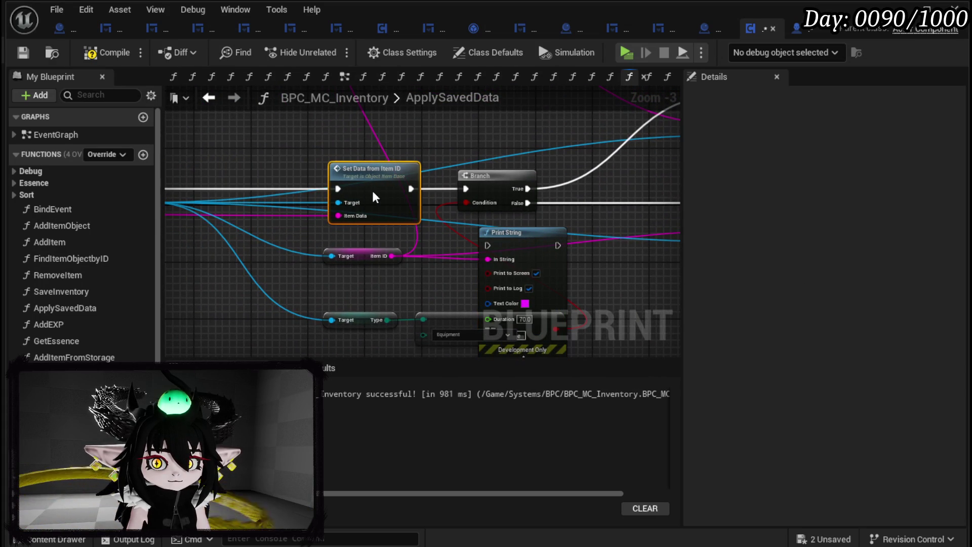
- Rewire Print String between Construct Object Item Base and Set Data from Item ID, then recompile
{"action": "mouse_move", "coordinate": [528, 245]}
{"action": "left_mouse_down"}
{"action": "mouse_move", "coordinate": [203, 196]}
{"action": "mouse_move", "coordinate": [278, 183]}
{"action": "left_mouse_up"}
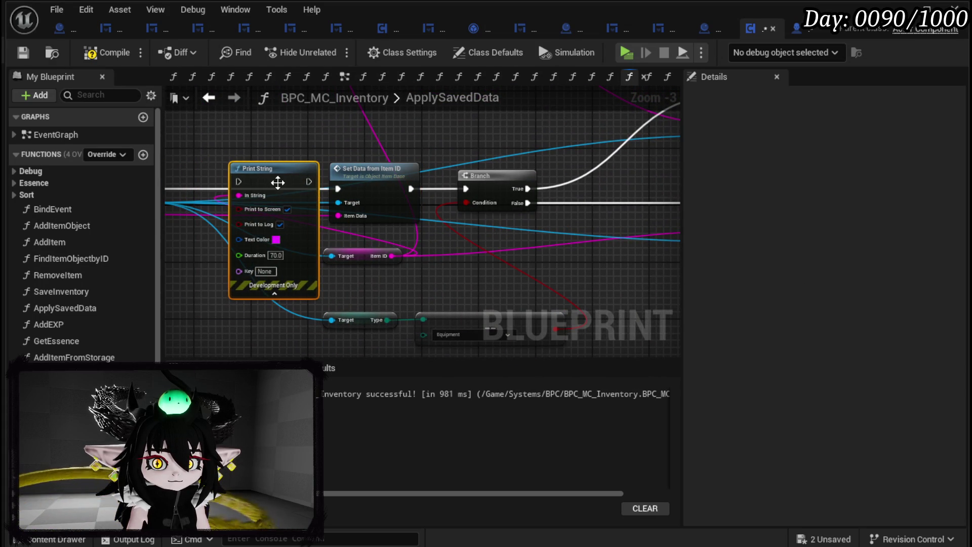
{"action": "left_click_drag", "start_coordinate": [375, 260], "coordinate": [361, 294]}
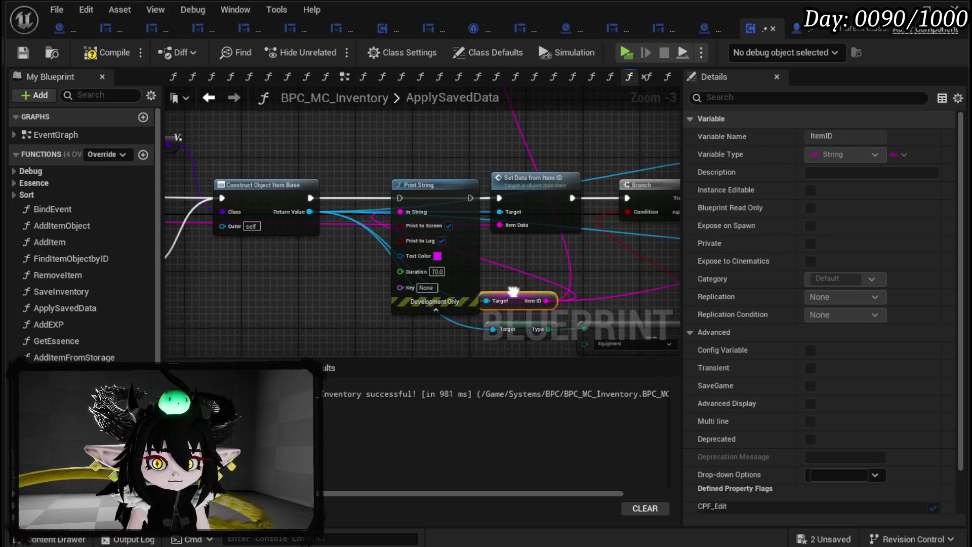
{"action": "left_click_drag", "start_coordinate": [311, 199], "coordinate": [400, 198]}
{"action": "mouse_move", "coordinate": [471, 198]}
{"action": "left_mouse_down"}
{"action": "mouse_move", "coordinate": [500, 199]}
{"action": "mouse_move", "coordinate": [402, 224]}
{"action": "mouse_move", "coordinate": [401, 212]}
{"action": "left_mouse_up"}
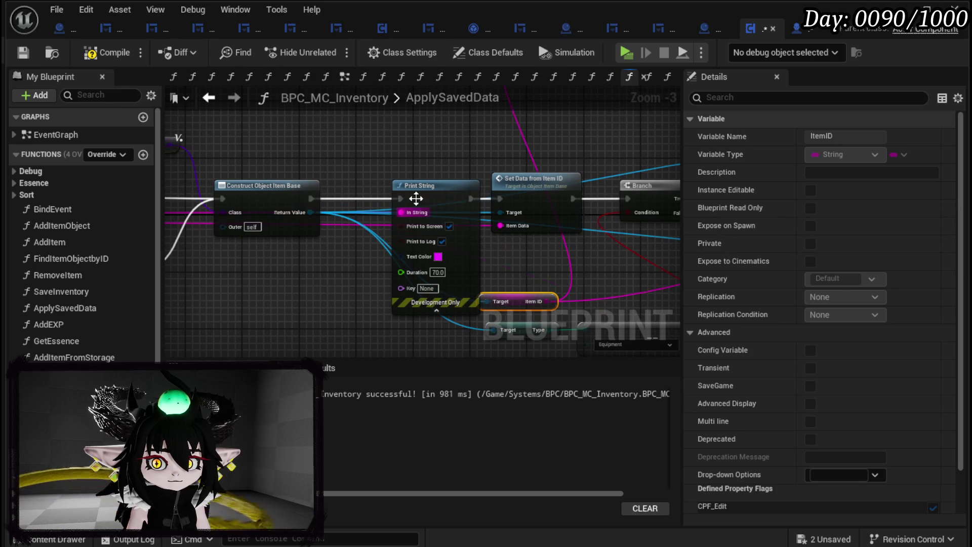
{"action": "left_click", "coordinate": [381, 142]}
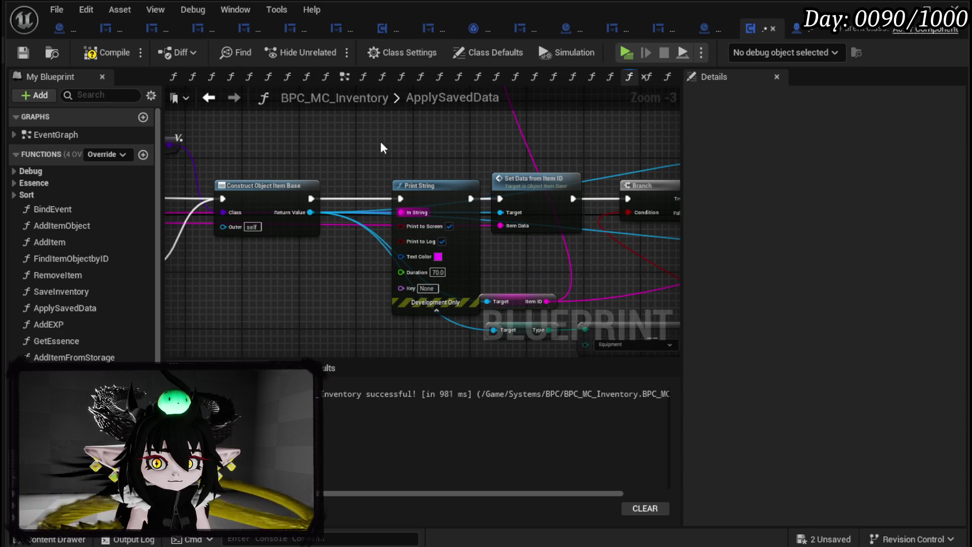
{"action": "left_click", "coordinate": [22, 51]}
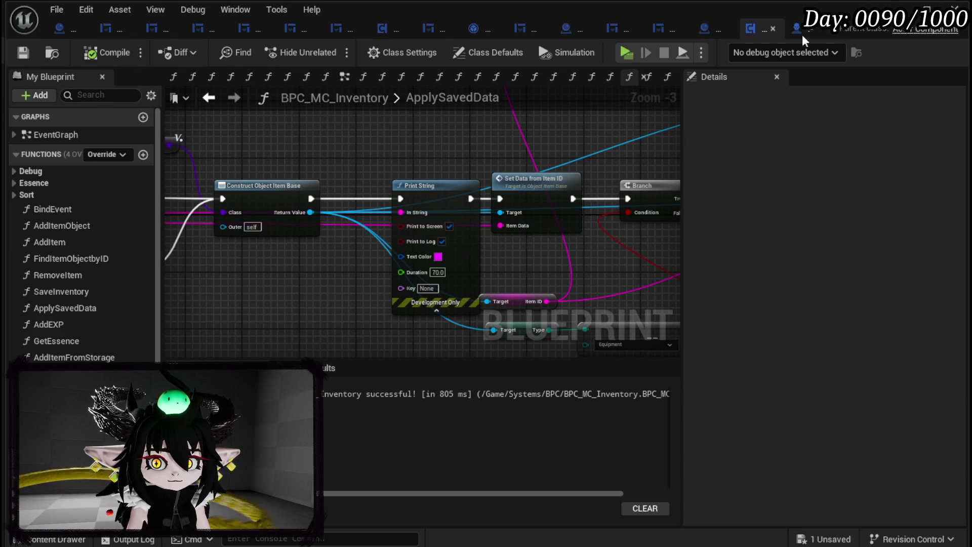
- Play-test to see the magenta Iron item debug lines, then save all
{"action": "left_click", "coordinate": [899, 9]}
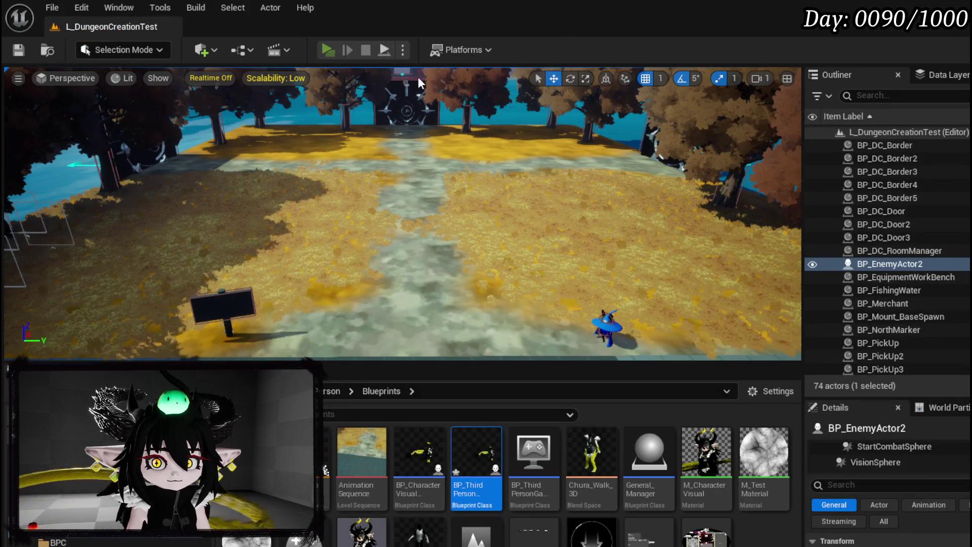
{"action": "key", "text": "alt+p"}
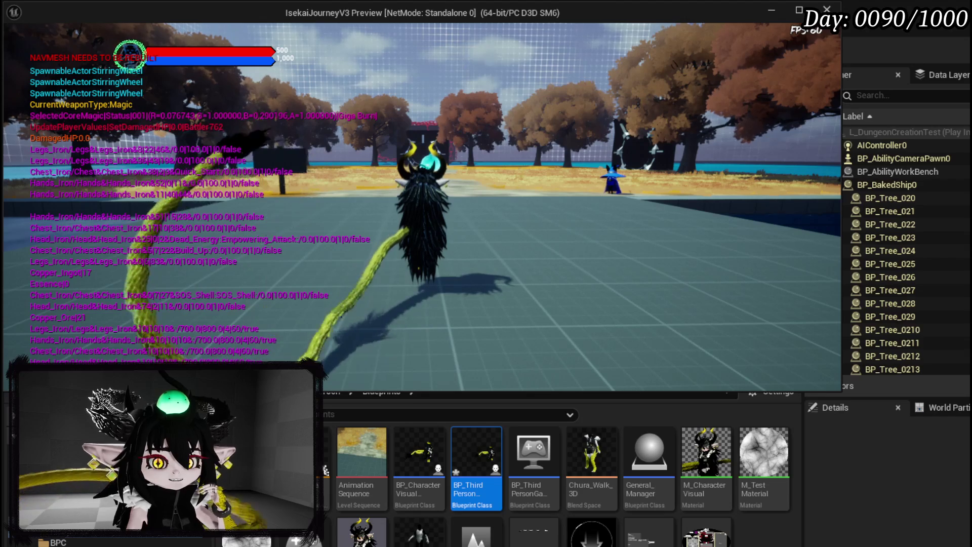
{"action": "key", "text": "Escape"}
{"action": "left_click", "coordinate": [16, 49]}
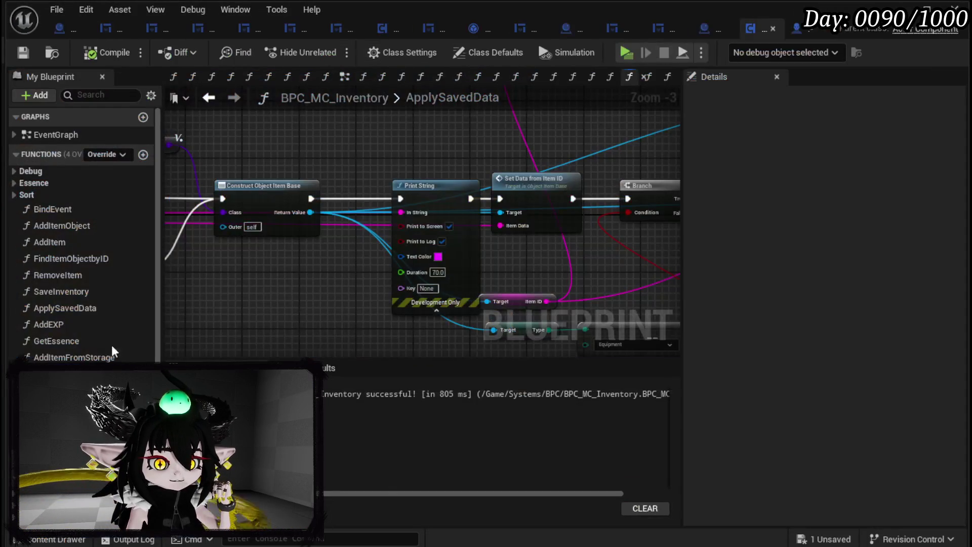
- Save all, then cycle through the LoadSaveData, WP_TutorialFightMessage, CreateUIs and CreateMessage graphs
{"action": "mouse_move", "coordinate": [347, 163]}
{"action": "left_mouse_down"}
{"action": "mouse_move", "coordinate": [299, 187]}
{"action": "mouse_move", "coordinate": [542, 118]}
{"action": "left_mouse_up"}
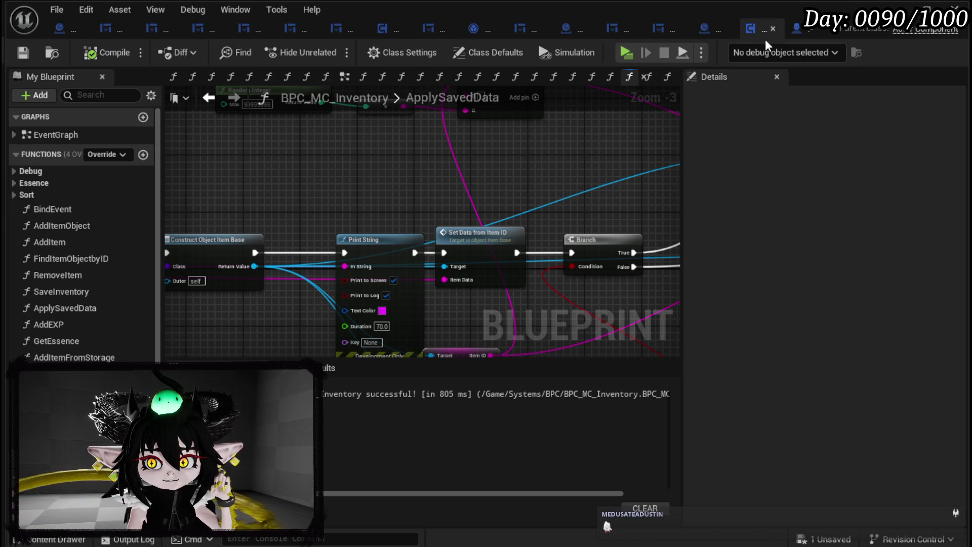
{"action": "left_click", "coordinate": [799, 28]}
{"action": "left_click", "coordinate": [29, 51]}
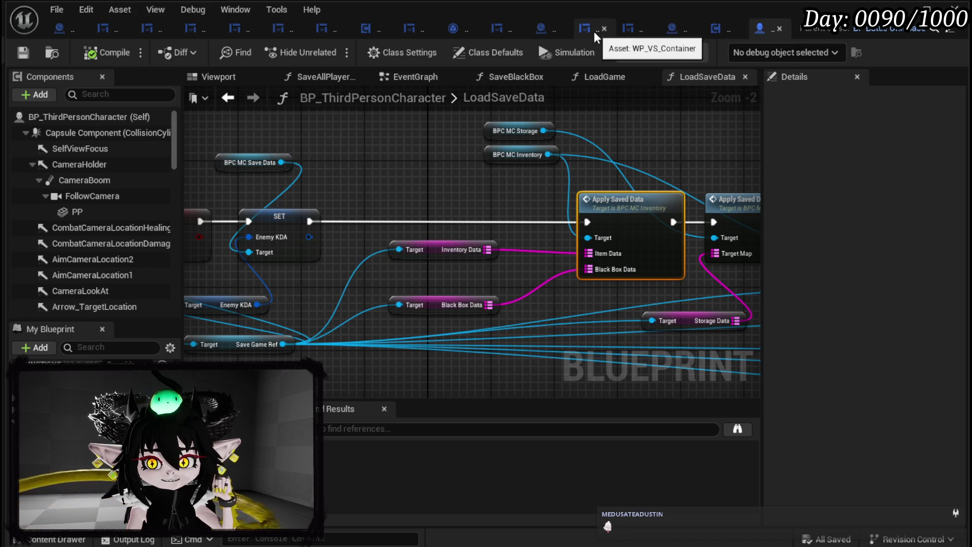
{"action": "left_click", "coordinate": [628, 30]}
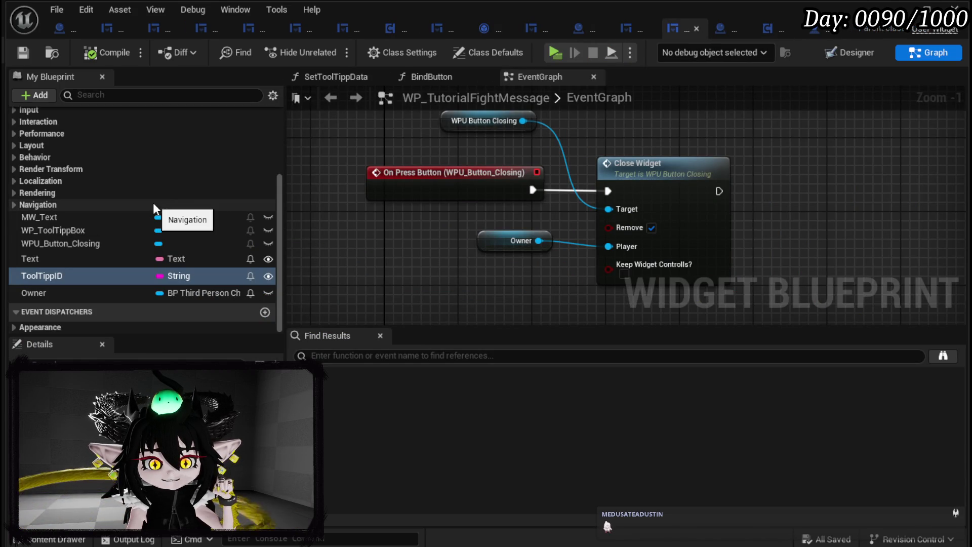
{"action": "scroll", "coordinate": [153, 203], "scroll_direction": "up", "scroll_amount": 5}
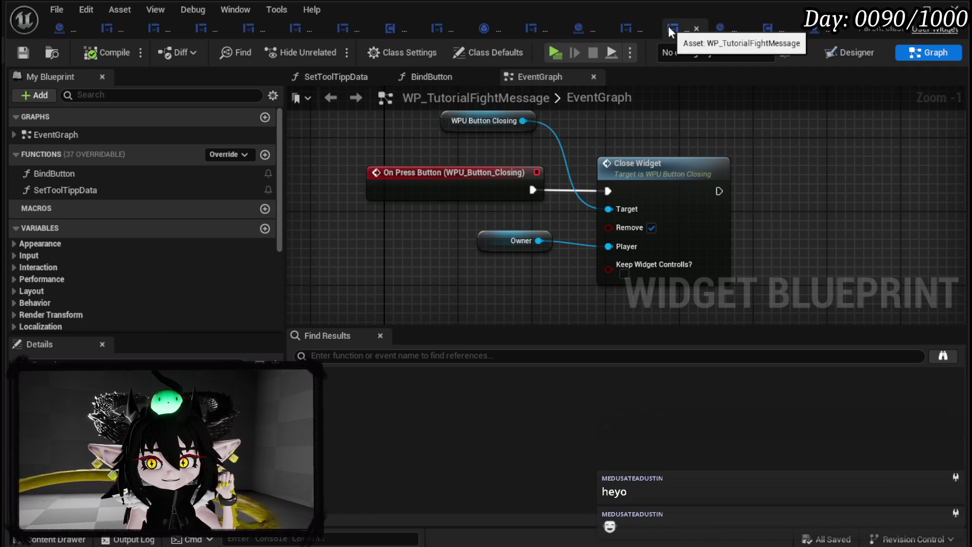
{"action": "left_click", "coordinate": [720, 29]}
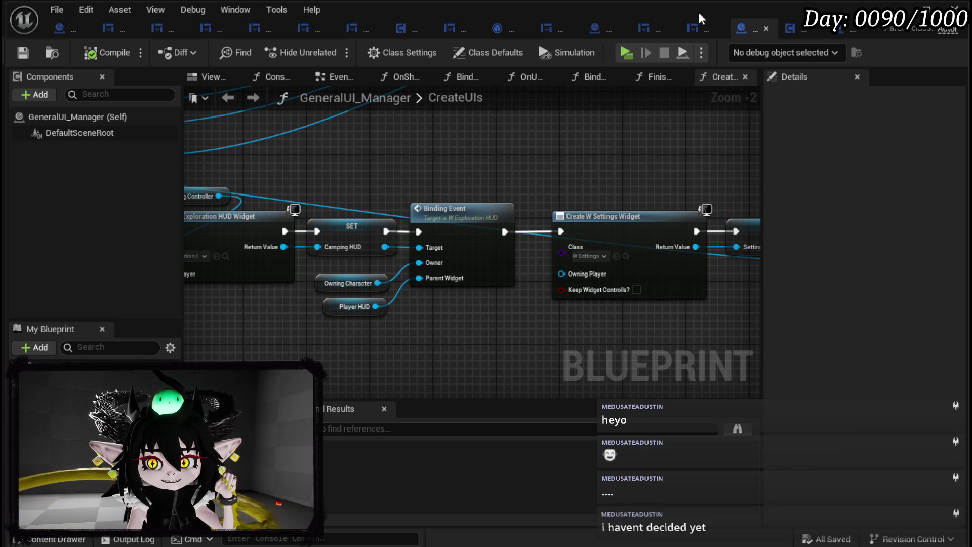
{"action": "left_click", "coordinate": [595, 29]}
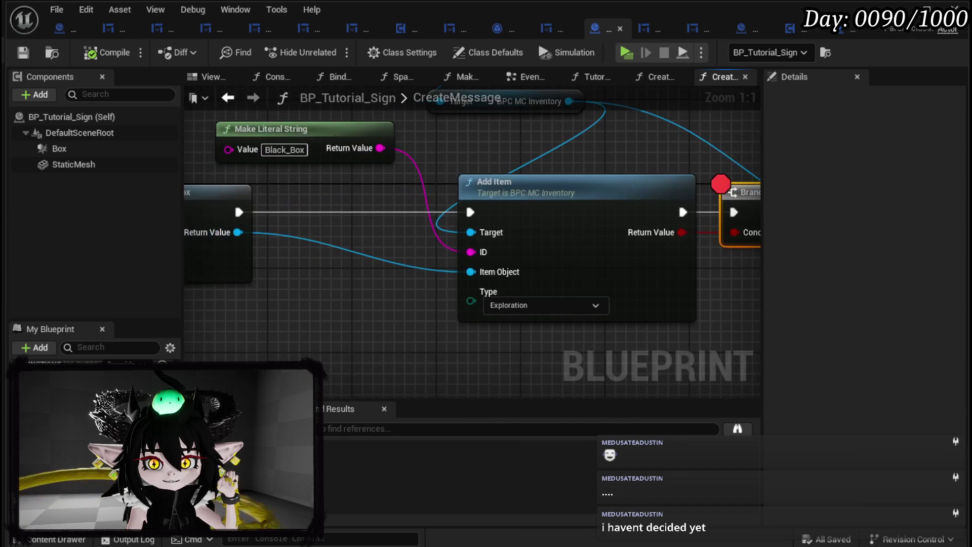
- Move Make Literal String aside and add Set Data from Item ID from the Black Box object
{"action": "left_click", "coordinate": [404, 159]}
{"action": "left_click_drag", "start_coordinate": [404, 160], "coordinate": [255, 128]}
{"action": "left_click_drag", "start_coordinate": [414, 272], "coordinate": [462, 278]}
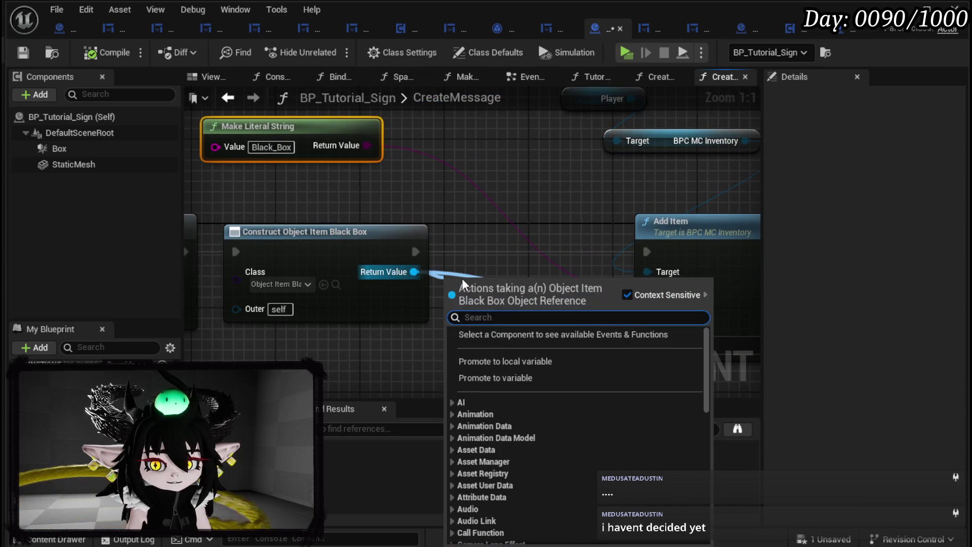
{"action": "type", "text": "Set Data"}
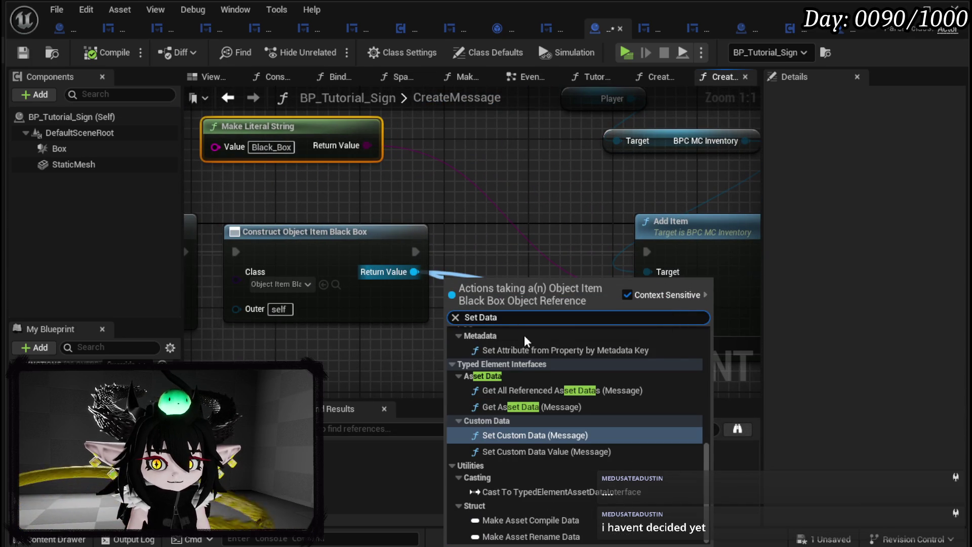
{"action": "scroll", "coordinate": [545, 344], "scroll_direction": "up", "scroll_amount": 5}
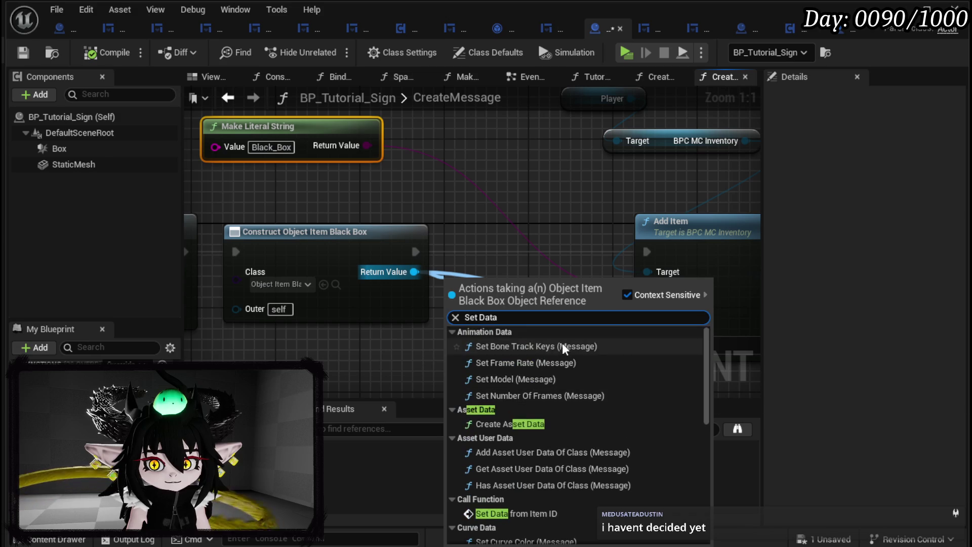
{"action": "scroll", "coordinate": [547, 390], "scroll_direction": "down", "scroll_amount": 1}
{"action": "left_click", "coordinate": [532, 450]}
- Chain Set Data from Item ID between Construct and Add Item with Black_Box ID, then save
{"action": "left_click_drag", "start_coordinate": [520, 306], "coordinate": [540, 244]}
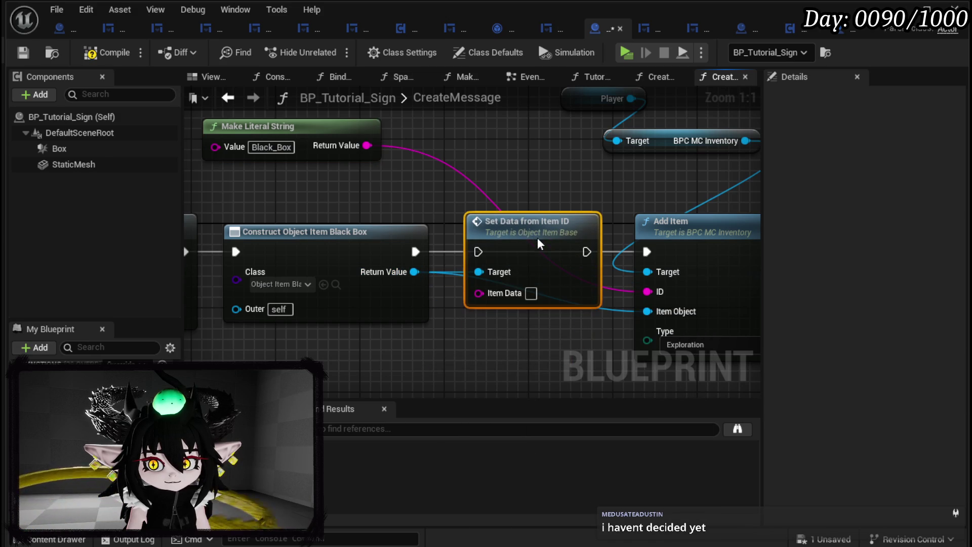
{"action": "left_click_drag", "start_coordinate": [416, 251], "coordinate": [478, 252]}
{"action": "left_click_drag", "start_coordinate": [587, 251], "coordinate": [647, 251]}
{"action": "mouse_move", "coordinate": [367, 145]}
{"action": "left_mouse_down"}
{"action": "mouse_move", "coordinate": [397, 158]}
{"action": "mouse_move", "coordinate": [481, 293]}
{"action": "left_mouse_up"}
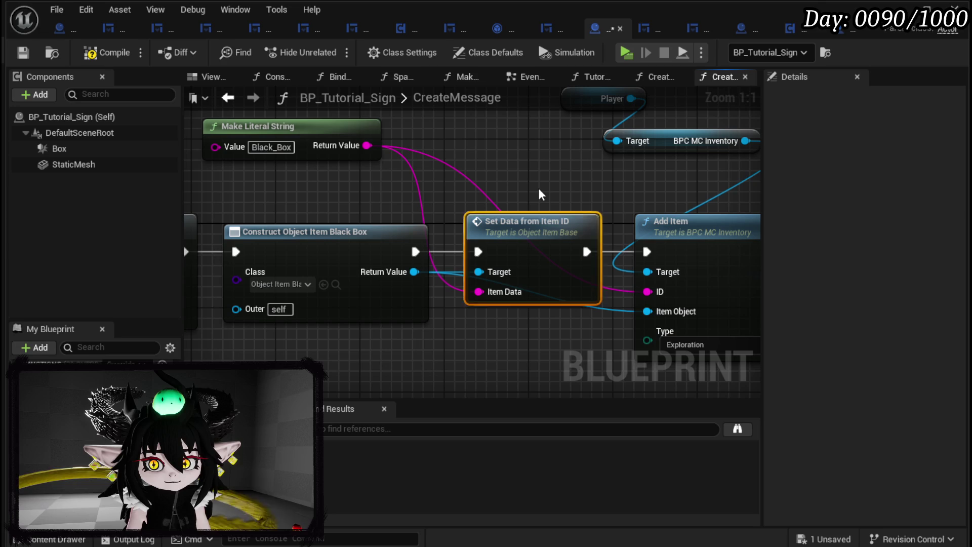
{"action": "left_click", "coordinate": [18, 53]}
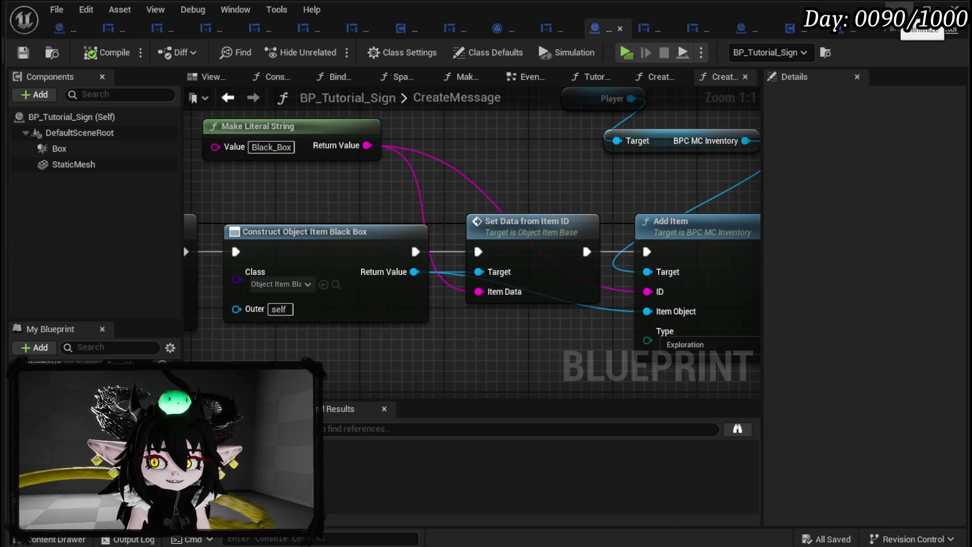
{"action": "left_click", "coordinate": [929, 9]}
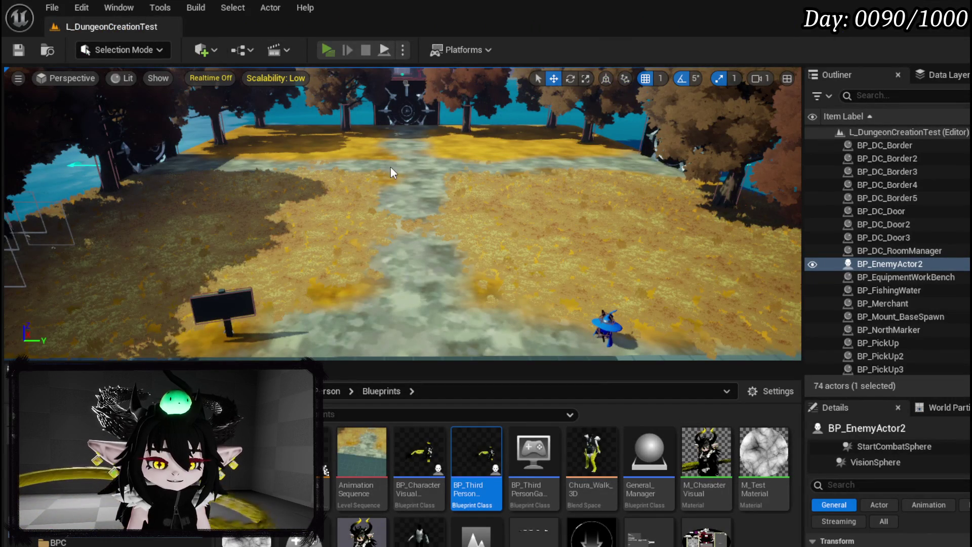
- Play-test, beat the slime with Fire_Meteor and Main Attack, and level all four iron pieces to 2
{"action": "key", "text": "alt+p"}
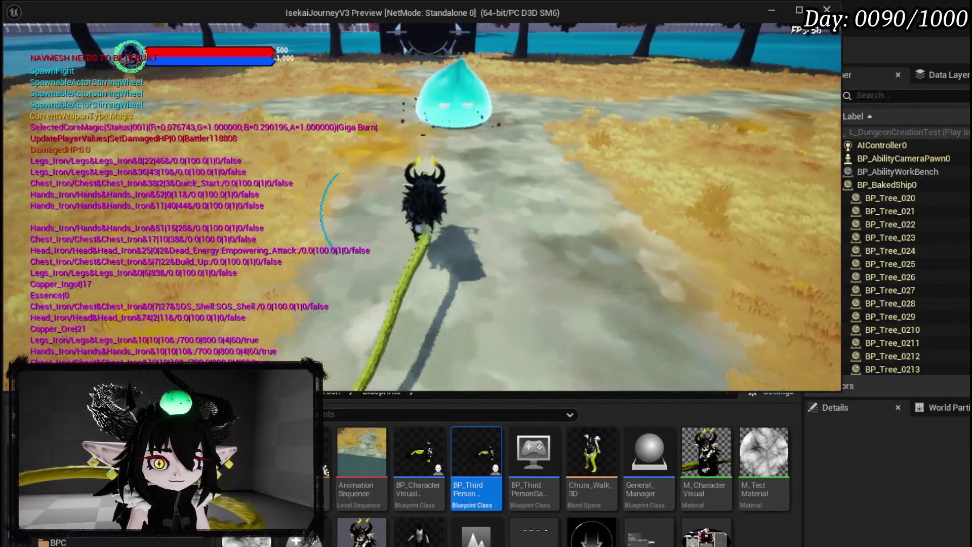
{"action": "key", "text": "1"}
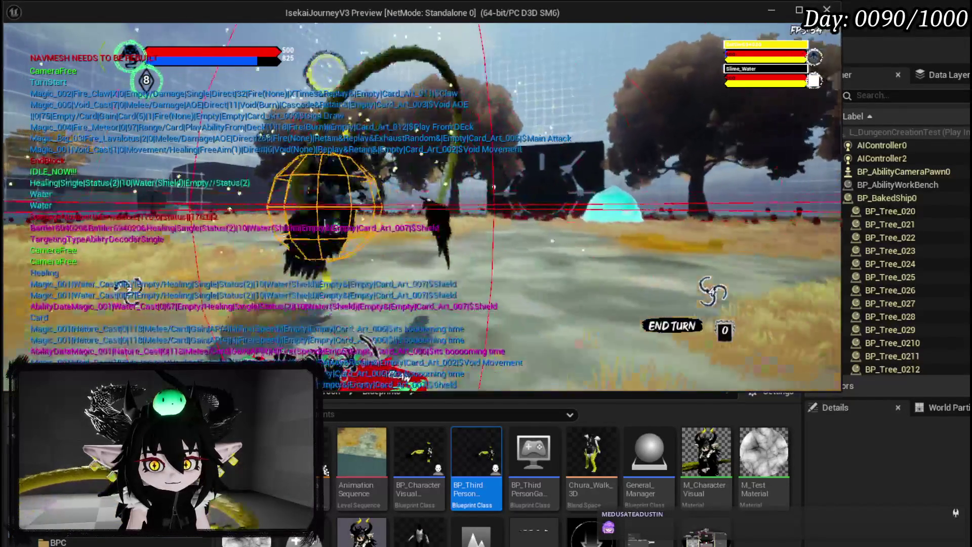
{"action": "left_click", "coordinate": [426, 285]}
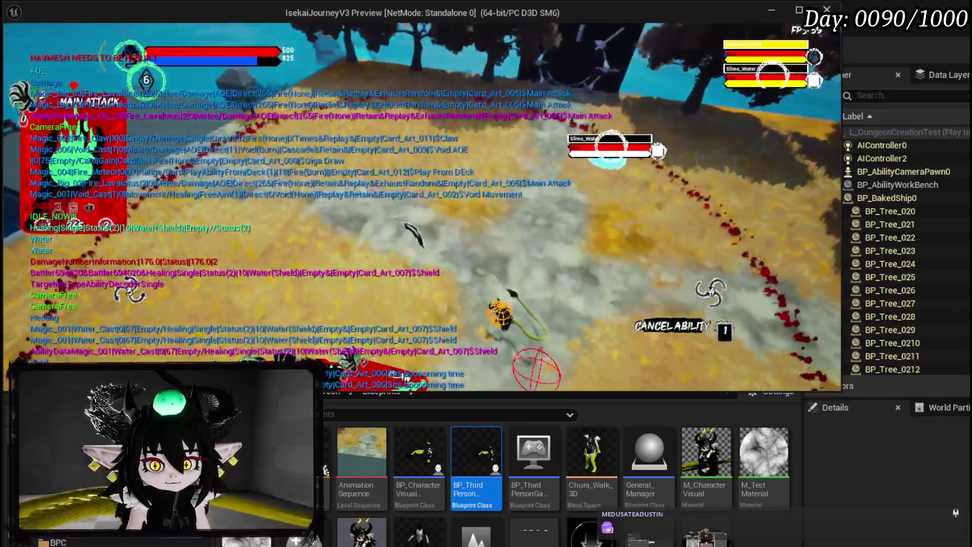
{"action": "left_click", "coordinate": [408, 226]}
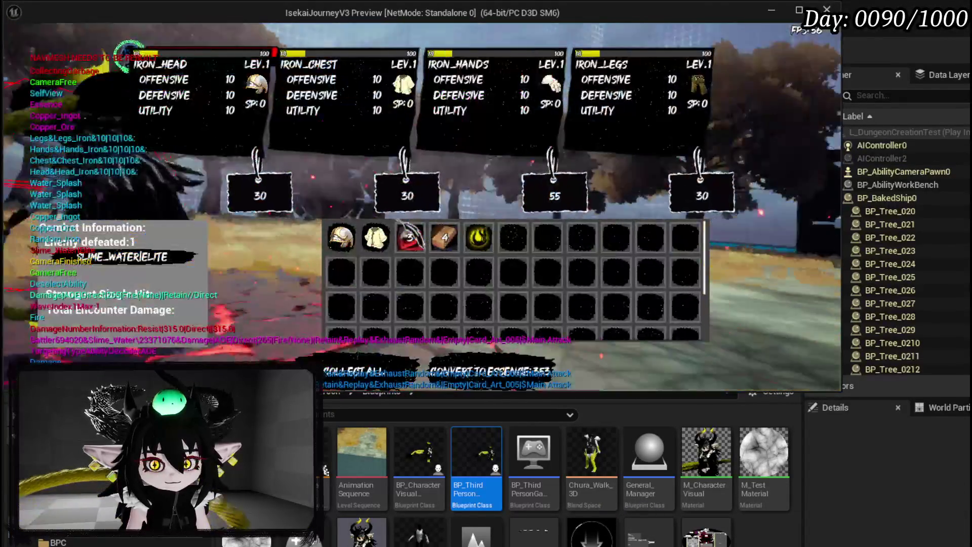
{"action": "left_click", "coordinate": [362, 372]}
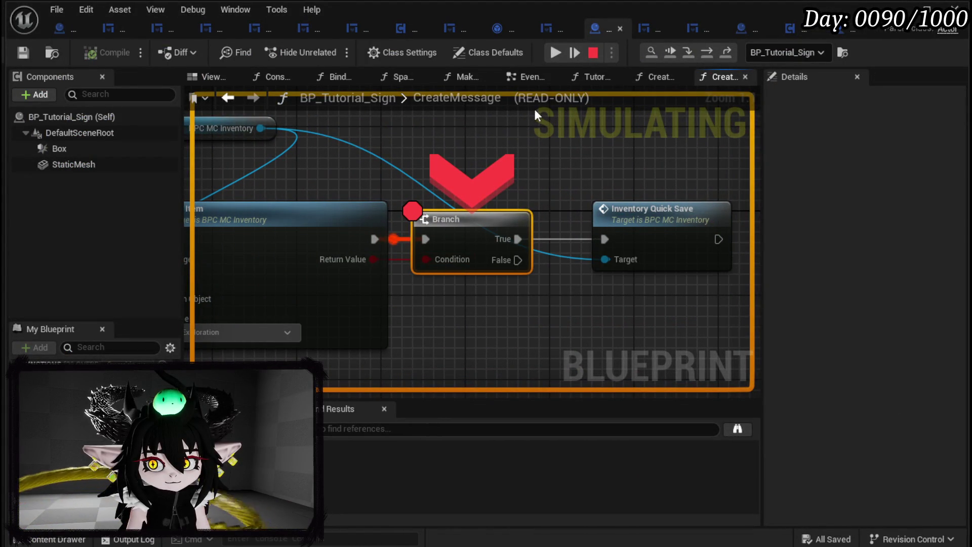
- Resume past the breakpoints, dismiss the tutorial message and check the book's Exploration page
{"action": "left_click_drag", "start_coordinate": [491, 128], "coordinate": [755, 139]}
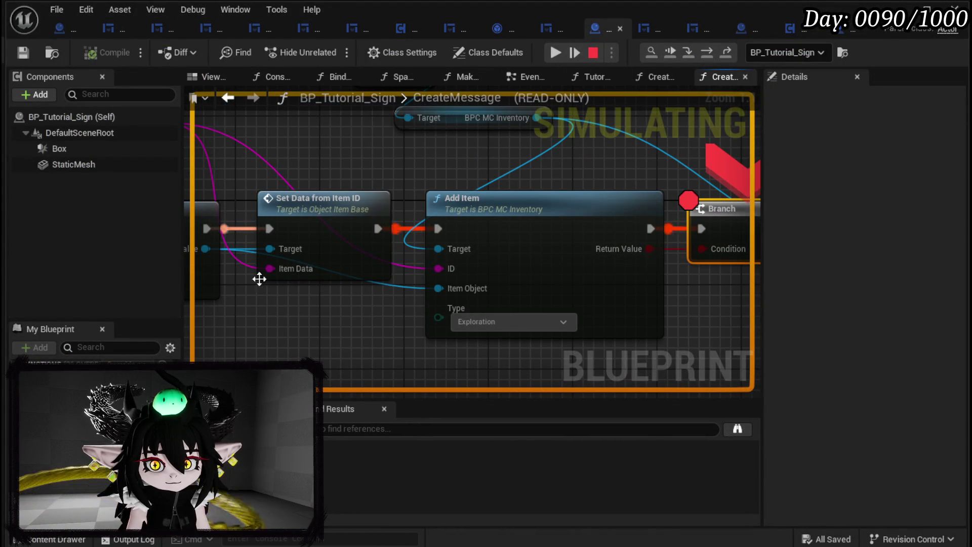
{"action": "left_click", "coordinate": [555, 52]}
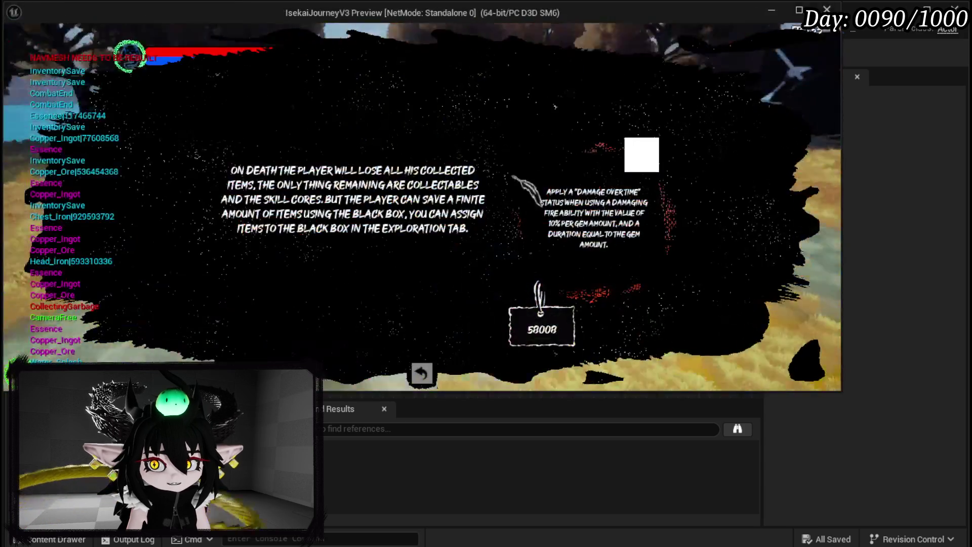
{"action": "left_click", "coordinate": [422, 374]}
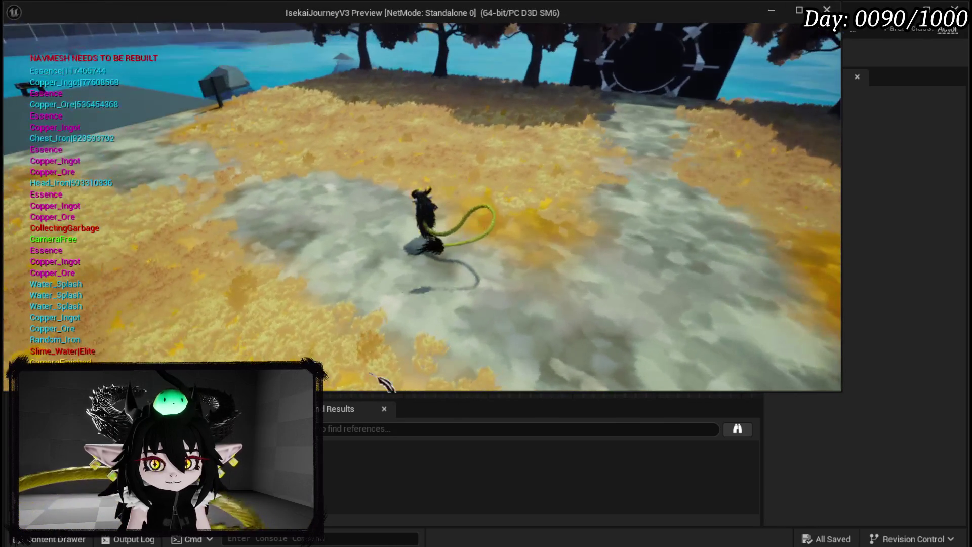
{"action": "key", "text": "Tab"}
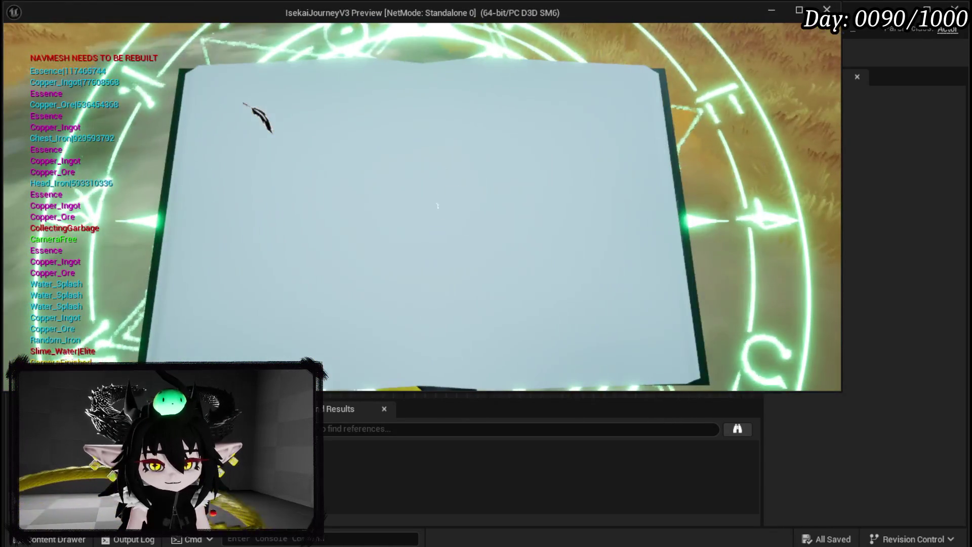
{"action": "left_click", "coordinate": [380, 45]}
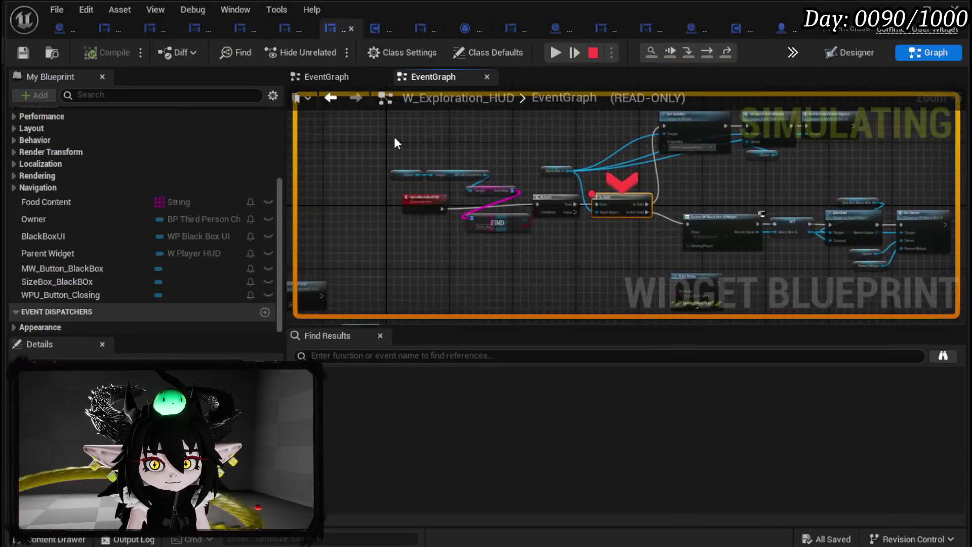
{"action": "left_click", "coordinate": [567, 54]}
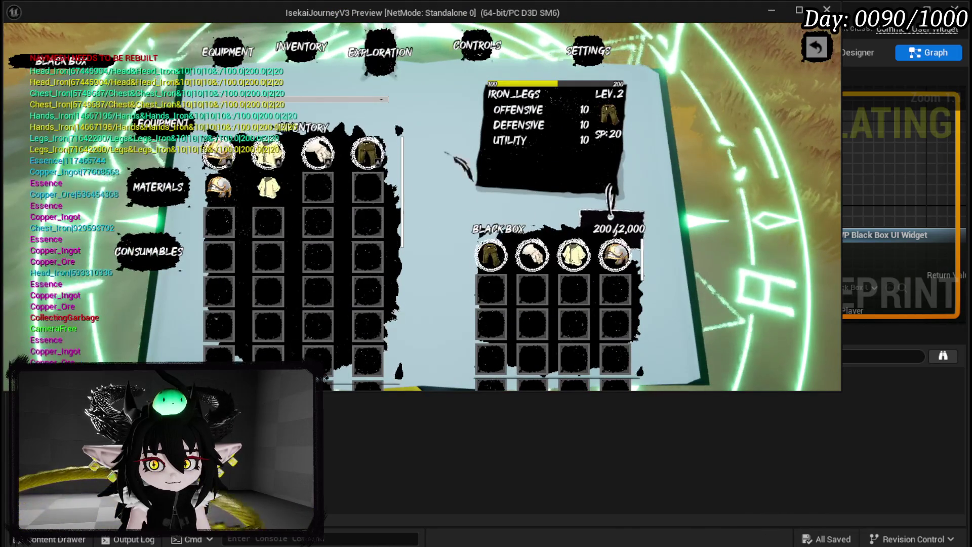
{"action": "left_click", "coordinate": [816, 47]}
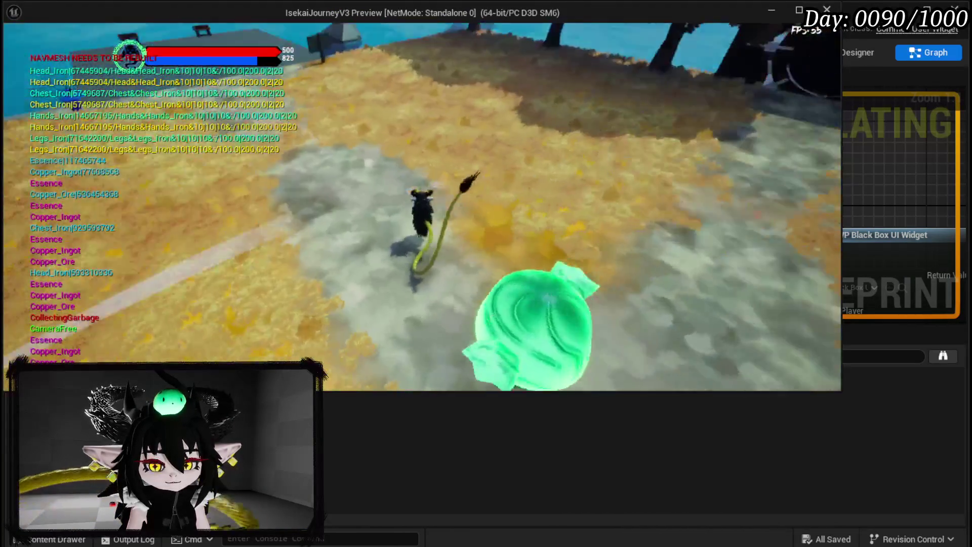
- Move the four iron armour pieces, including chest and head, into the Black Box
{"action": "key", "text": "w"}
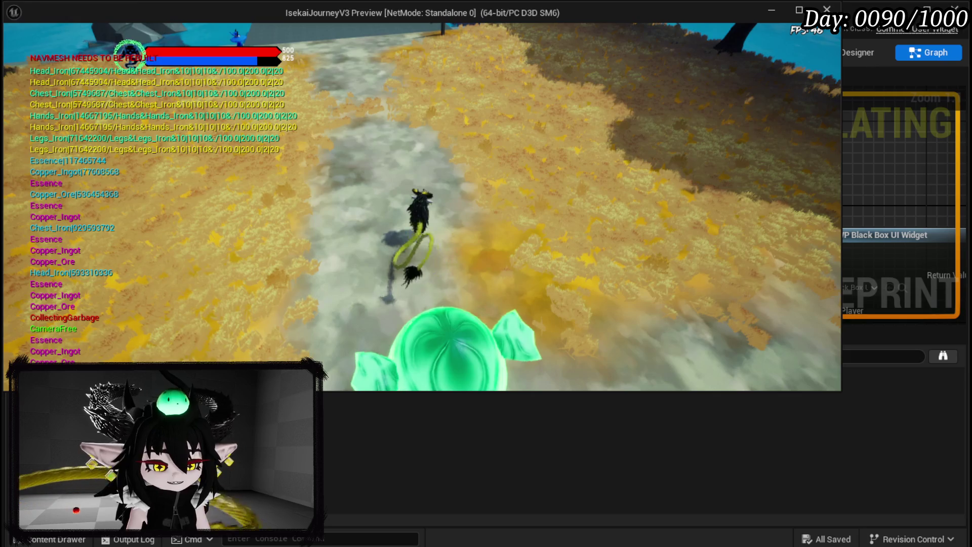
{"action": "key", "text": "alt+Tab"}
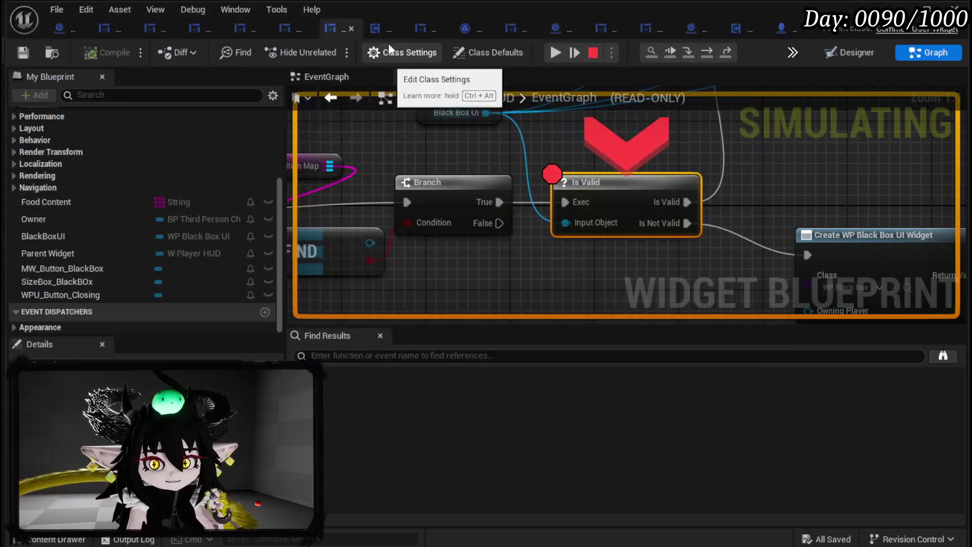
{"action": "left_click", "coordinate": [549, 51]}
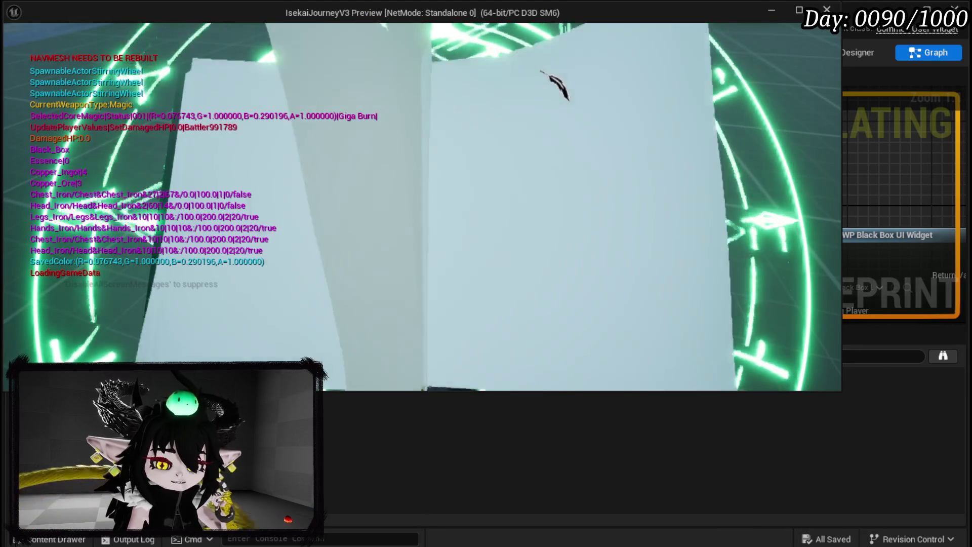
{"action": "left_click", "coordinate": [367, 152]}
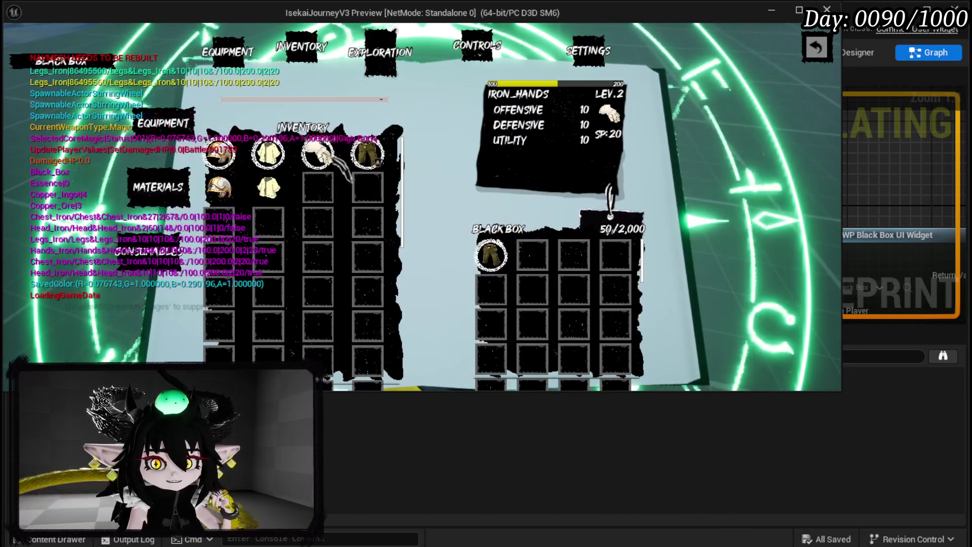
{"action": "left_click", "coordinate": [318, 152]}
{"action": "left_click", "coordinate": [268, 152]}
{"action": "left_click", "coordinate": [219, 152]}
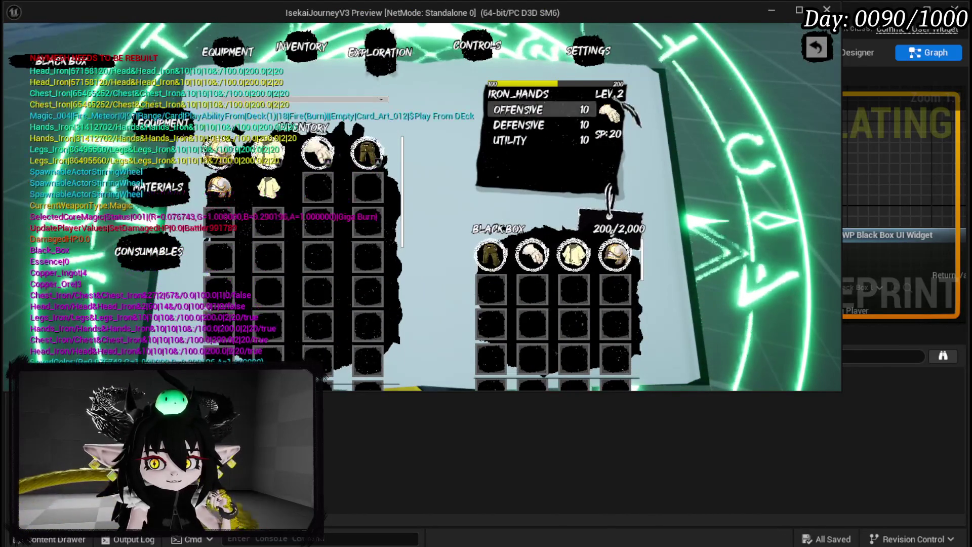
- Save the game from the book's Settings page and stop the play-test
{"action": "left_click", "coordinate": [589, 50]}
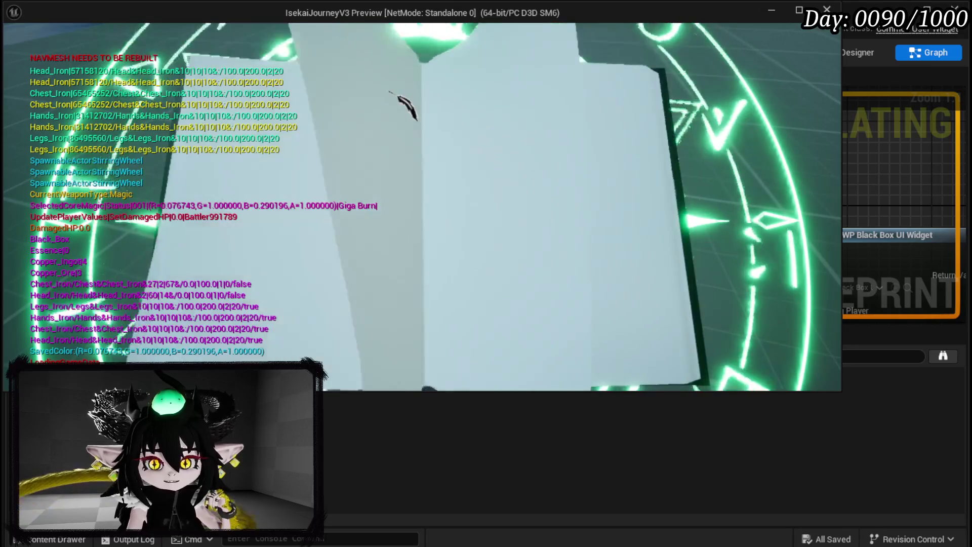
{"action": "left_click", "coordinate": [334, 140]}
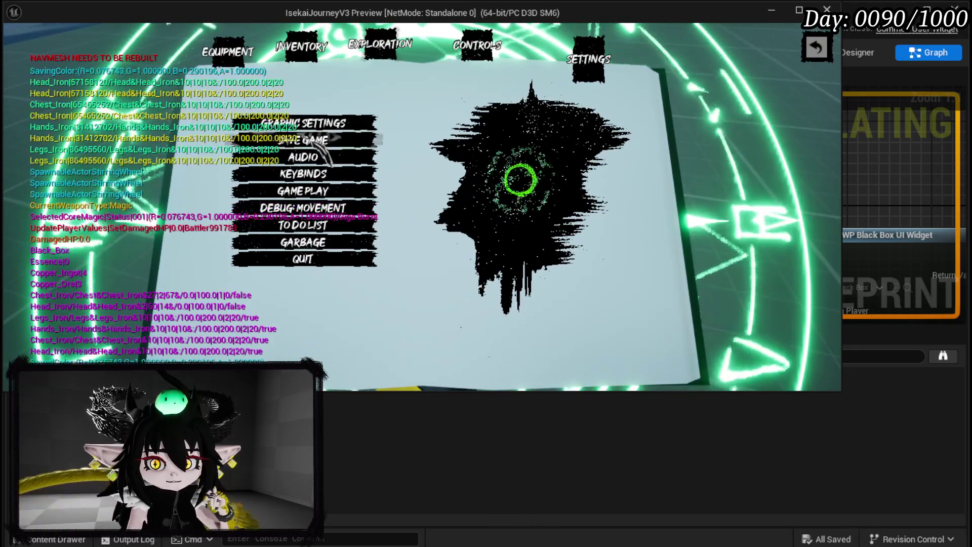
{"action": "key", "text": "Escape"}
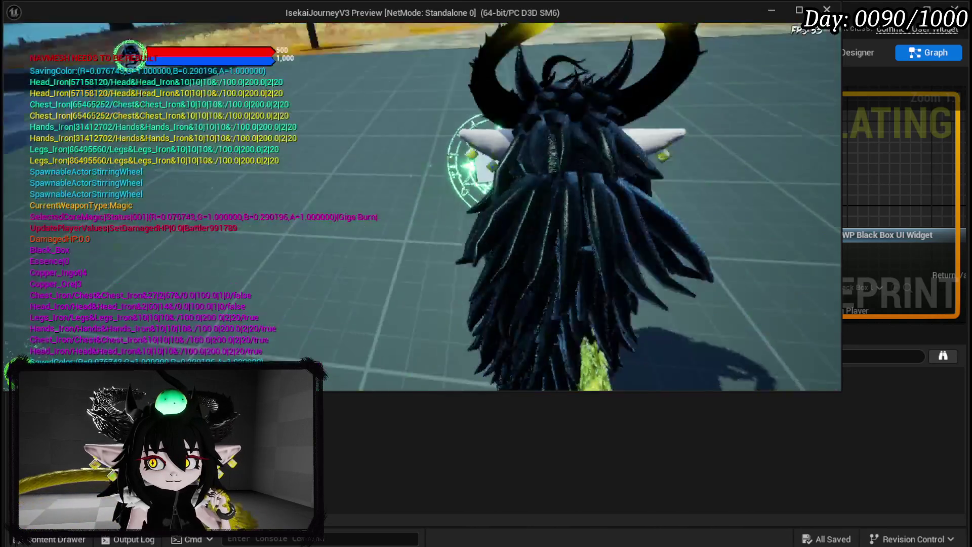
{"action": "key", "text": "Escape"}
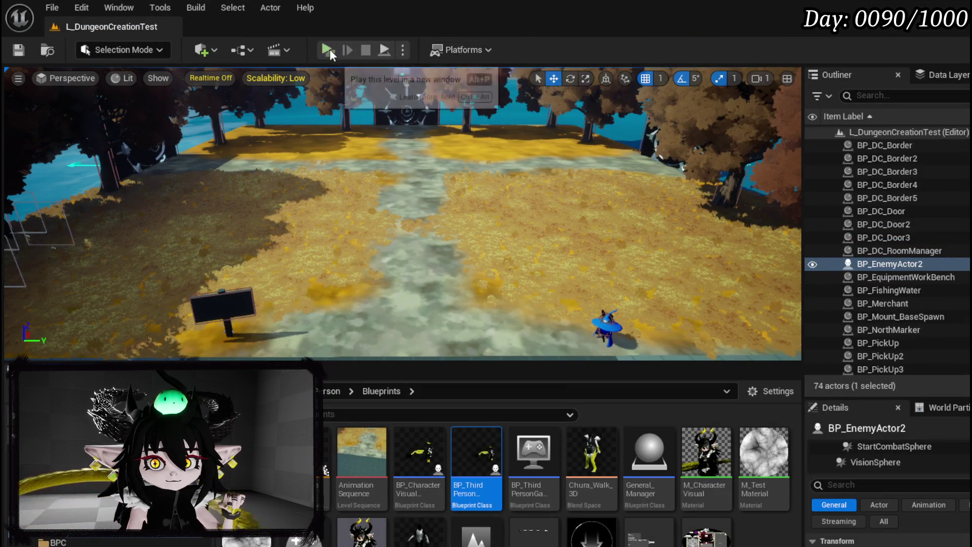
- Relaunch standalone, die fighting the slime, and open the dropped Black Box
{"action": "left_click", "coordinate": [328, 49]}
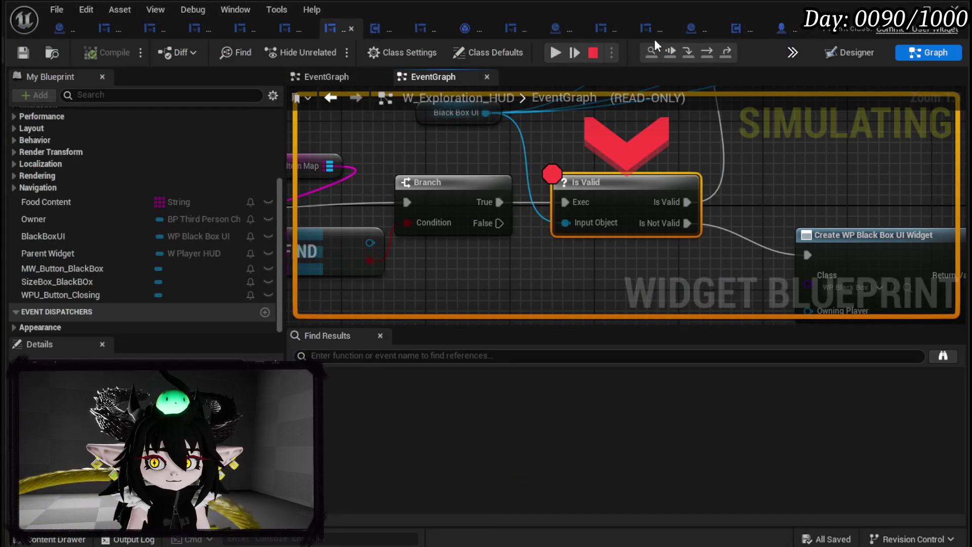
{"action": "left_click", "coordinate": [562, 55]}
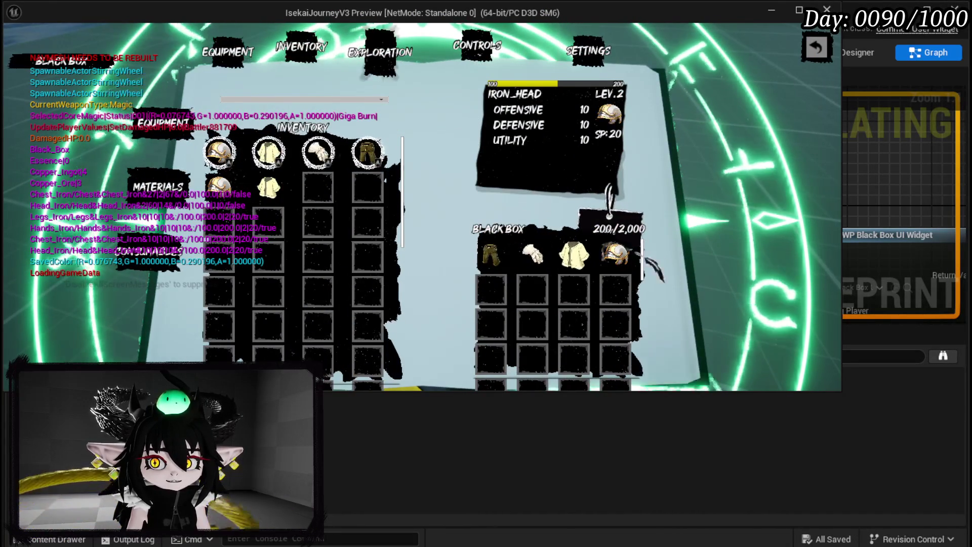
{"action": "key", "text": "Escape"}
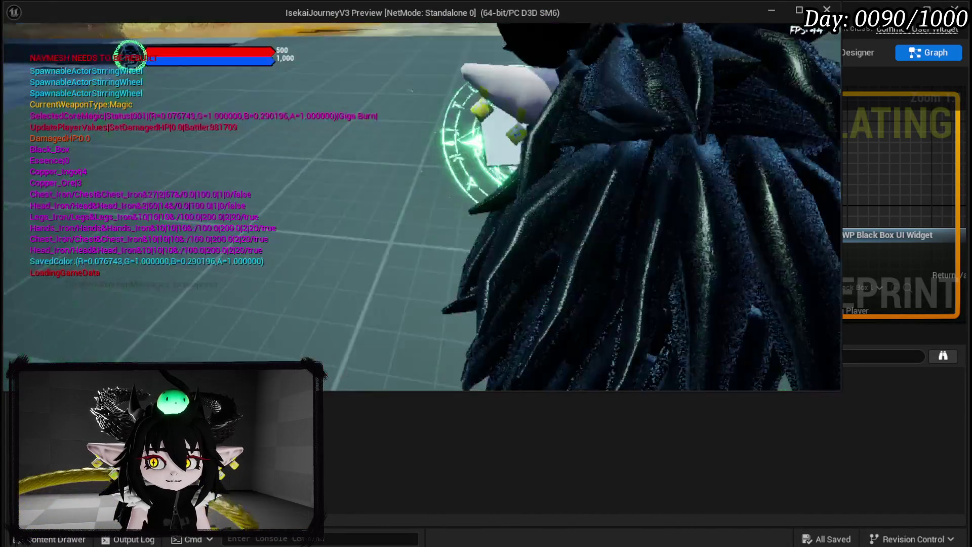
{"action": "key", "text": "w"}
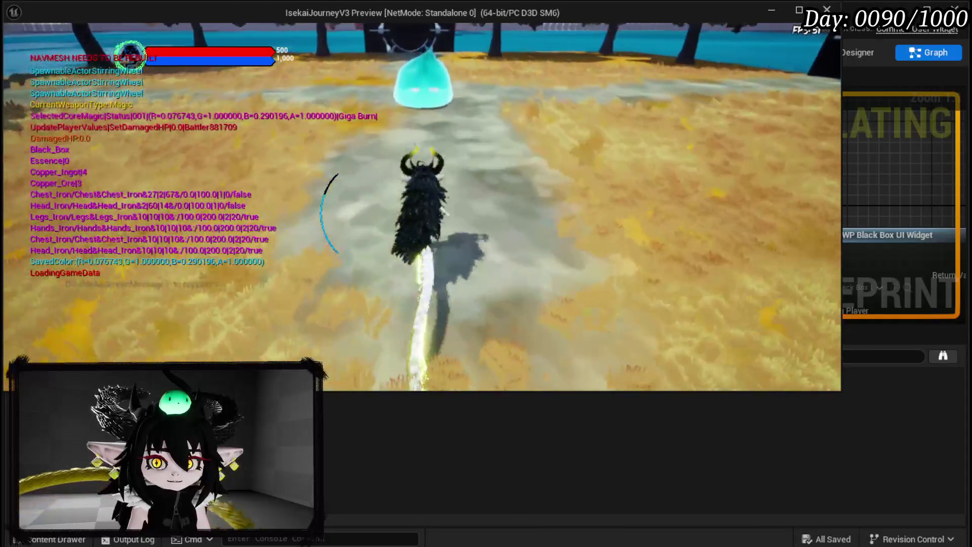
{"action": "key", "text": "1"}
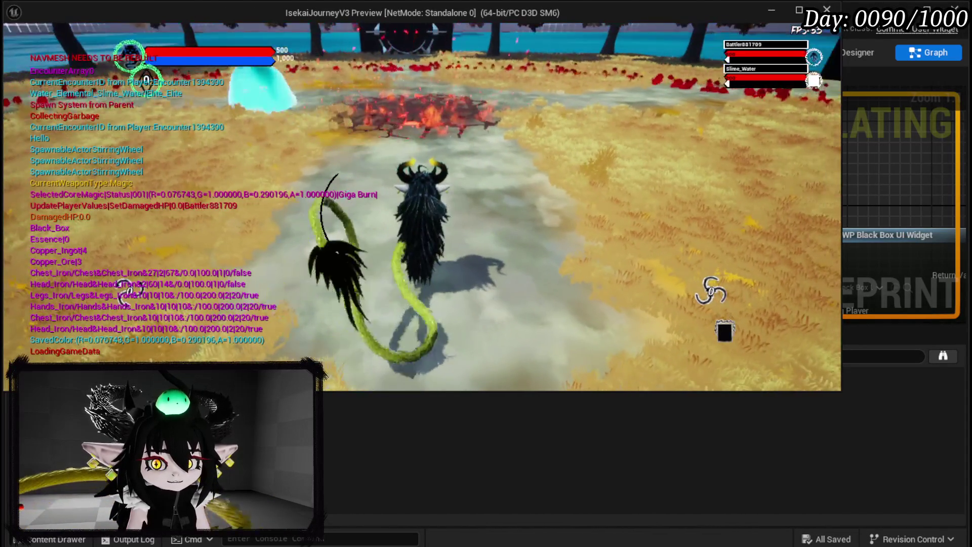
{"action": "key", "text": "1"}
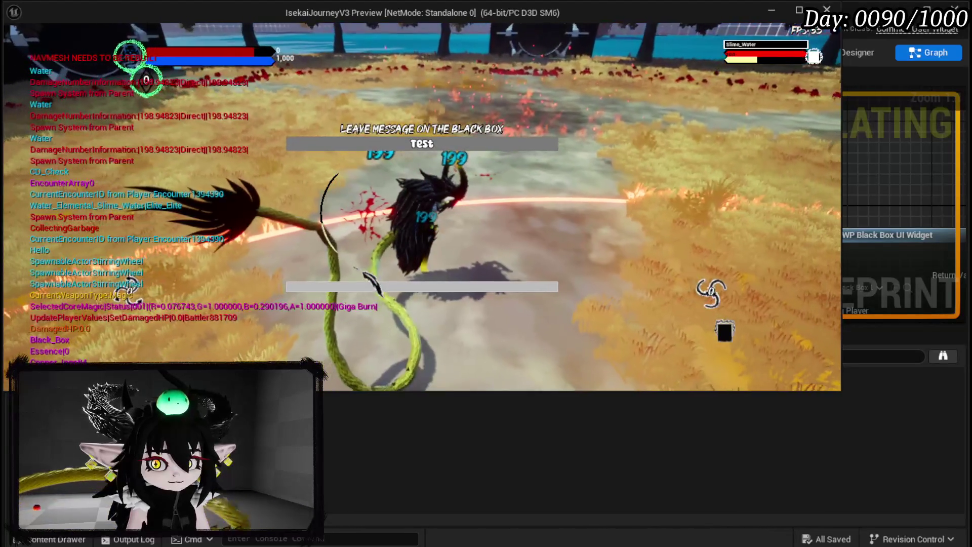
{"action": "left_click", "coordinate": [417, 289]}
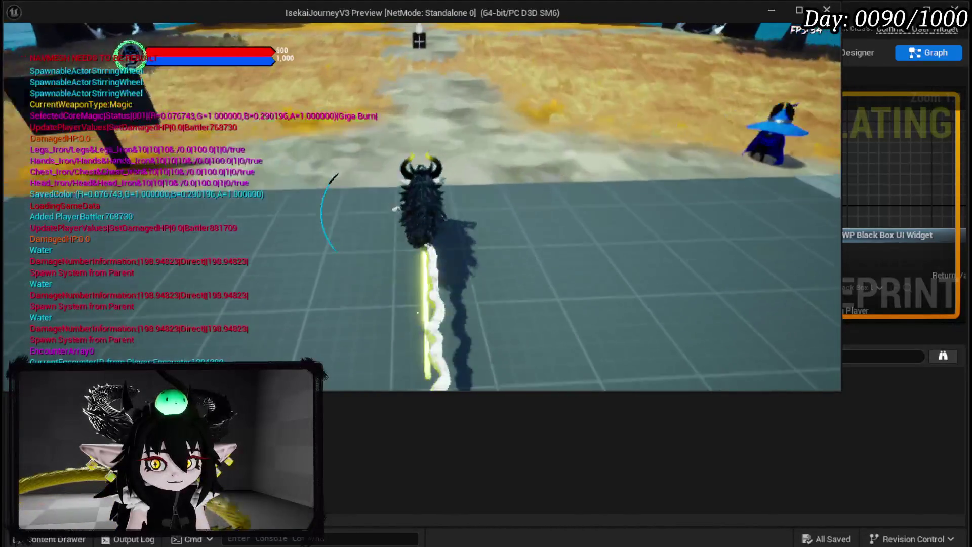
{"action": "key", "text": "w"}
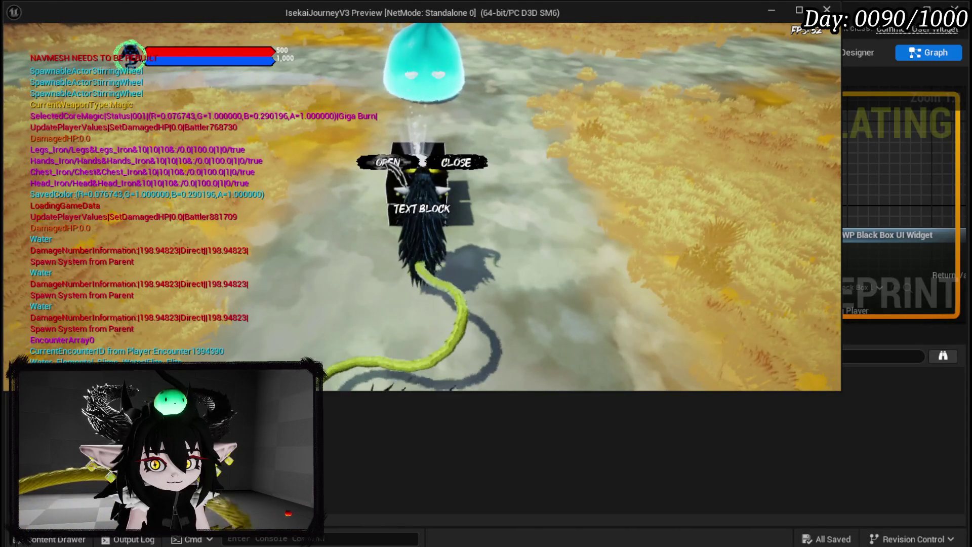
{"action": "left_click", "coordinate": [376, 157]}
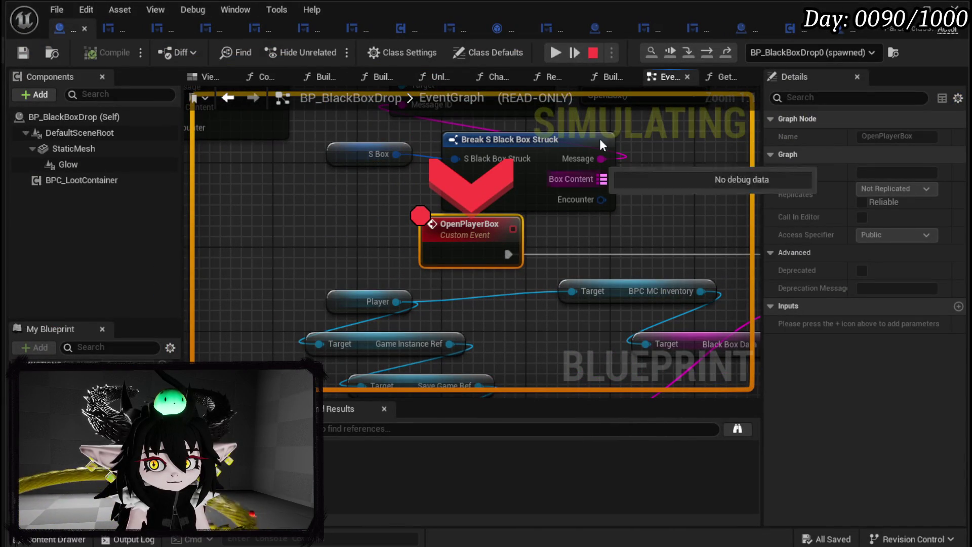
- Step into BuildItemMap to the Keys node, reading the drop's Item Data as empty (Num=0)
{"action": "left_click", "coordinate": [713, 53]}
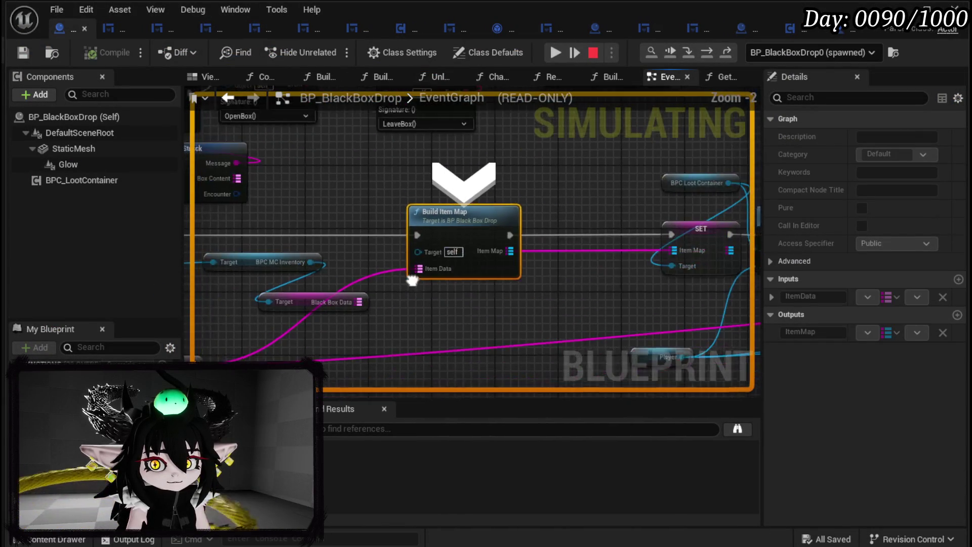
{"action": "mouse_move", "coordinate": [500, 252]}
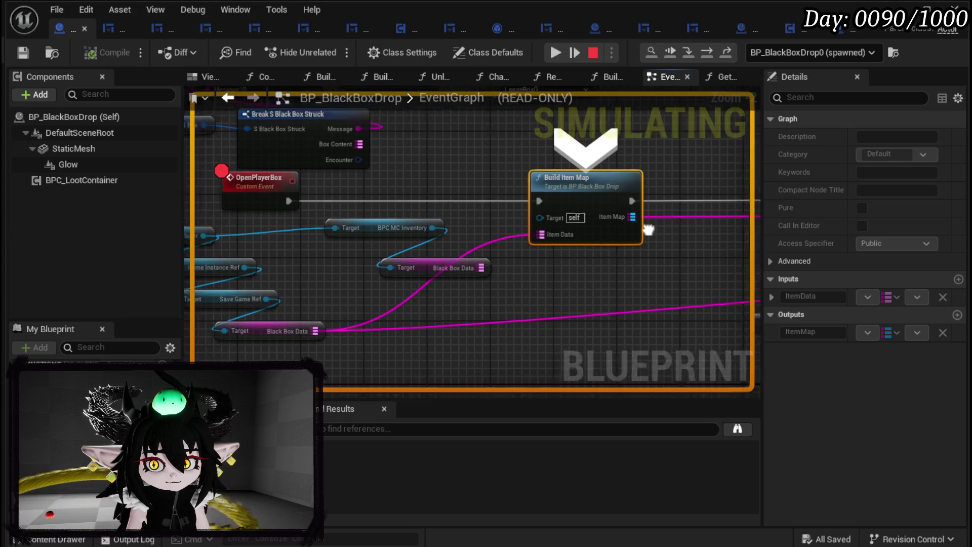
{"action": "left_click", "coordinate": [690, 53]}
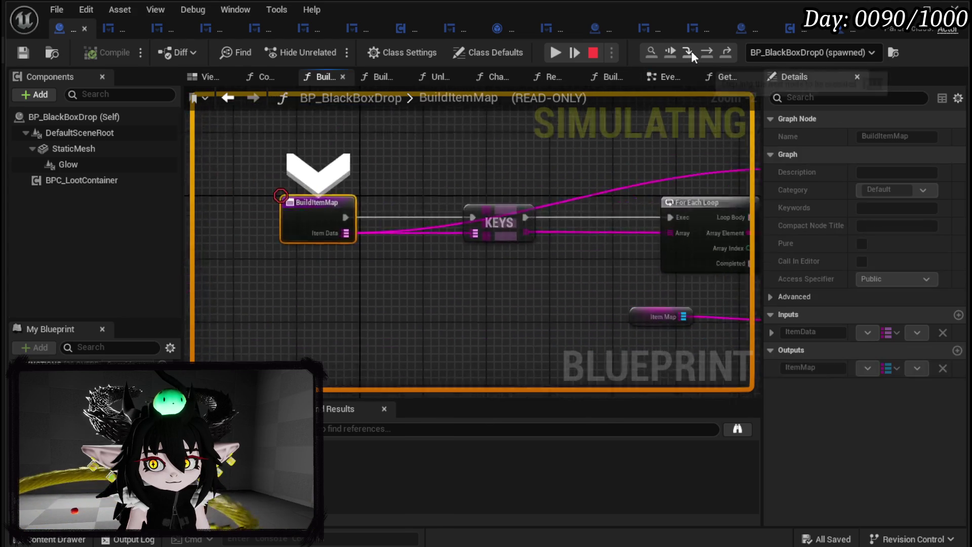
{"action": "mouse_move", "coordinate": [518, 261]}
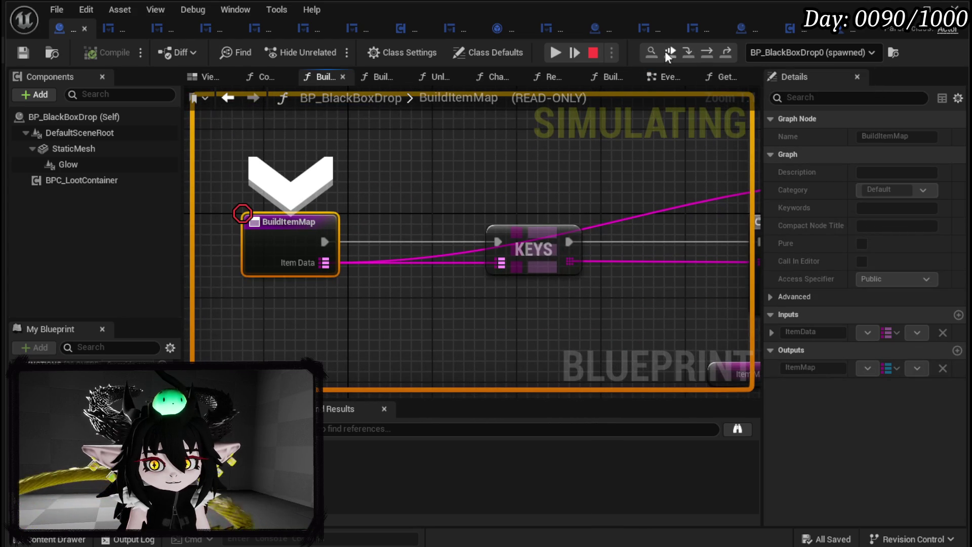
{"action": "left_click", "coordinate": [711, 54]}
{"action": "mouse_move", "coordinate": [436, 258]}
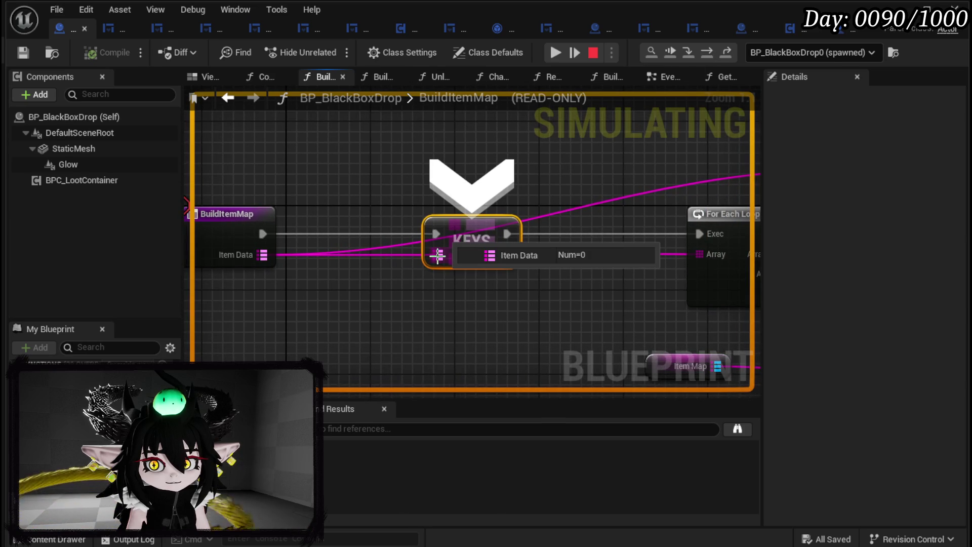
- Resume play from the breakpoint and close the empty Black Box item grid
{"action": "mouse_move", "coordinate": [534, 286]}
{"action": "left_mouse_down"}
{"action": "mouse_move", "coordinate": [278, 276]}
{"action": "mouse_move", "coordinate": [524, 271]}
{"action": "left_mouse_up"}
{"action": "mouse_move", "coordinate": [326, 251]}
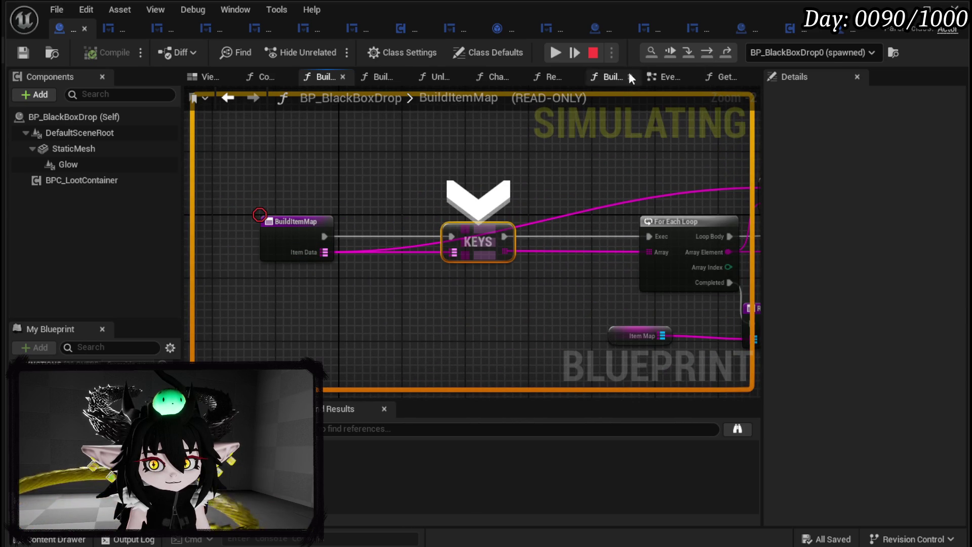
{"action": "left_click", "coordinate": [556, 53]}
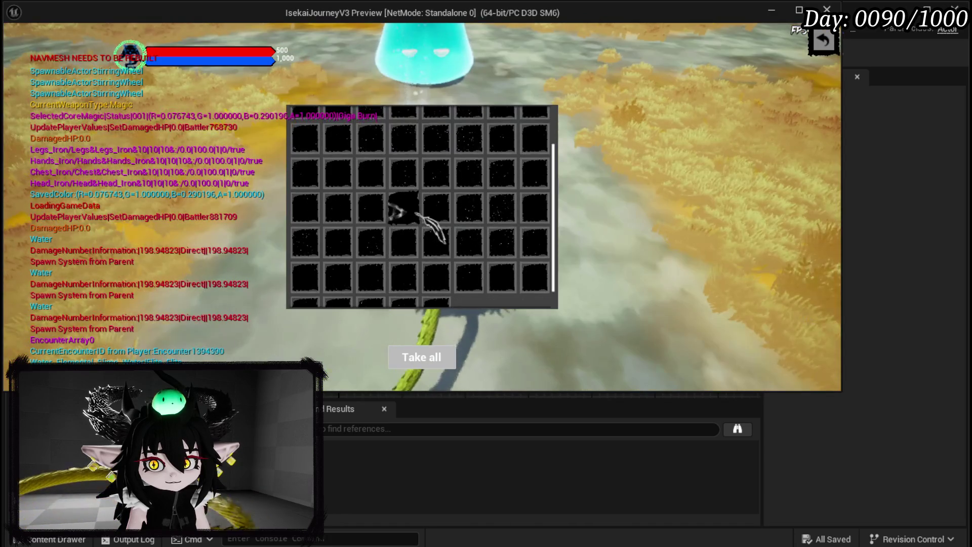
{"action": "key", "text": "Escape"}
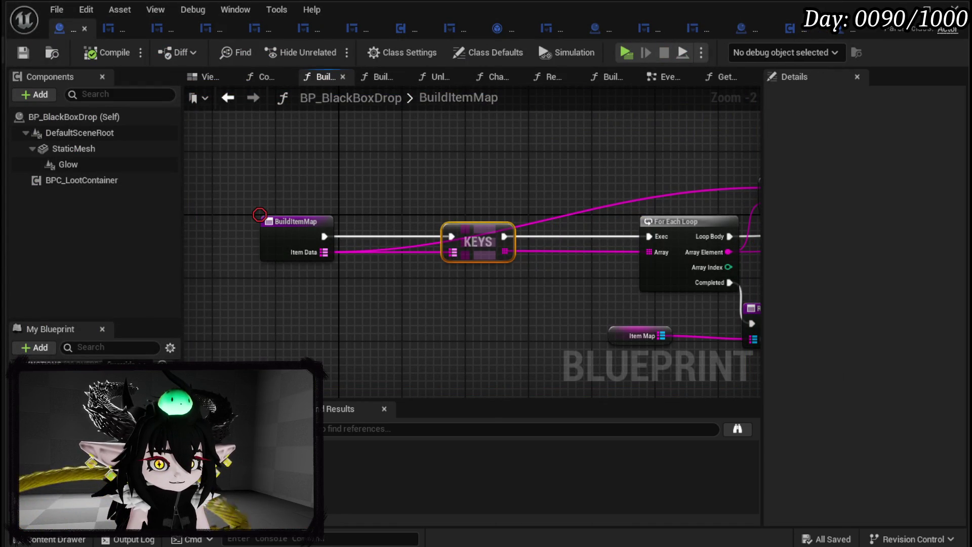
- Save all blueprints, check BPC_MC_Inventory's Black Box Data variable, then view BP_ThirdPersonCharacter
{"action": "left_click", "coordinate": [40, 51]}
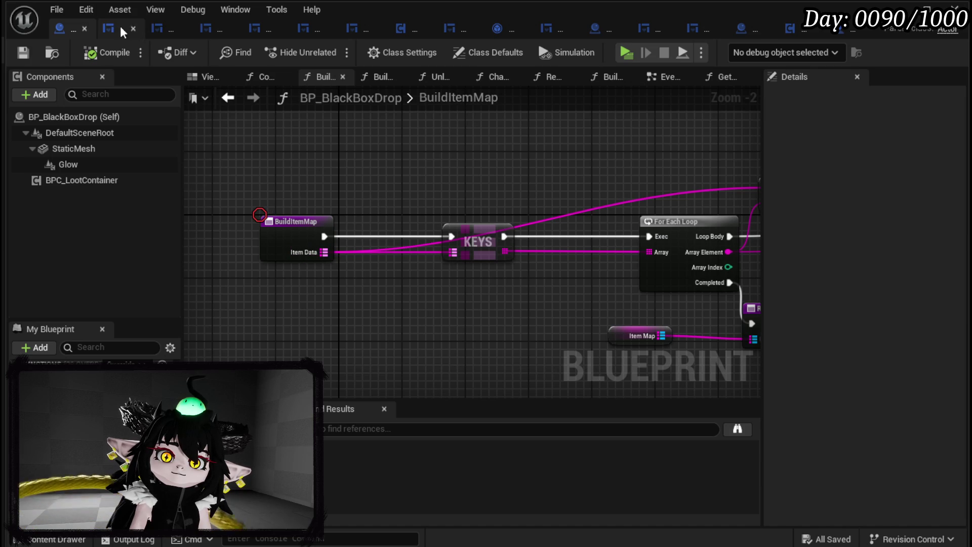
{"action": "left_click", "coordinate": [788, 29]}
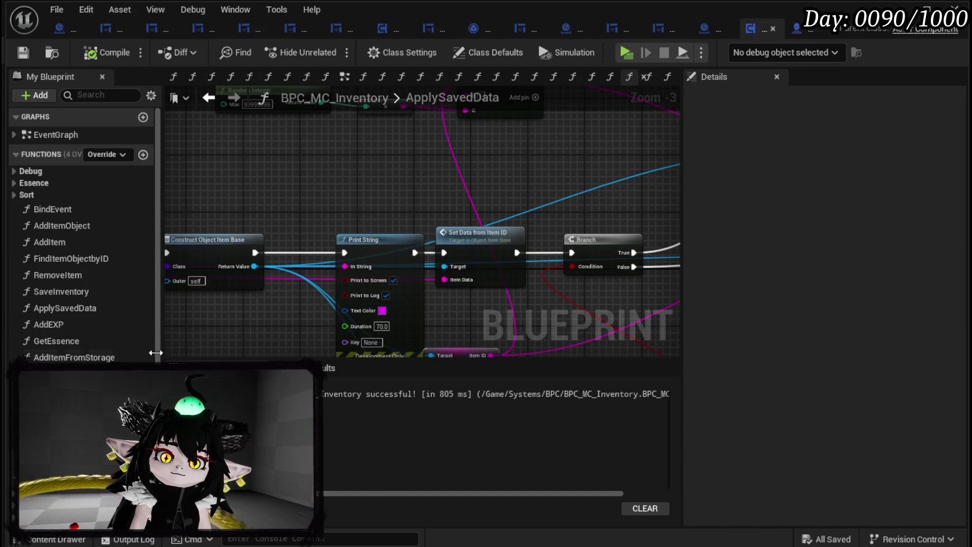
{"action": "scroll", "coordinate": [101, 284], "scroll_direction": "down", "scroll_amount": 5}
{"action": "scroll", "coordinate": [124, 324], "scroll_direction": "down", "scroll_amount": 2}
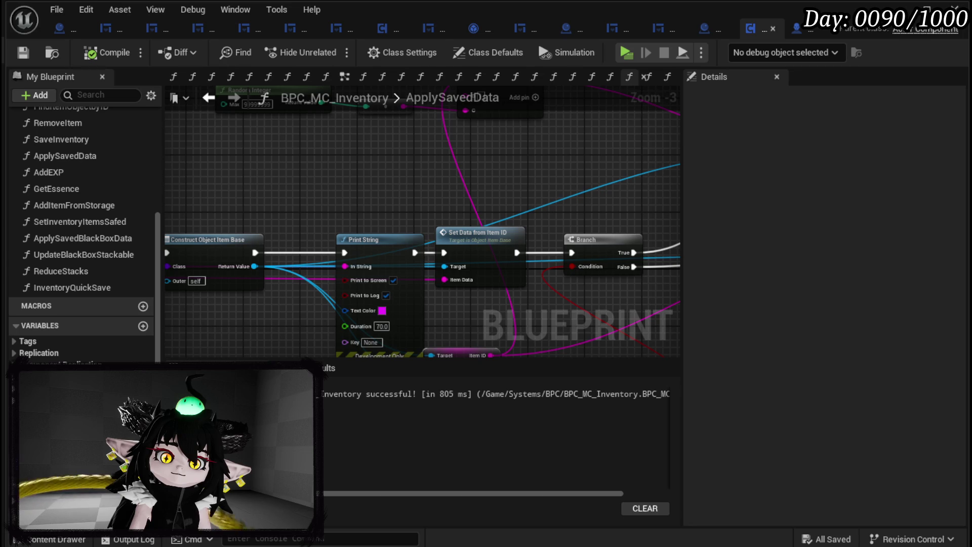
{"action": "left_click", "coordinate": [56, 369]}
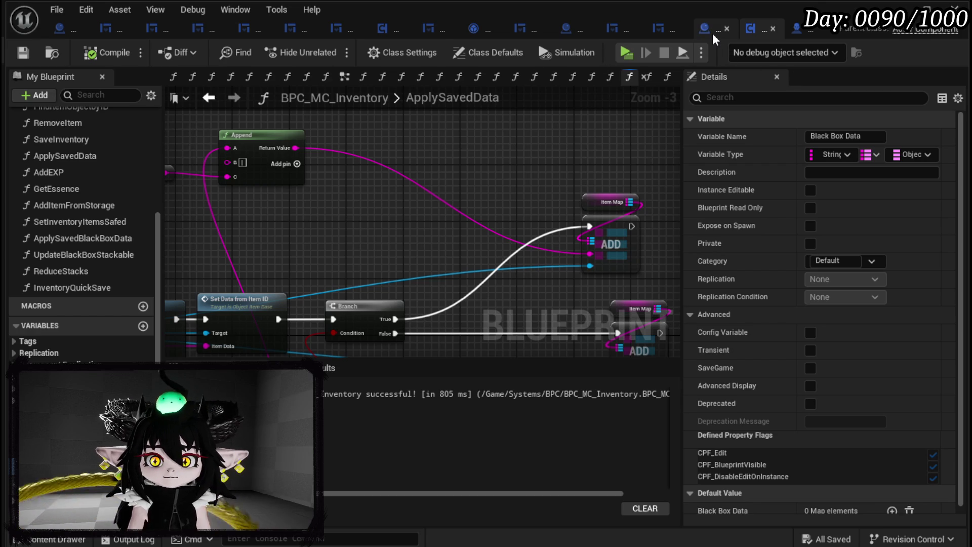
{"action": "left_click", "coordinate": [800, 29]}
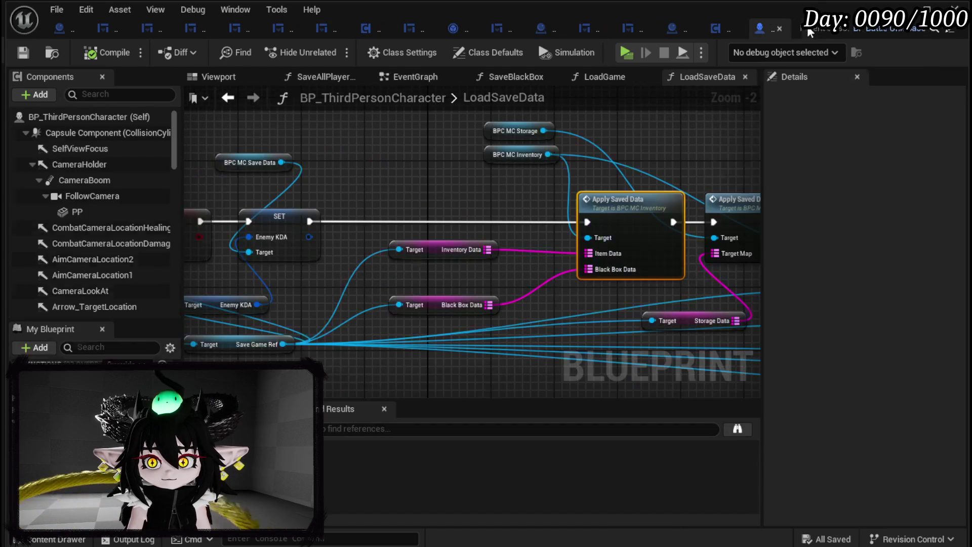
- Pan along LoadSaveData past Apply Saved Data, the level-name check and Control Ship
{"action": "left_click_drag", "start_coordinate": [489, 231], "coordinate": [380, 225]}
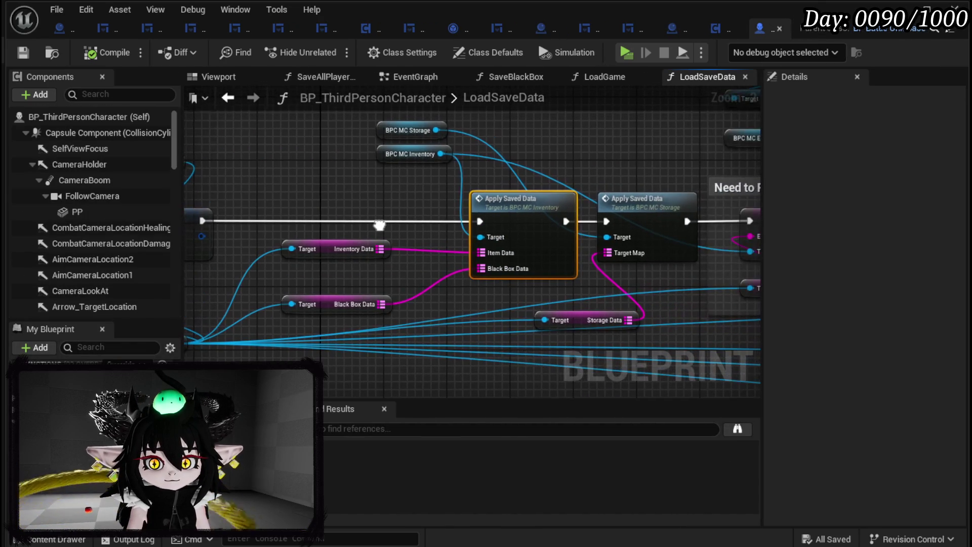
{"action": "left_click_drag", "start_coordinate": [494, 202], "coordinate": [187, 215]}
{"action": "scroll", "coordinate": [465, 202], "scroll_direction": "down", "scroll_amount": 2}
{"action": "left_click_drag", "start_coordinate": [633, 243], "coordinate": [295, 242]}
{"action": "mouse_move", "coordinate": [441, 253]}
{"action": "left_mouse_down"}
{"action": "mouse_move", "coordinate": [263, 253]}
{"action": "mouse_move", "coordinate": [740, 260]}
{"action": "mouse_move", "coordinate": [234, 258]}
{"action": "left_mouse_up"}
{"action": "left_click_drag", "start_coordinate": [557, 275], "coordinate": [320, 272]}
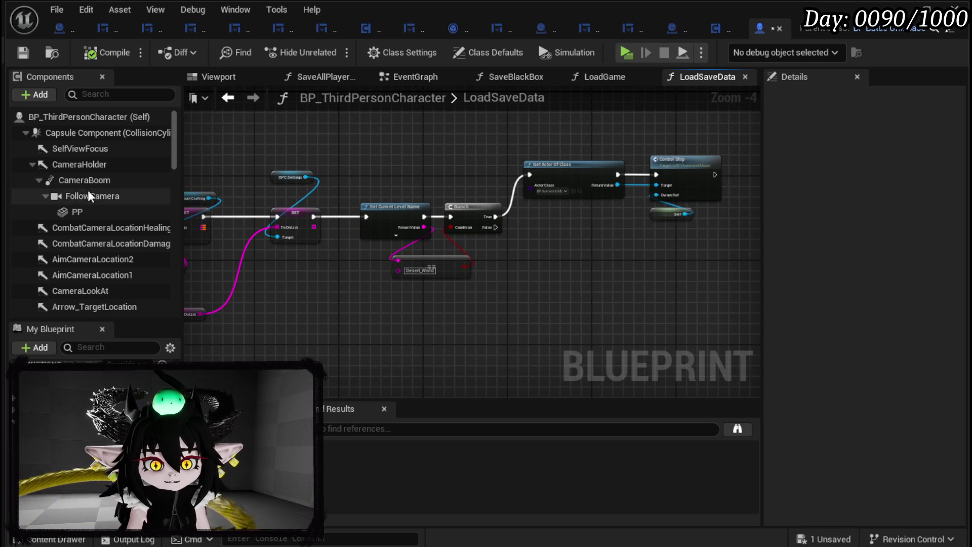
{"action": "scroll", "coordinate": [146, 294], "scroll_direction": "down", "scroll_amount": 2}
- Go back to the LoadGame graph and centre the Cast and Apply Save Data nodes
{"action": "key", "text": "alt+Left"}
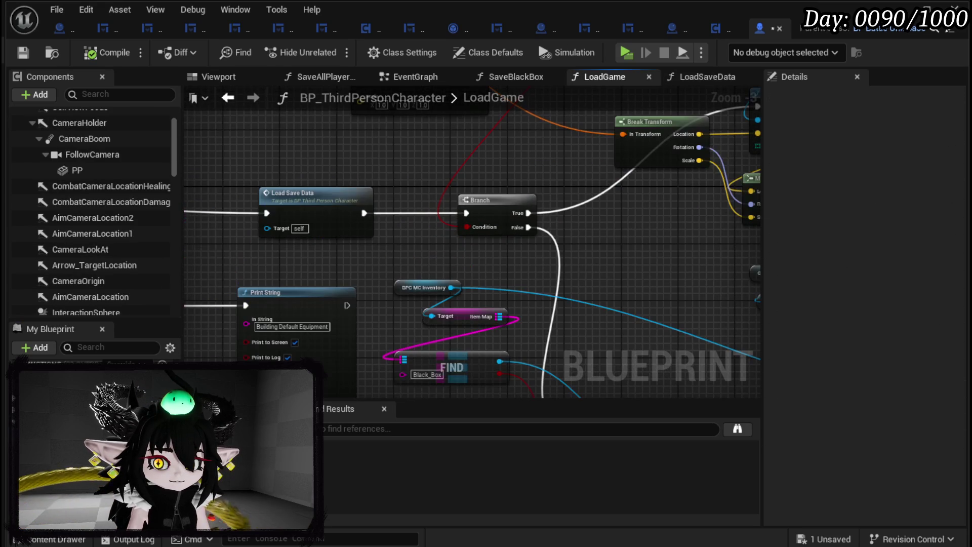
{"action": "scroll", "coordinate": [356, 256], "scroll_direction": "down", "scroll_amount": 2}
{"action": "mouse_move", "coordinate": [569, 267]}
{"action": "left_mouse_down"}
{"action": "mouse_move", "coordinate": [612, 273]}
{"action": "mouse_move", "coordinate": [260, 261]}
{"action": "left_mouse_up"}
{"action": "scroll", "coordinate": [428, 278], "scroll_direction": "up", "scroll_amount": 1}
{"action": "scroll", "coordinate": [458, 279], "scroll_direction": "down", "scroll_amount": 1}
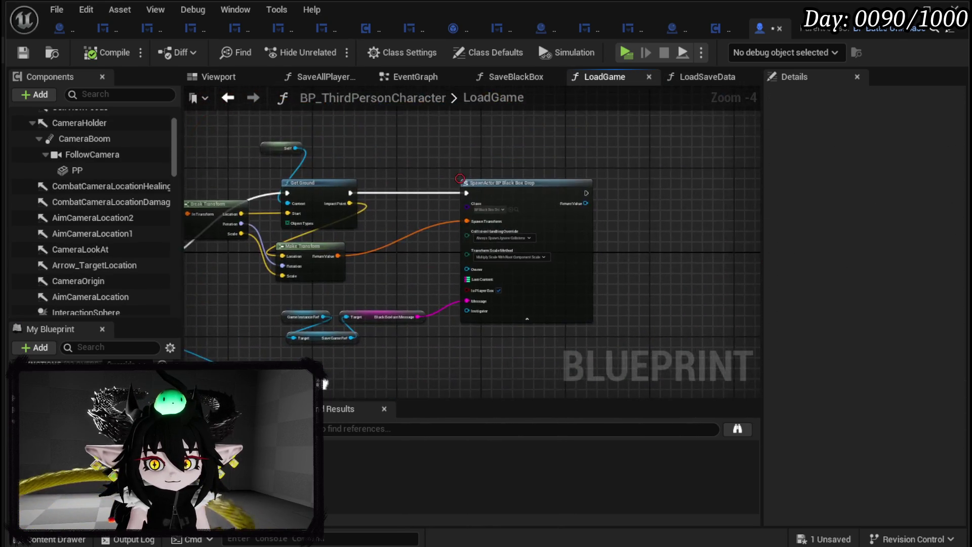
{"action": "left_click_drag", "start_coordinate": [458, 279], "coordinate": [446, 250]}
{"action": "scroll", "coordinate": [446, 250], "scroll_direction": "up", "scroll_amount": 4}
{"action": "scroll", "coordinate": [595, 222], "scroll_direction": "down", "scroll_amount": 3}
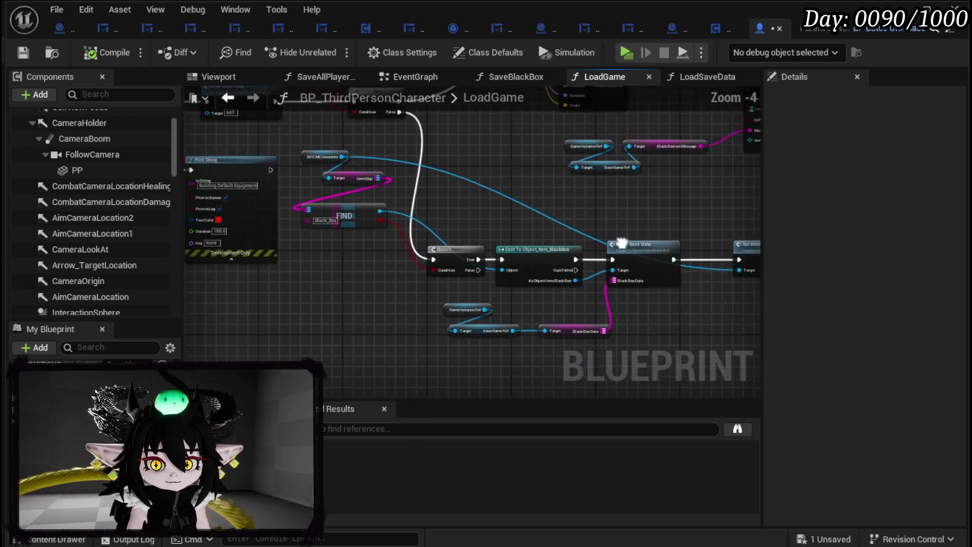
- Follow LoadGame from Apply Save Data to the SpawnActor BP Black Box Drop node
{"action": "left_click_drag", "start_coordinate": [626, 246], "coordinate": [522, 226]}
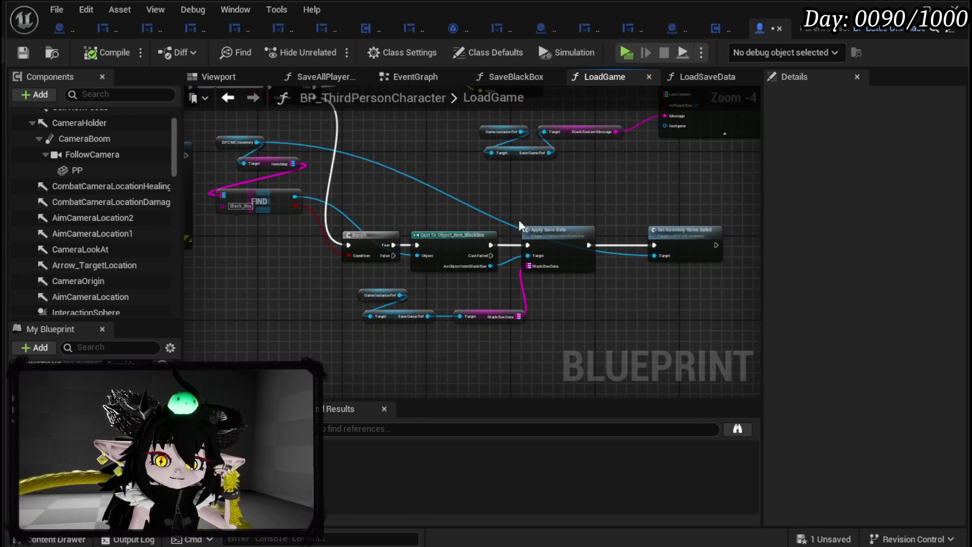
{"action": "scroll", "coordinate": [517, 223], "scroll_direction": "up", "scroll_amount": 2}
{"action": "scroll", "coordinate": [517, 223], "scroll_direction": "down", "scroll_amount": 3}
{"action": "scroll", "coordinate": [543, 271], "scroll_direction": "up", "scroll_amount": 2}
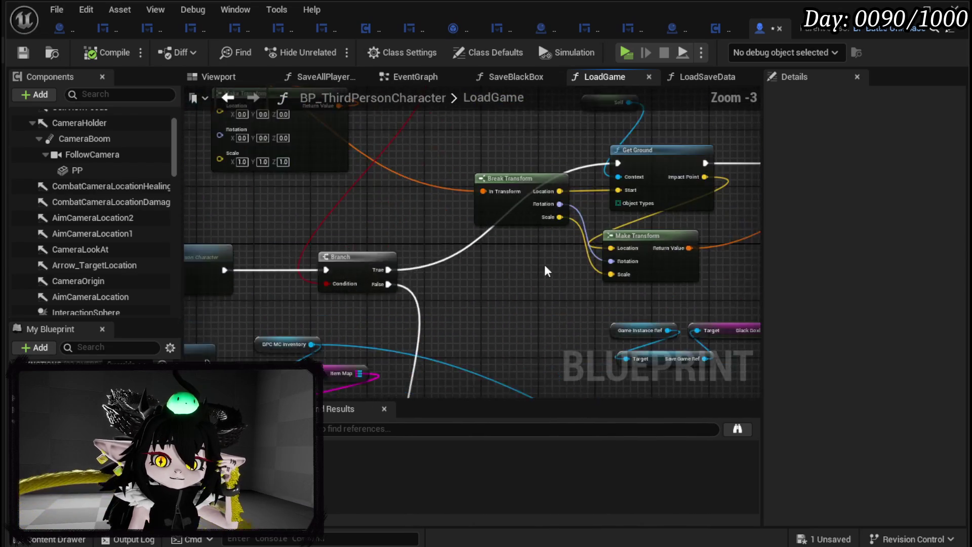
{"action": "left_click_drag", "start_coordinate": [542, 272], "coordinate": [211, 294]}
{"action": "left_click_drag", "start_coordinate": [338, 299], "coordinate": [361, 259]}
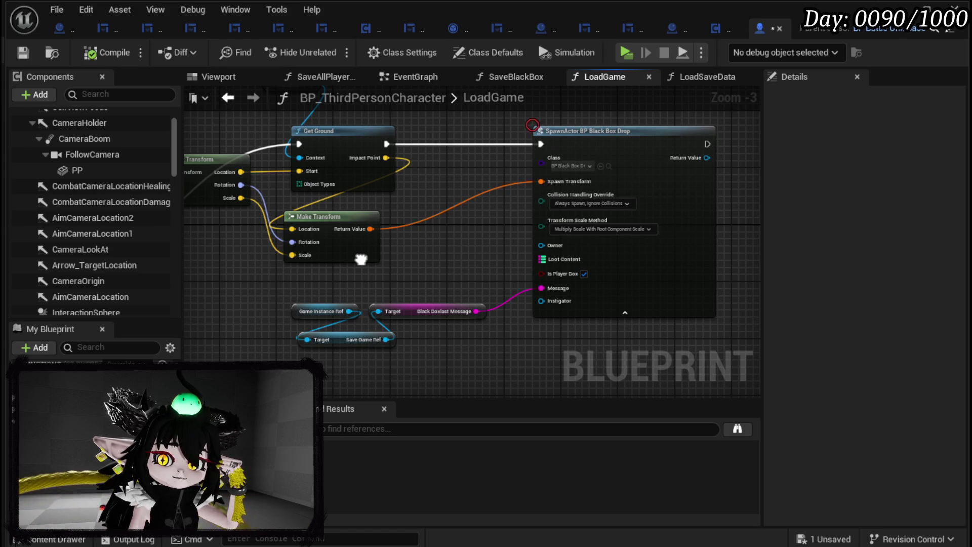
- Open Build Default Equipment and its BuildEquipmentDefaultString function in BPC_MC_Equipment
{"action": "mouse_move", "coordinate": [361, 259]}
{"action": "left_mouse_down"}
{"action": "mouse_move", "coordinate": [631, 284]}
{"action": "mouse_move", "coordinate": [690, 210]}
{"action": "mouse_move", "coordinate": [615, 176]}
{"action": "mouse_move", "coordinate": [234, 188]}
{"action": "mouse_move", "coordinate": [542, 206]}
{"action": "mouse_move", "coordinate": [375, 202]}
{"action": "mouse_move", "coordinate": [344, 159]}
{"action": "mouse_move", "coordinate": [278, 158]}
{"action": "mouse_move", "coordinate": [292, 160]}
{"action": "left_mouse_up"}
{"action": "left_click_drag", "start_coordinate": [405, 238], "coordinate": [461, 167]}
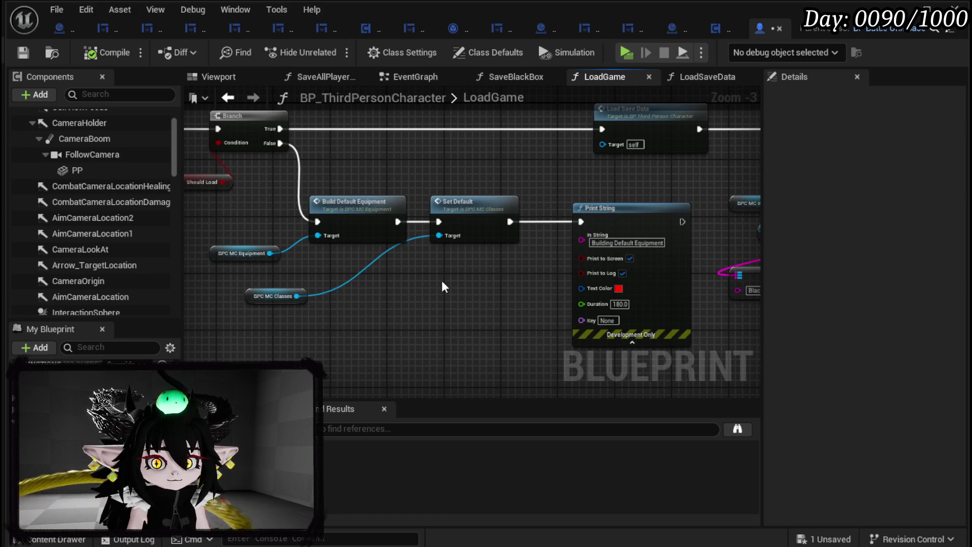
{"action": "left_click", "coordinate": [354, 216]}
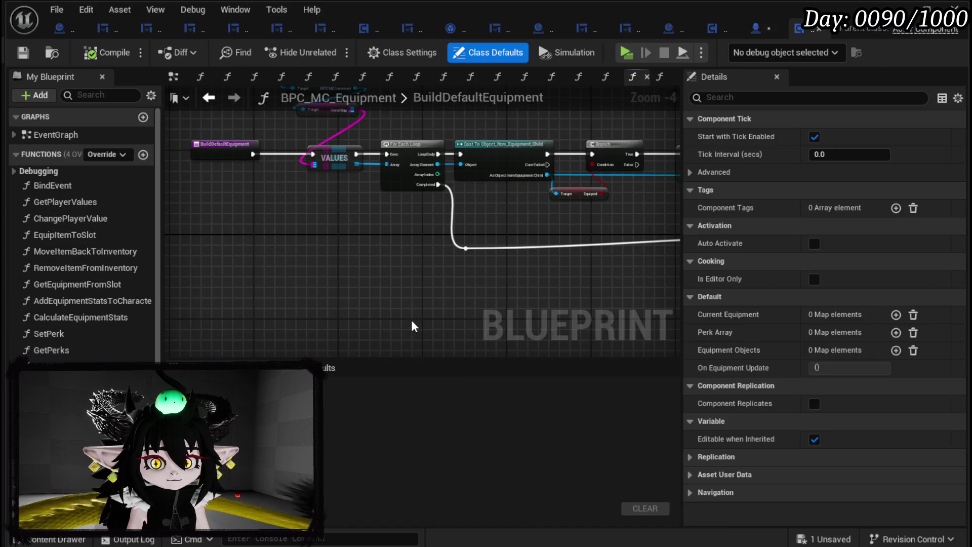
{"action": "mouse_move", "coordinate": [413, 326]}
{"action": "left_mouse_down"}
{"action": "mouse_move", "coordinate": [265, 208]}
{"action": "mouse_move", "coordinate": [379, 116]}
{"action": "left_mouse_up"}
{"action": "scroll", "coordinate": [341, 173], "scroll_direction": "up", "scroll_amount": 4}
{"action": "mouse_move", "coordinate": [252, 226]}
{"action": "left_mouse_down"}
{"action": "mouse_move", "coordinate": [310, 148]}
{"action": "mouse_move", "coordinate": [329, 203]}
{"action": "mouse_move", "coordinate": [627, 254]}
{"action": "left_mouse_up"}
{"action": "double_click", "coordinate": [431, 149]}
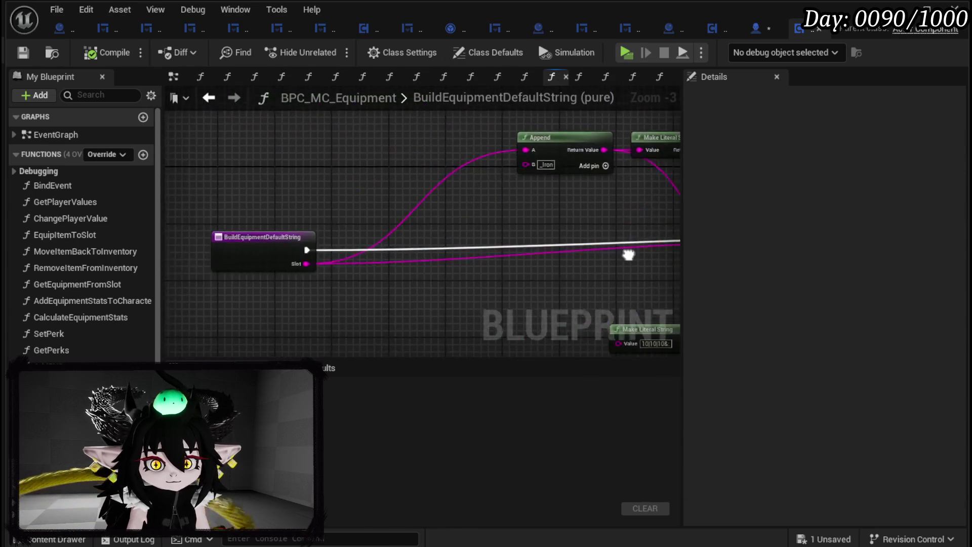
- Change the default stat string's three 10 values to 0, making it 0|0|0
{"action": "scroll", "coordinate": [626, 254], "scroll_direction": "down", "scroll_amount": 2}
{"action": "mouse_move", "coordinate": [412, 254]}
{"action": "left_mouse_down"}
{"action": "mouse_move", "coordinate": [394, 254]}
{"action": "mouse_move", "coordinate": [445, 243]}
{"action": "left_mouse_up"}
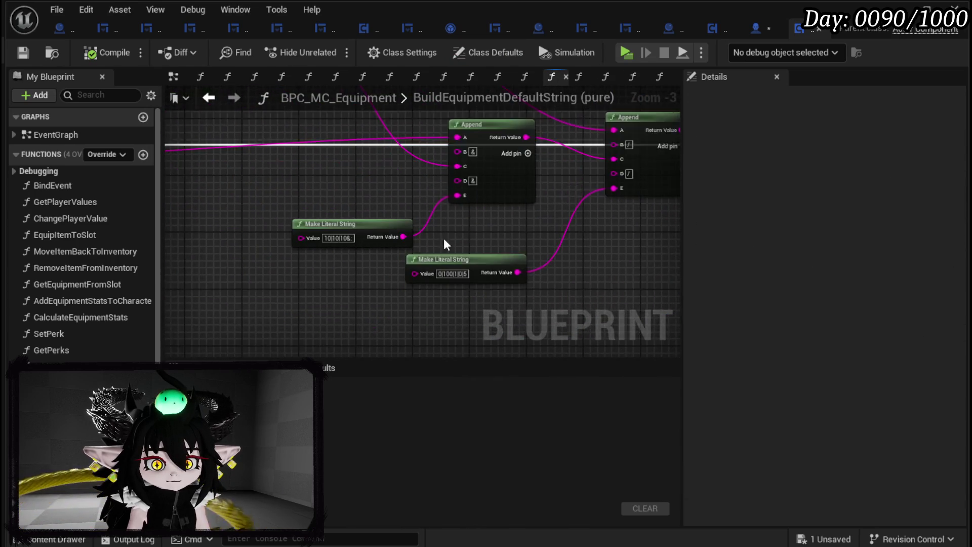
{"action": "scroll", "coordinate": [445, 244], "scroll_direction": "up", "scroll_amount": 3}
{"action": "left_click_drag", "start_coordinate": [276, 256], "coordinate": [307, 263]}
{"action": "left_click", "coordinate": [316, 247]}
{"action": "double_click", "coordinate": [314, 246]}
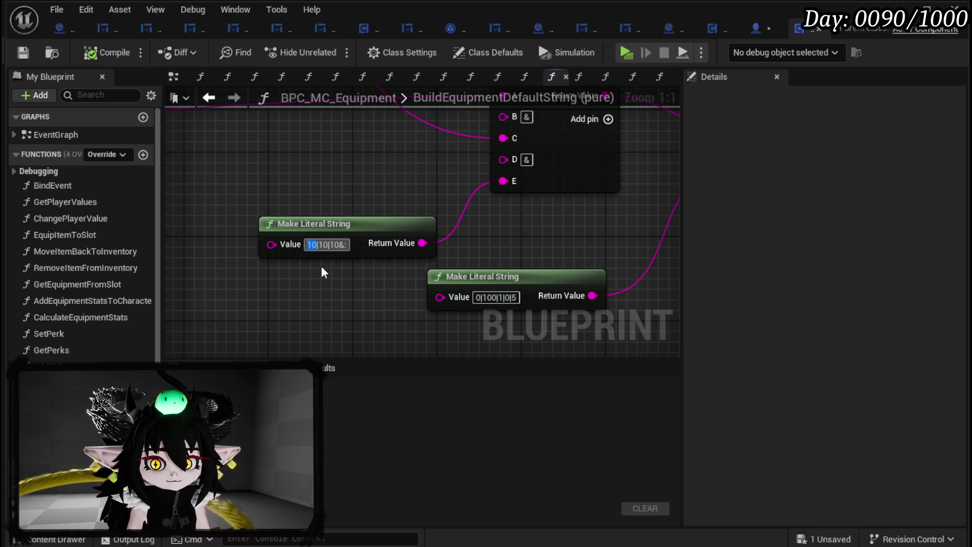
{"action": "type", "text": "0"}
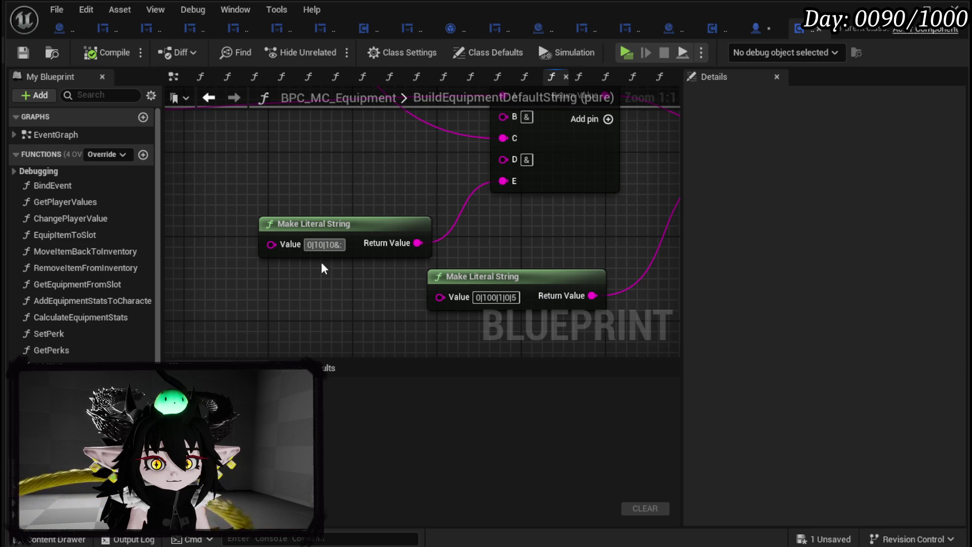
{"action": "double_click", "coordinate": [319, 245]}
{"action": "type", "text": "0"}
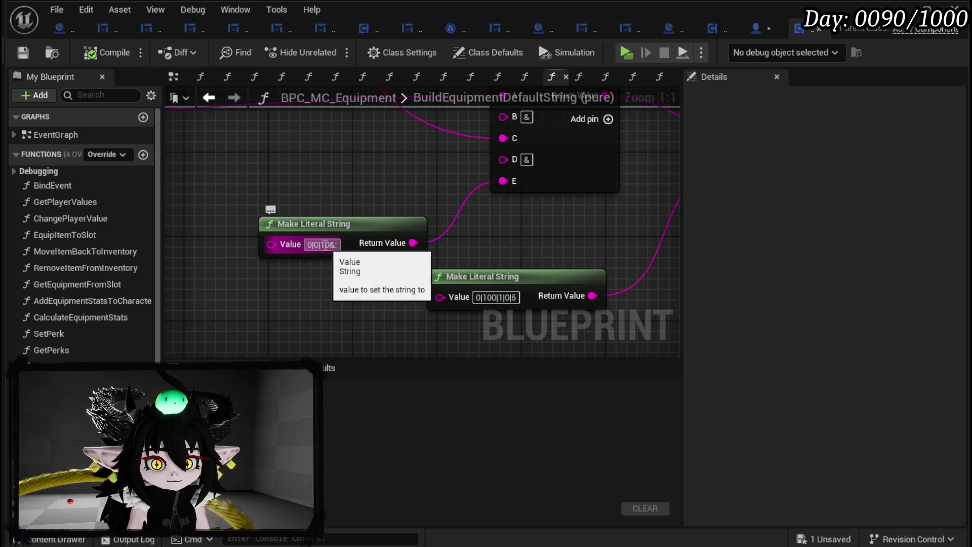
{"action": "double_click", "coordinate": [327, 245]}
{"action": "type", "text": "0"}
{"action": "left_click", "coordinate": [483, 298]}
- Review both edited literal strings and compile BPC_MC_Equipment
{"action": "double_click", "coordinate": [489, 297]}
{"action": "scroll", "coordinate": [572, 239], "scroll_direction": "down", "scroll_amount": 1}
{"action": "mouse_move", "coordinate": [572, 239]}
{"action": "left_mouse_down"}
{"action": "mouse_move", "coordinate": [298, 289]}
{"action": "mouse_move", "coordinate": [249, 317]}
{"action": "mouse_move", "coordinate": [556, 235]}
{"action": "mouse_move", "coordinate": [539, 276]}
{"action": "left_mouse_up"}
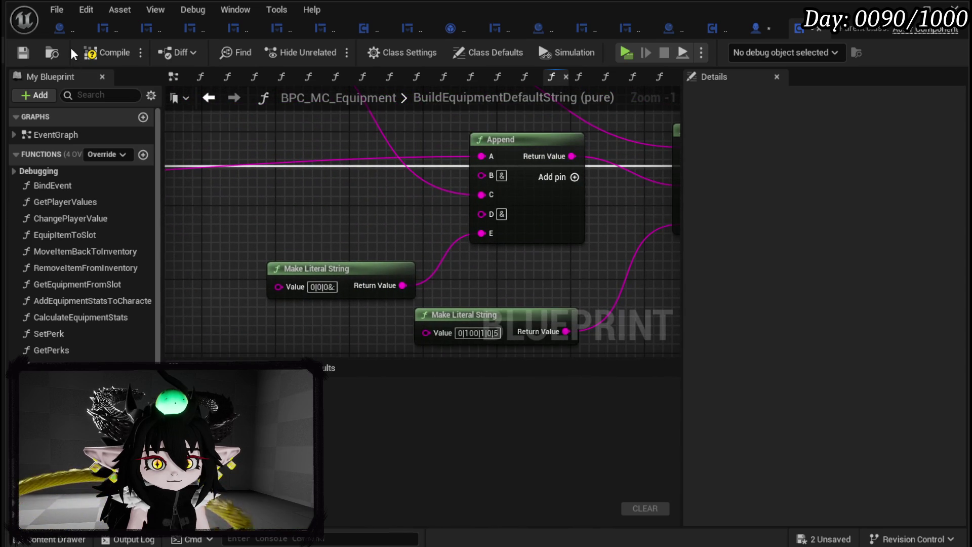
{"action": "left_click", "coordinate": [23, 54]}
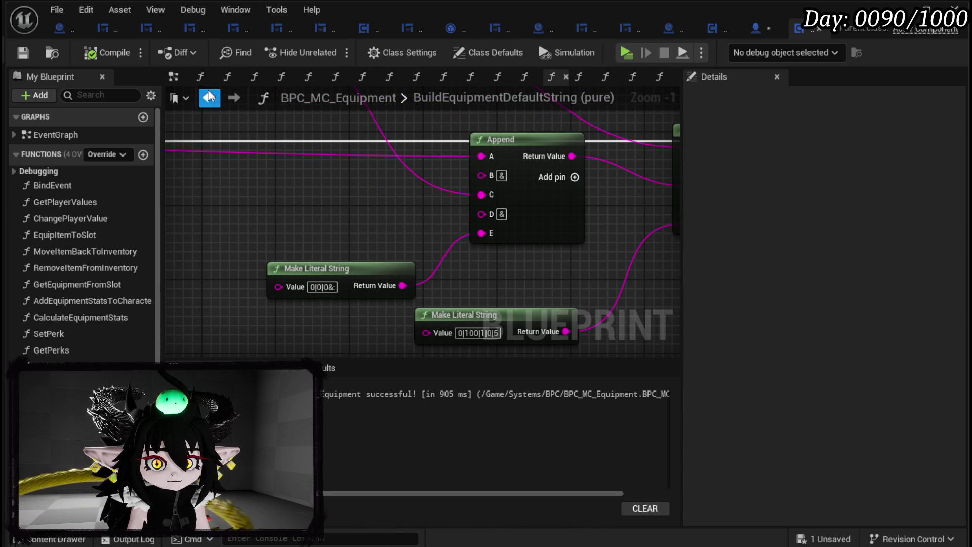
- Recheck BuildEquipmentDefaultString from BuildDefaultEquipment, then return to the L_DungeonCreationTest level editor
{"action": "left_click", "coordinate": [209, 97]}
{"action": "double_click", "coordinate": [436, 215]}
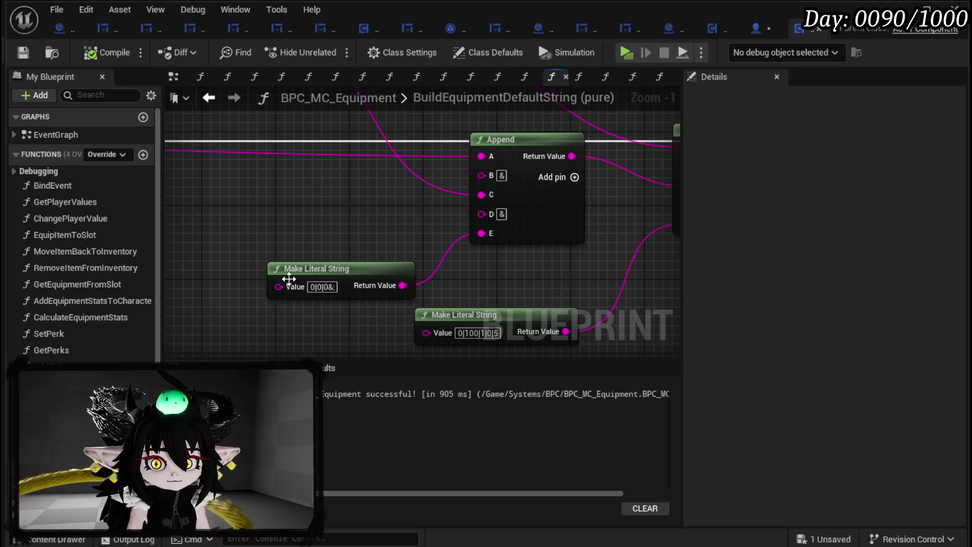
{"action": "left_click", "coordinate": [205, 102]}
{"action": "double_click", "coordinate": [414, 250]}
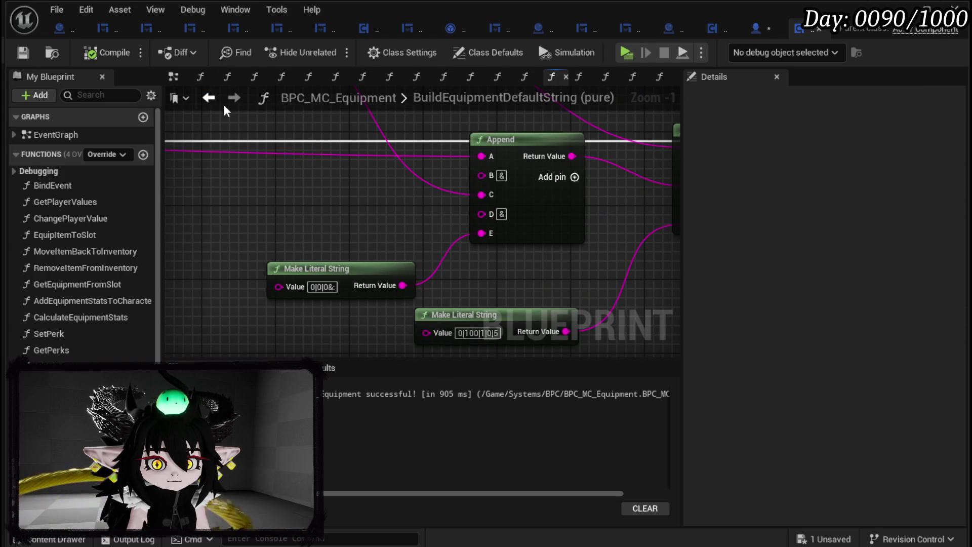
{"action": "left_click", "coordinate": [209, 97]}
{"action": "double_click", "coordinate": [475, 306]}
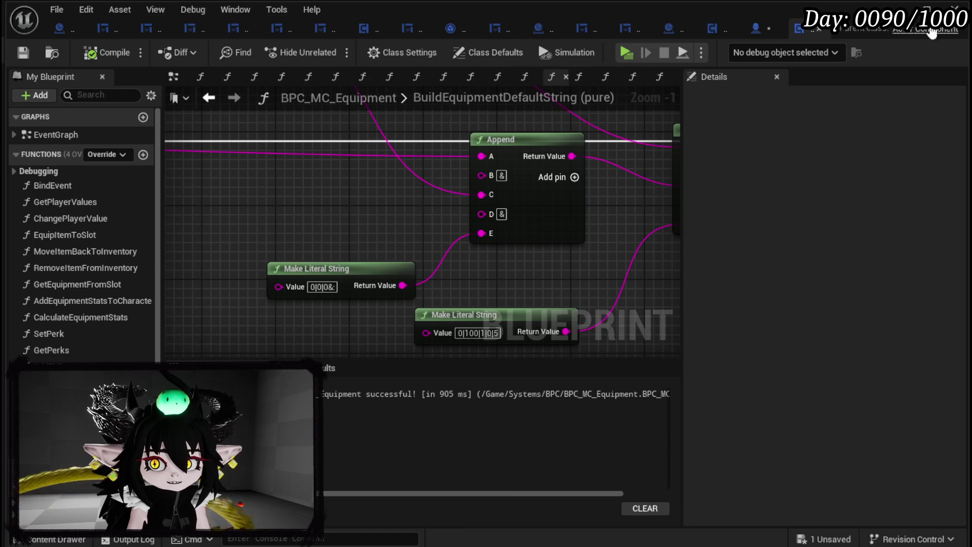
{"action": "left_click", "coordinate": [909, 8]}
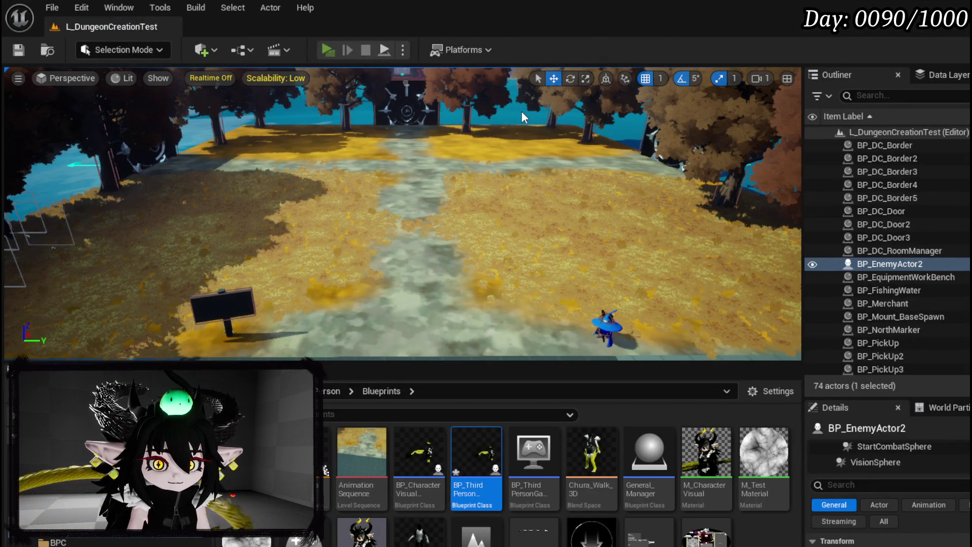
- Start a Play In Editor test, close the equipment menu, and attack the water slime with fire
{"action": "key", "text": "alt+p"}
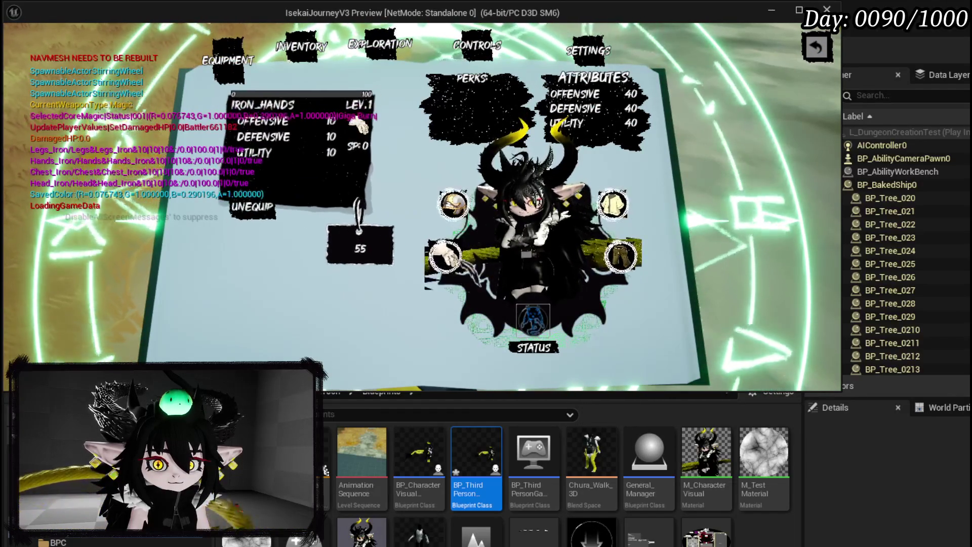
{"action": "left_click", "coordinate": [816, 47]}
{"action": "key", "text": "w"}
{"action": "key", "text": "1"}
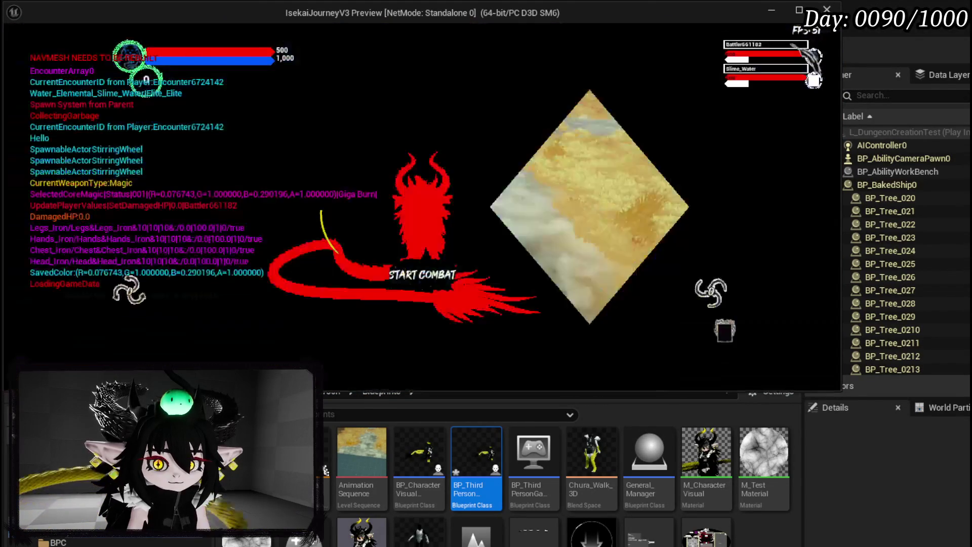
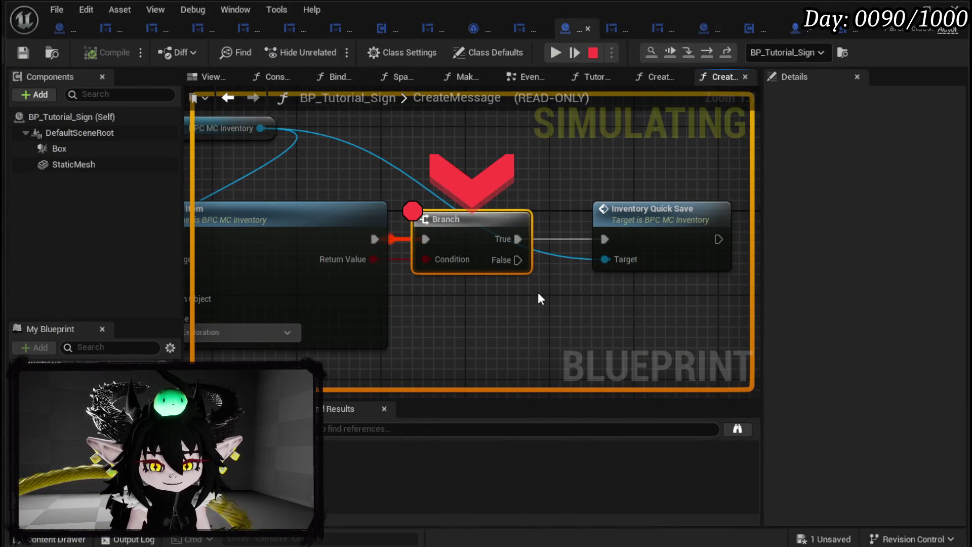
- Resume from the breakpoints and bring up the equipment book's Black Box page
{"action": "mouse_move", "coordinate": [463, 257]}
{"action": "key", "text": "F8"}
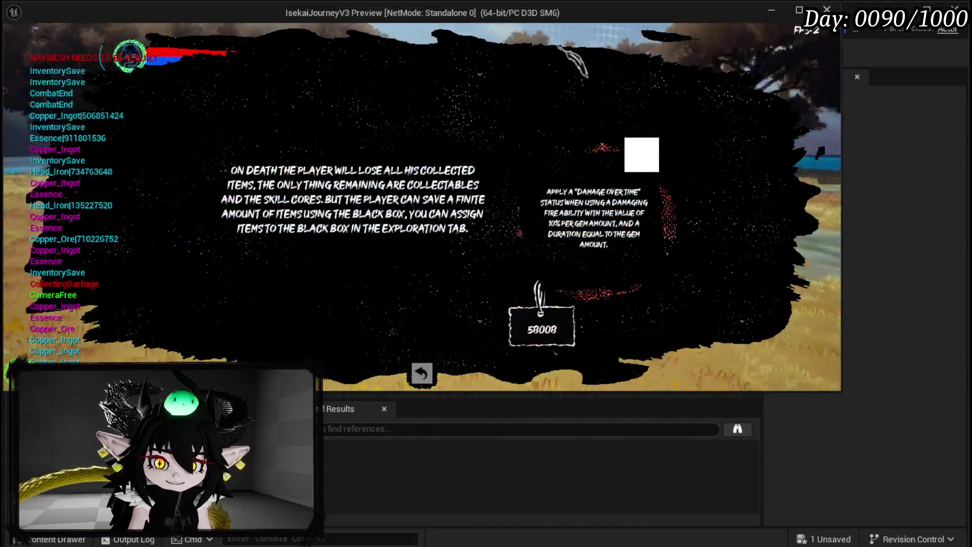
{"action": "left_click", "coordinate": [422, 374]}
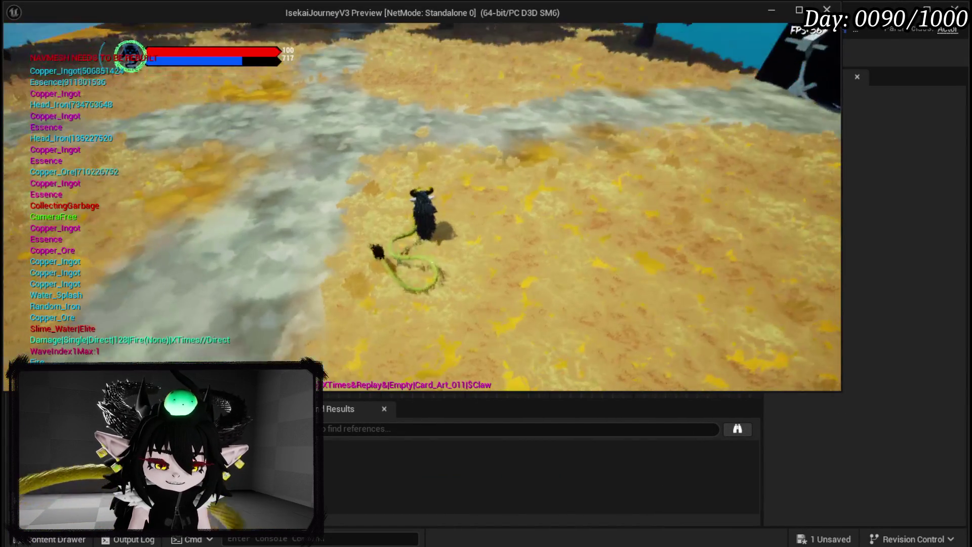
{"action": "key", "text": "i"}
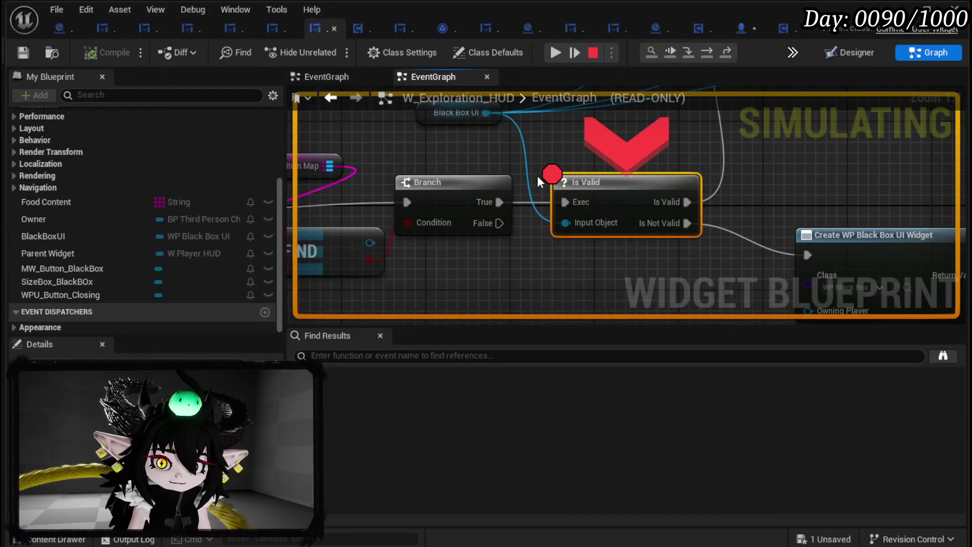
{"action": "scroll", "coordinate": [537, 175], "scroll_direction": "down", "scroll_amount": 3}
{"action": "left_click", "coordinate": [556, 52]}
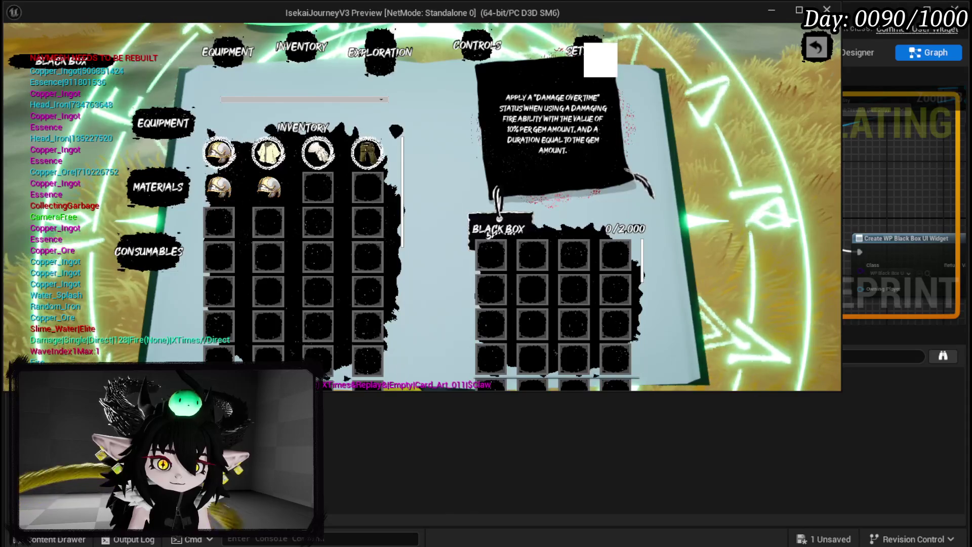
- Store the iron helmet, chest piece, gloves and leg armour in the Black Box (80/2,000)
{"action": "left_click", "coordinate": [223, 154]}
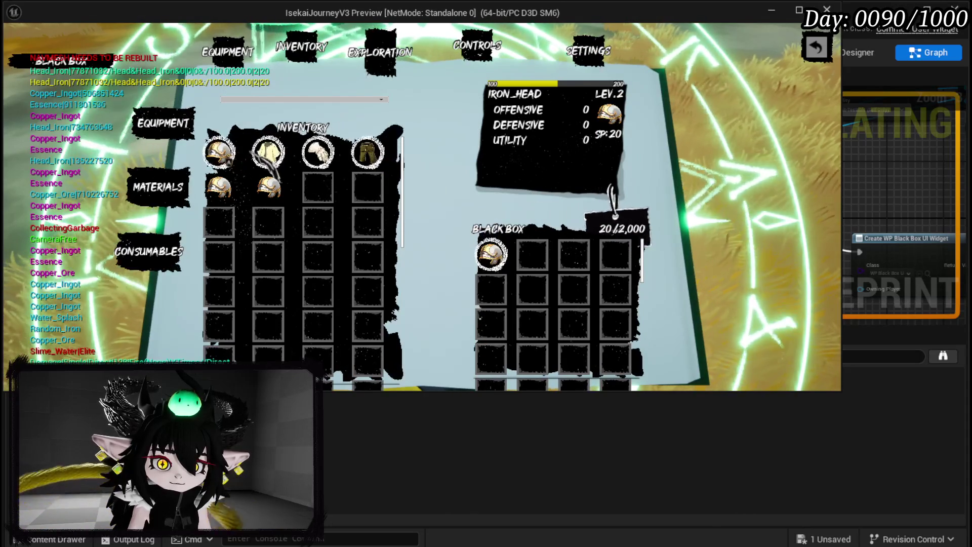
{"action": "left_click", "coordinate": [269, 151]}
{"action": "left_click", "coordinate": [318, 152]}
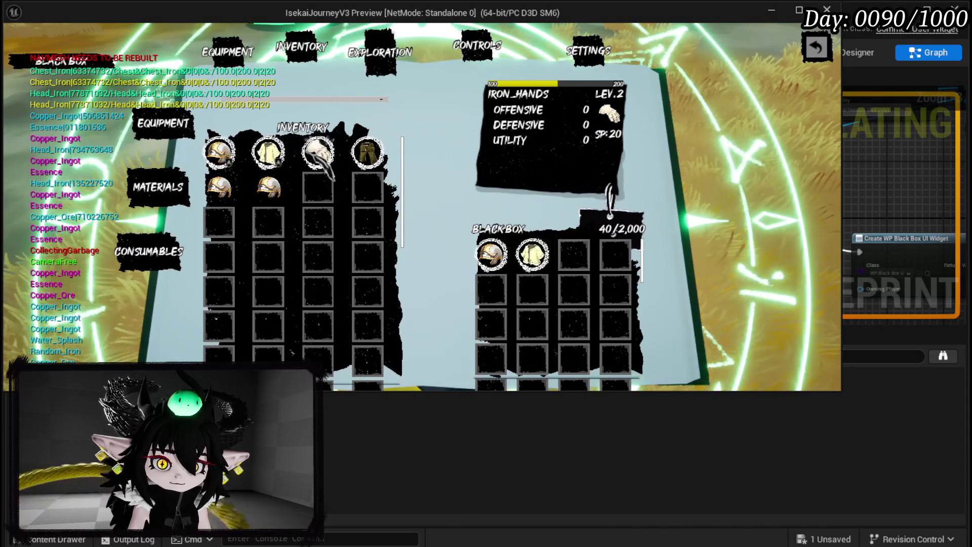
{"action": "left_click", "coordinate": [367, 152]}
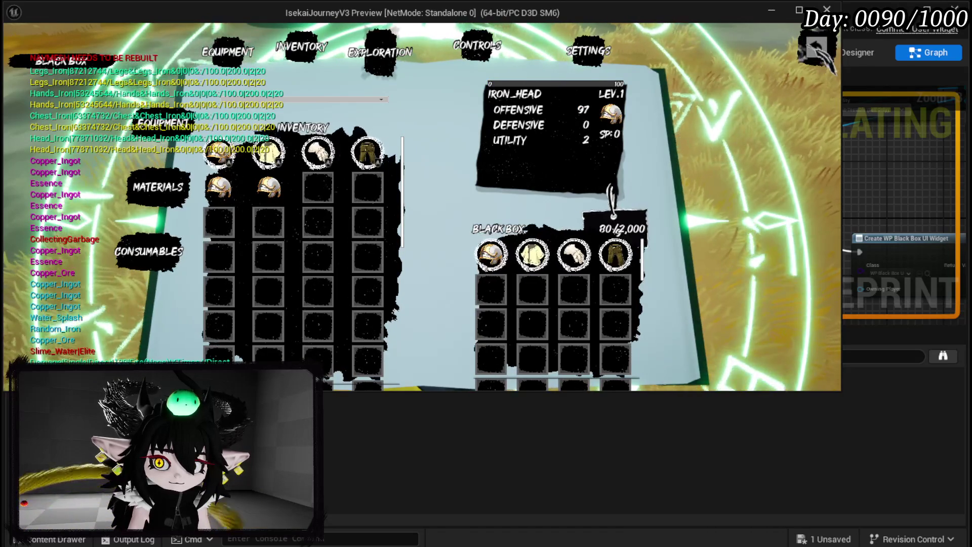
- Close the inventory and settings menu, then stop the play session
{"action": "left_click", "coordinate": [817, 48]}
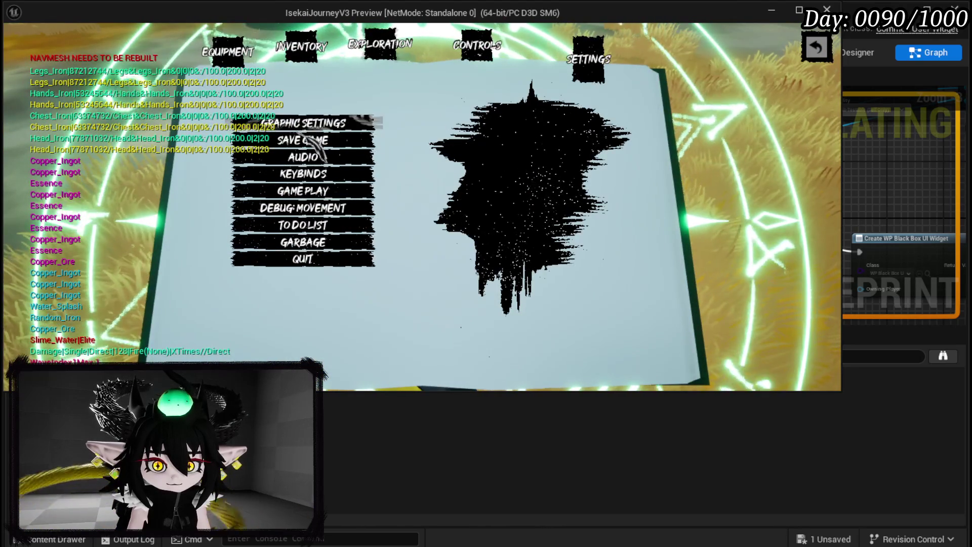
{"action": "key", "text": "Escape"}
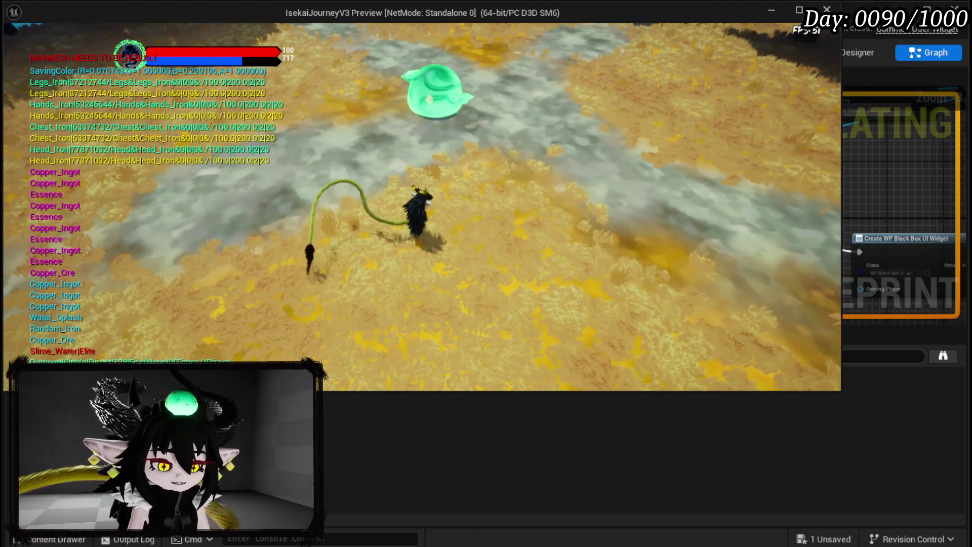
{"action": "key", "text": "Escape"}
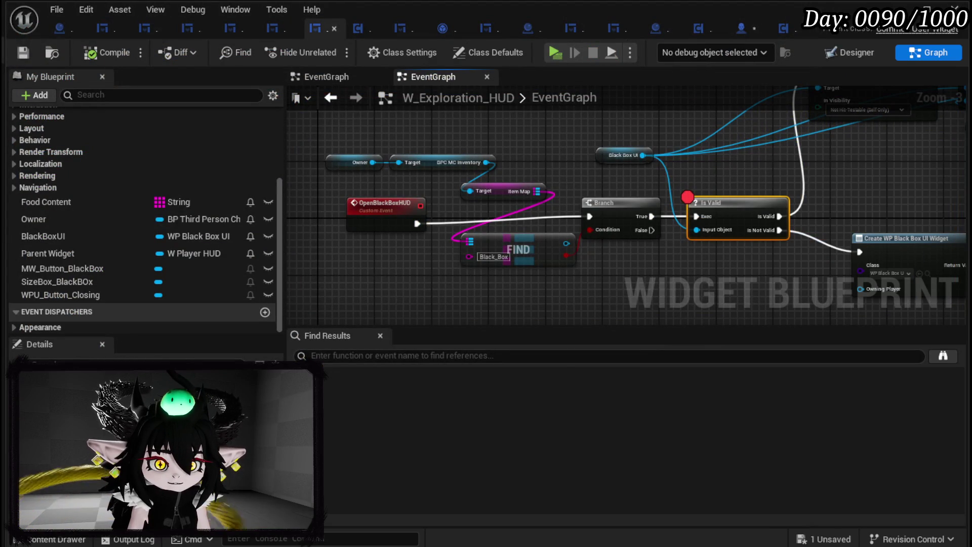
- Save all changes and add a breakpoint to the Load Save Data call in the LoadGame graph
{"action": "left_click", "coordinate": [740, 30]}
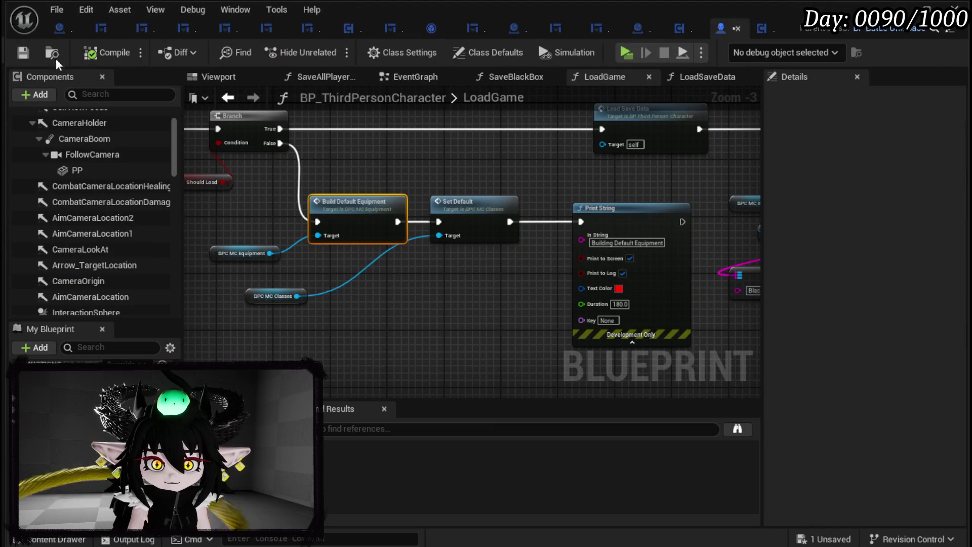
{"action": "left_click", "coordinate": [23, 51]}
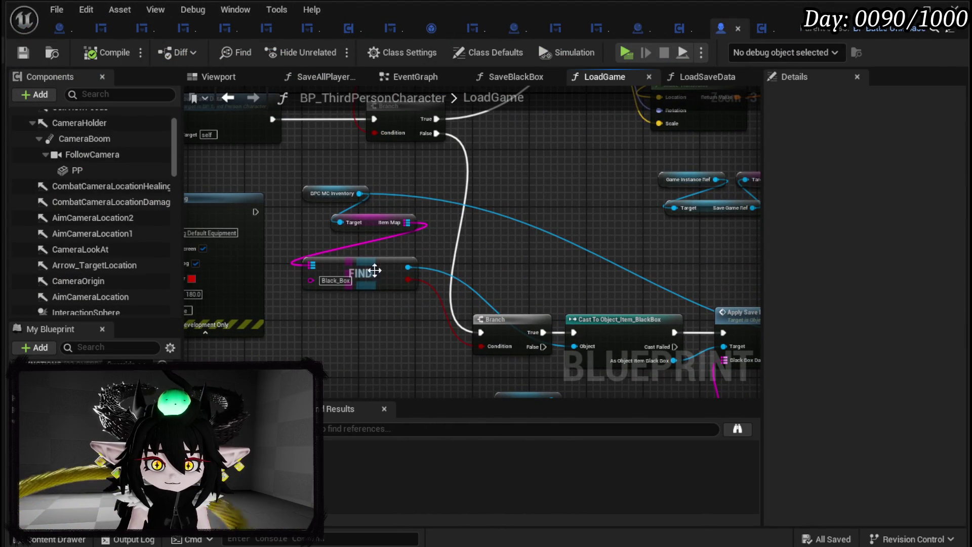
{"action": "mouse_move", "coordinate": [467, 259]}
{"action": "left_mouse_down"}
{"action": "mouse_move", "coordinate": [350, 174]}
{"action": "mouse_move", "coordinate": [305, 169]}
{"action": "mouse_move", "coordinate": [428, 320]}
{"action": "mouse_move", "coordinate": [547, 360]}
{"action": "mouse_move", "coordinate": [469, 319]}
{"action": "mouse_move", "coordinate": [407, 199]}
{"action": "left_mouse_up"}
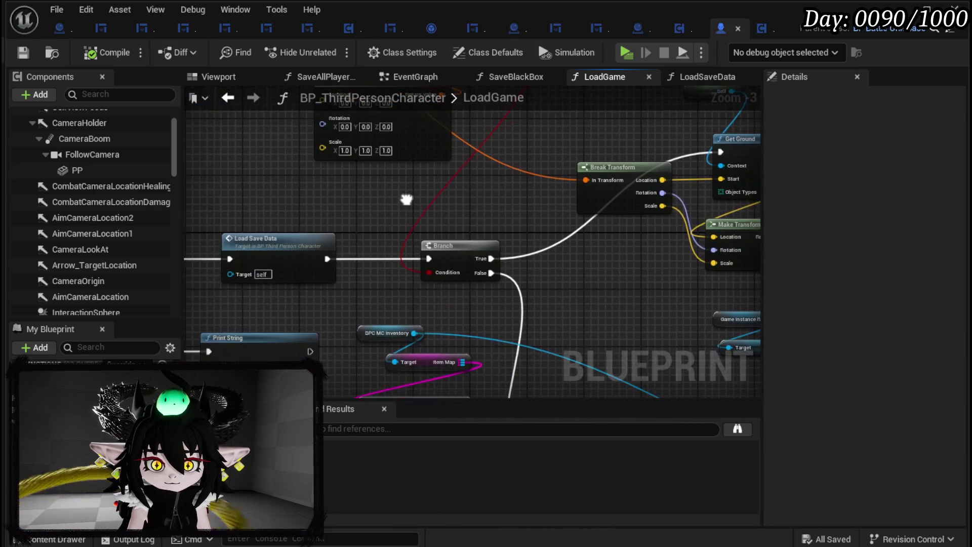
{"action": "right_click", "coordinate": [247, 250]}
{"action": "left_click", "coordinate": [354, 517]}
- Enter the LoadSaveData function graph from the Load Save Data node and look it over
{"action": "left_click_drag", "start_coordinate": [306, 289], "coordinate": [811, 284]}
{"action": "left_click_drag", "start_coordinate": [692, 275], "coordinate": [383, 268]}
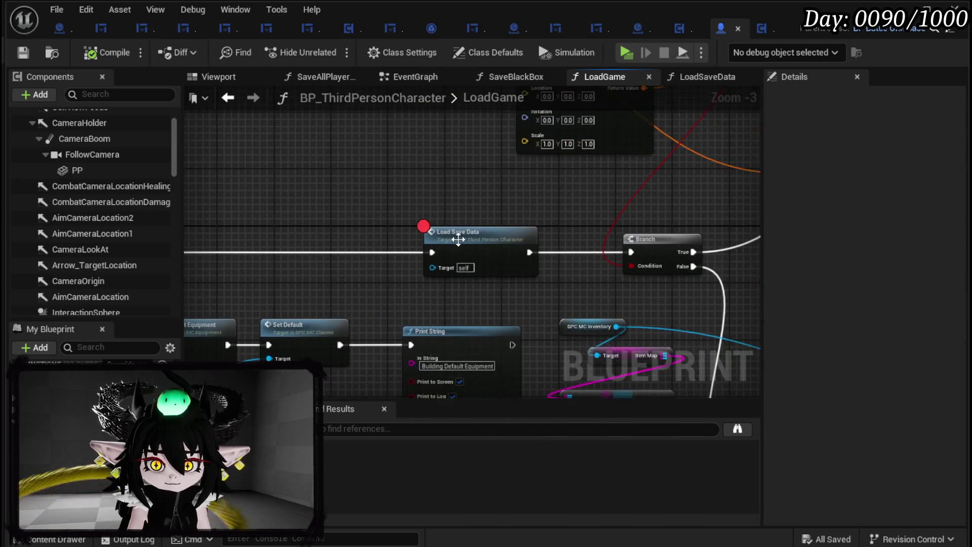
{"action": "double_click", "coordinate": [472, 234]}
{"action": "left_click_drag", "start_coordinate": [290, 267], "coordinate": [671, 291]}
{"action": "mouse_move", "coordinate": [437, 335]}
{"action": "left_mouse_down"}
{"action": "mouse_move", "coordinate": [364, 311]}
{"action": "mouse_move", "coordinate": [381, 292]}
{"action": "left_mouse_up"}
{"action": "scroll", "coordinate": [397, 292], "scroll_direction": "up", "scroll_amount": 1}
{"action": "scroll", "coordinate": [397, 291], "scroll_direction": "down", "scroll_amount": 3}
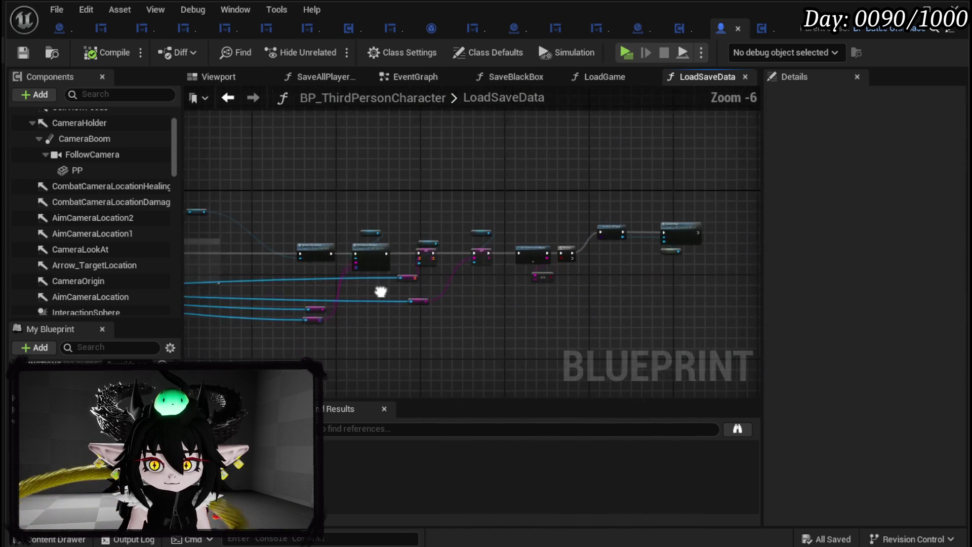
{"action": "scroll", "coordinate": [516, 269], "scroll_direction": "up", "scroll_amount": 4}
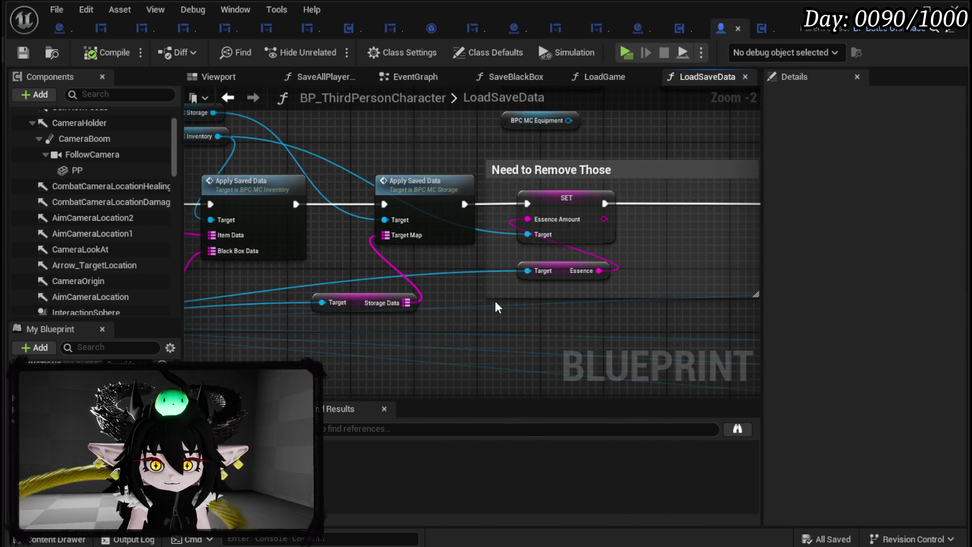
{"action": "left_click_drag", "start_coordinate": [474, 300], "coordinate": [599, 280]}
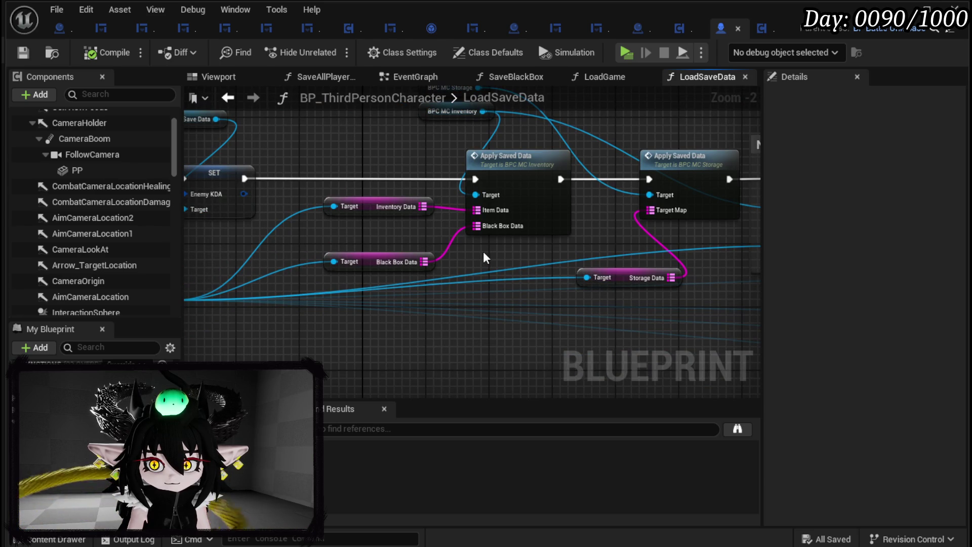
{"action": "mouse_move", "coordinate": [483, 251]}
{"action": "left_mouse_down"}
{"action": "mouse_move", "coordinate": [716, 247]}
{"action": "mouse_move", "coordinate": [386, 251]}
{"action": "mouse_move", "coordinate": [740, 247]}
{"action": "mouse_move", "coordinate": [527, 258]}
{"action": "mouse_move", "coordinate": [600, 272]}
{"action": "left_mouse_up"}
{"action": "scroll", "coordinate": [373, 334], "scroll_direction": "down", "scroll_amount": 1}
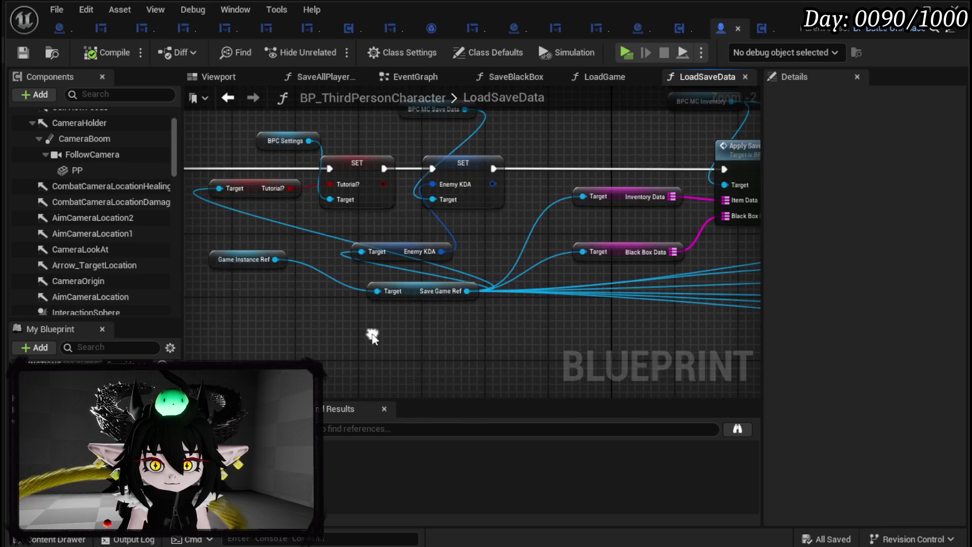
{"action": "left_click_drag", "start_coordinate": [275, 269], "coordinate": [275, 269]}
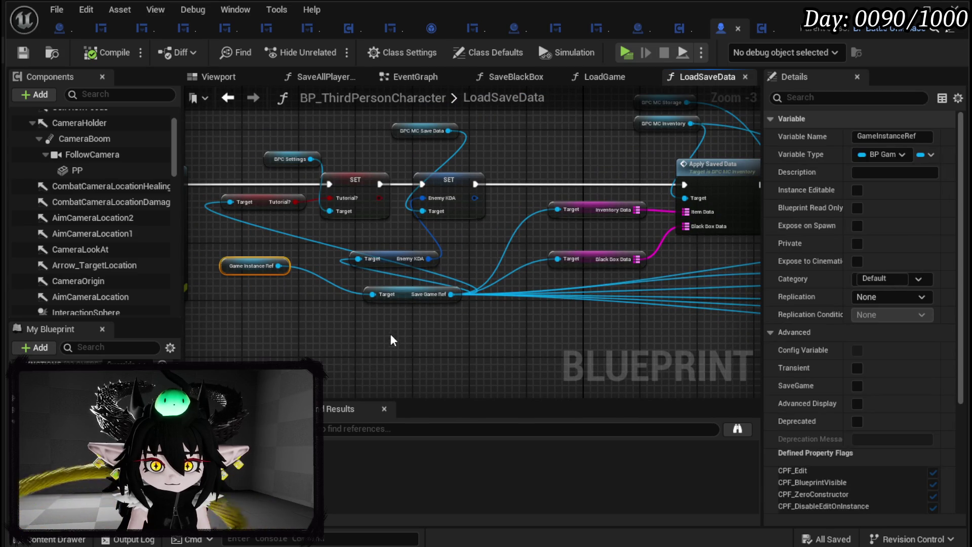
{"action": "left_click", "coordinate": [428, 324]}
{"action": "mouse_move", "coordinate": [428, 324]}
{"action": "left_mouse_down"}
{"action": "mouse_move", "coordinate": [203, 324]}
{"action": "mouse_move", "coordinate": [282, 337]}
{"action": "left_mouse_up"}
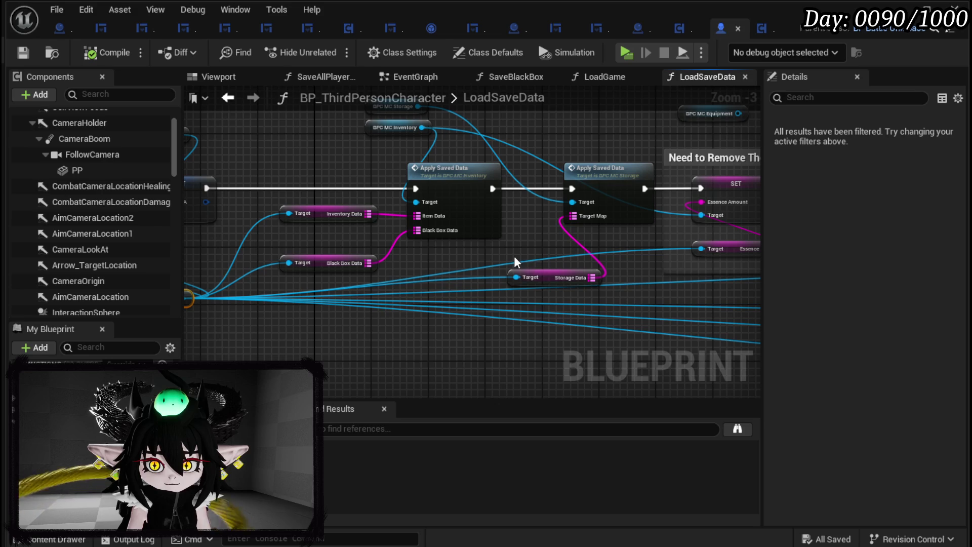
{"action": "left_click_drag", "start_coordinate": [515, 257], "coordinate": [521, 276]}
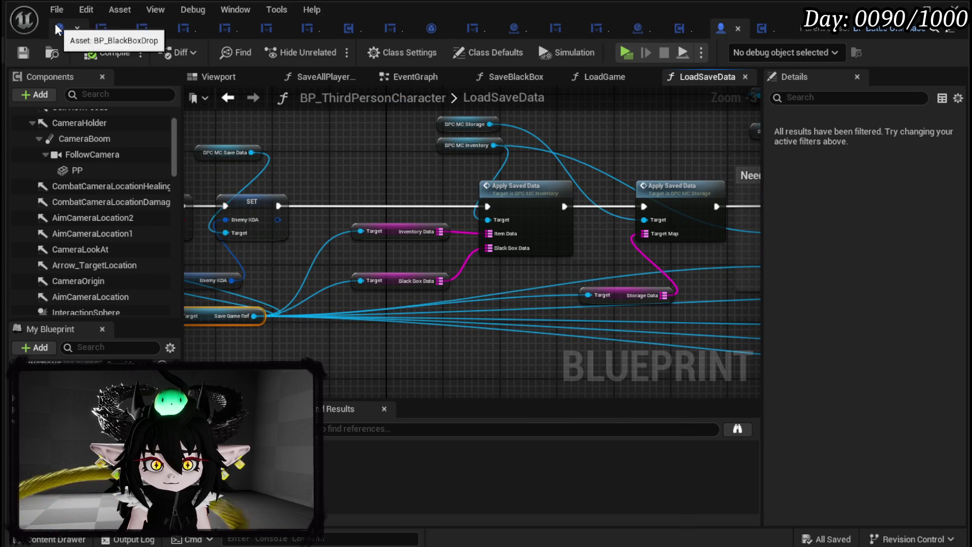
- Review the WP_BlackBoxUI and BuildItemMap graphs, then find the OpenPlayerBox event in the EventGraph
{"action": "left_click", "coordinate": [102, 31]}
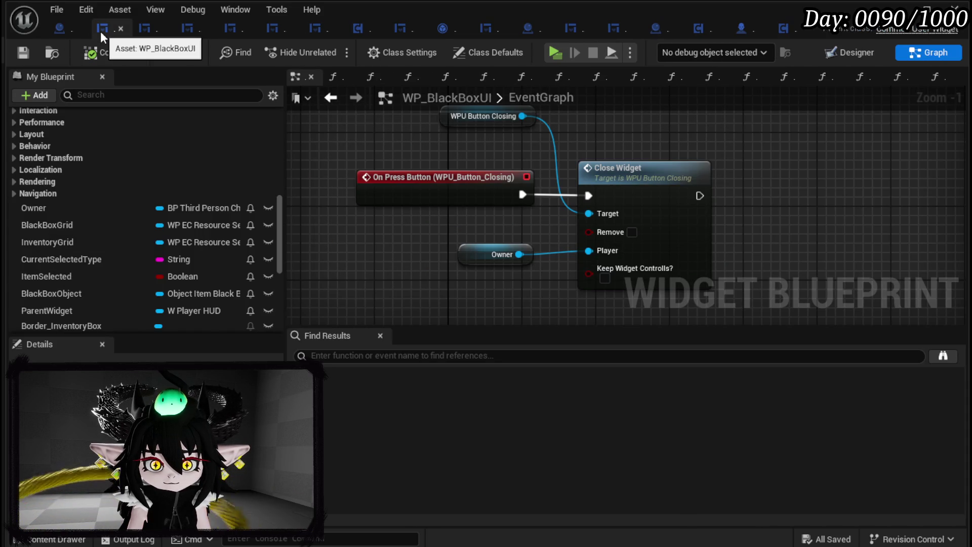
{"action": "scroll", "coordinate": [150, 219], "scroll_direction": "down", "scroll_amount": 3}
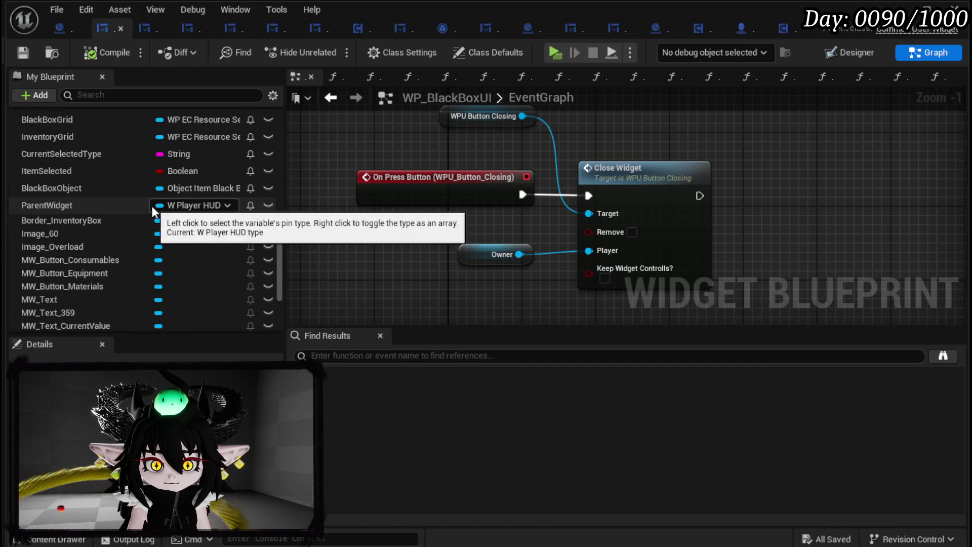
{"action": "scroll", "coordinate": [151, 218], "scroll_direction": "up", "scroll_amount": 3}
{"action": "scroll", "coordinate": [448, 169], "scroll_direction": "down", "scroll_amount": 4}
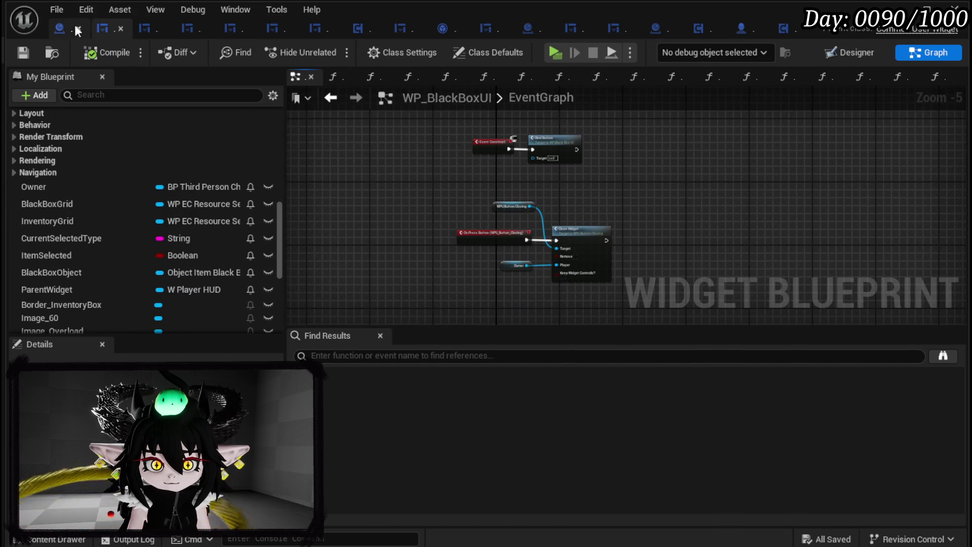
{"action": "left_click", "coordinate": [74, 29]}
{"action": "mouse_move", "coordinate": [470, 164]}
{"action": "left_mouse_down"}
{"action": "mouse_move", "coordinate": [395, 145]}
{"action": "mouse_move", "coordinate": [258, 135]}
{"action": "mouse_move", "coordinate": [319, 120]}
{"action": "left_mouse_up"}
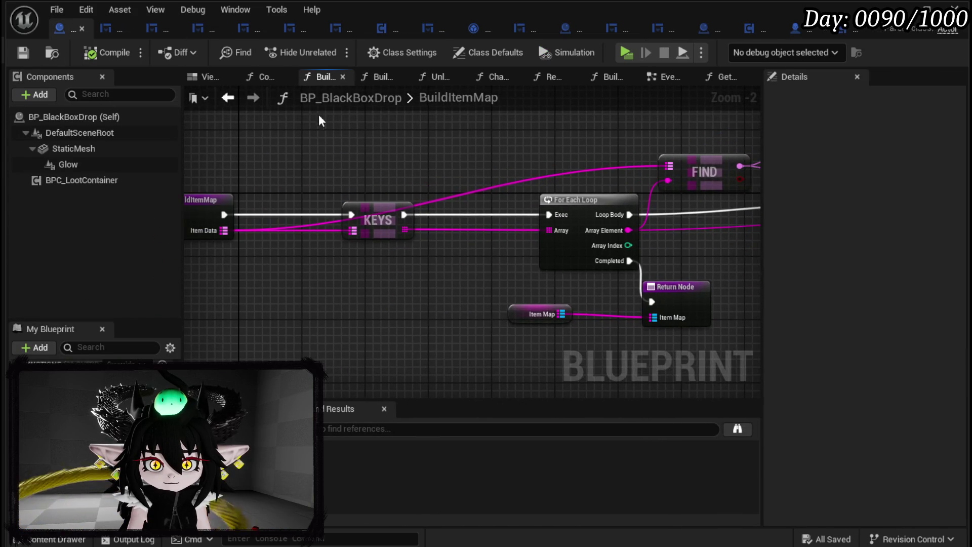
{"action": "left_click", "coordinate": [228, 99]}
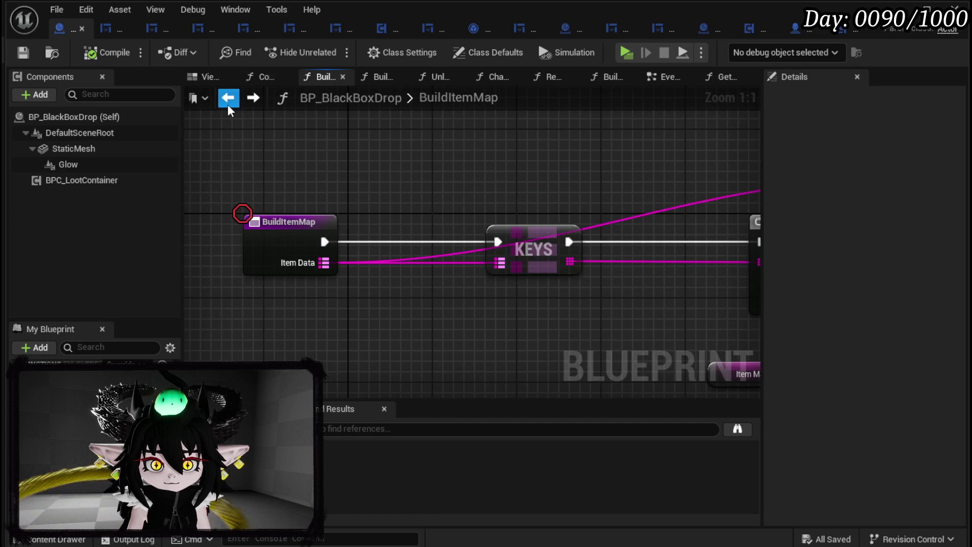
{"action": "left_click", "coordinate": [228, 99]}
{"action": "scroll", "coordinate": [639, 159], "scroll_direction": "up", "scroll_amount": 2}
{"action": "mouse_move", "coordinate": [639, 158]}
{"action": "left_mouse_down"}
{"action": "mouse_move", "coordinate": [489, 256]}
{"action": "mouse_move", "coordinate": [352, 272]}
{"action": "left_mouse_up"}
- Reposition the BPC MC Inventory and Black Box Data nodes and save BP_BlackBoxDrop
{"action": "mouse_move", "coordinate": [426, 251]}
{"action": "left_mouse_down"}
{"action": "mouse_move", "coordinate": [526, 212]}
{"action": "mouse_move", "coordinate": [494, 233]}
{"action": "mouse_move", "coordinate": [434, 240]}
{"action": "left_mouse_up"}
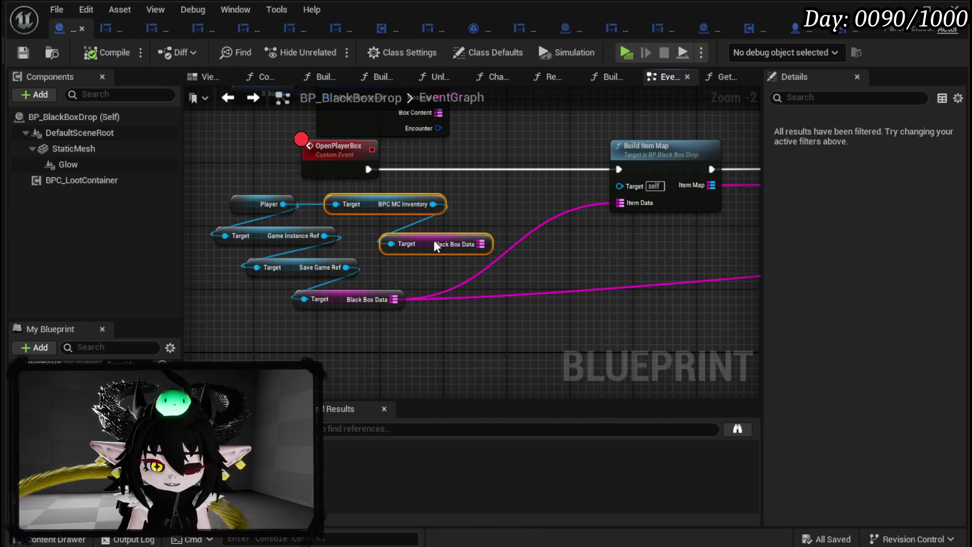
{"action": "mouse_move", "coordinate": [302, 330]}
{"action": "left_mouse_down"}
{"action": "mouse_move", "coordinate": [374, 309]}
{"action": "mouse_move", "coordinate": [419, 286]}
{"action": "mouse_move", "coordinate": [413, 280]}
{"action": "left_mouse_up"}
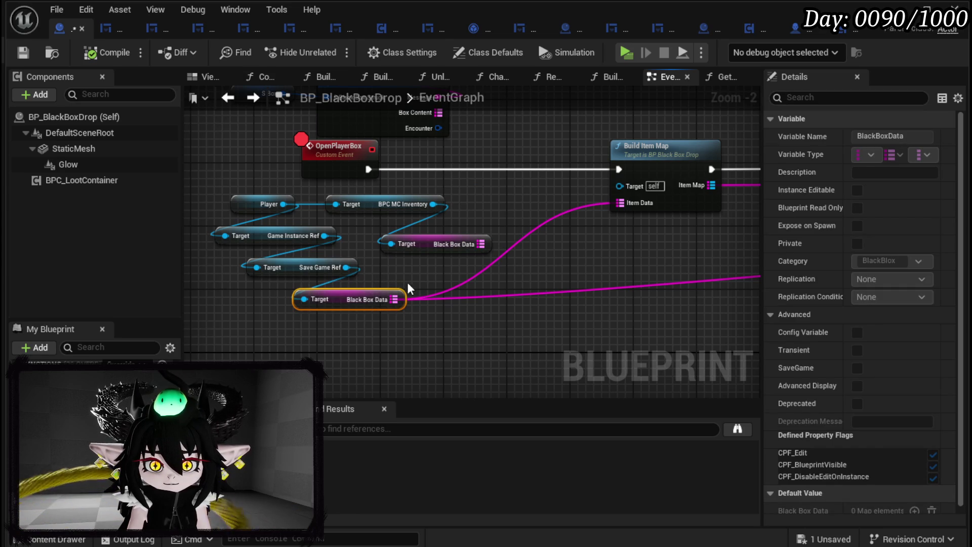
{"action": "left_click", "coordinate": [309, 329]}
{"action": "left_click_drag", "start_coordinate": [310, 329], "coordinate": [409, 282]}
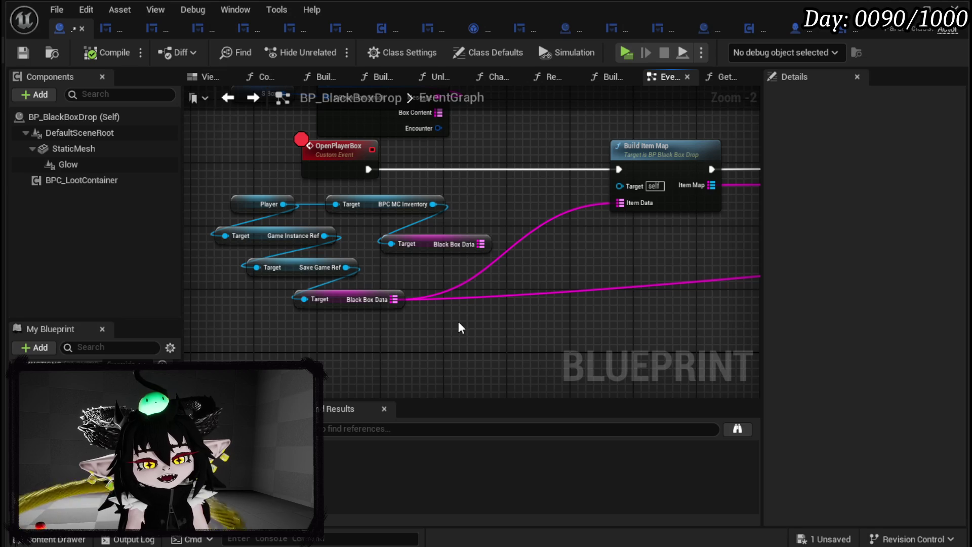
{"action": "left_click", "coordinate": [17, 48]}
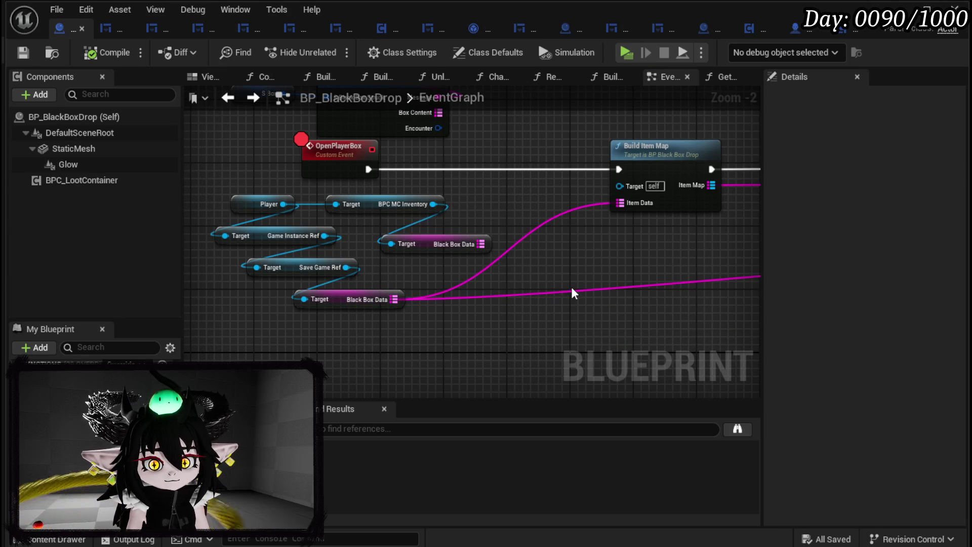
- Connect the inventory's Black Box Data to Build Item Map's Item Data, then compile and save
{"action": "left_click_drag", "start_coordinate": [480, 243], "coordinate": [637, 202]}
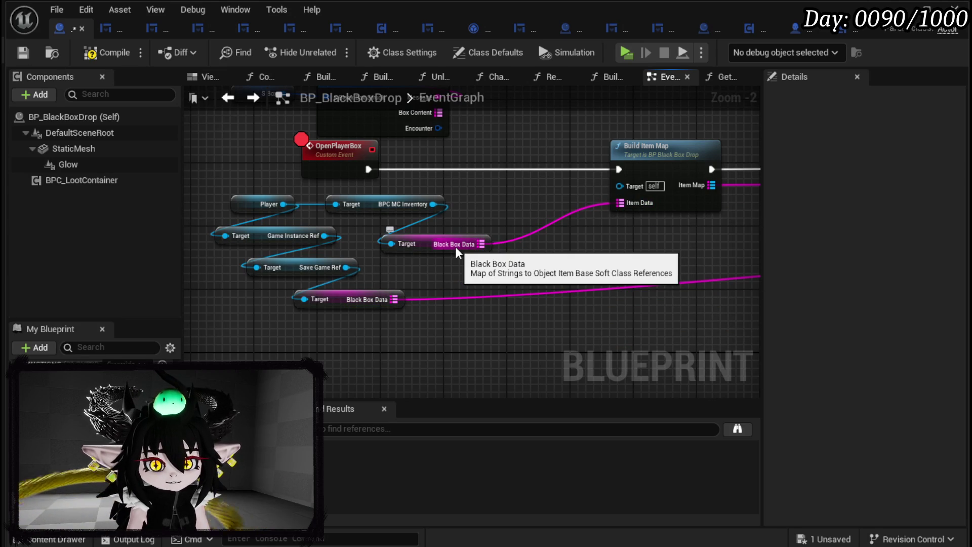
{"action": "left_click", "coordinate": [408, 247]}
{"action": "left_click", "coordinate": [569, 263]}
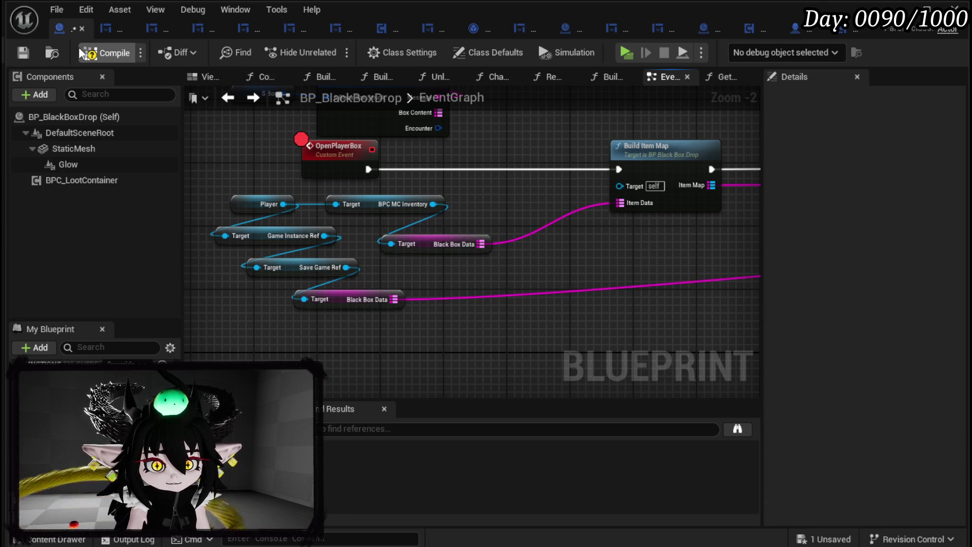
{"action": "left_click", "coordinate": [22, 52]}
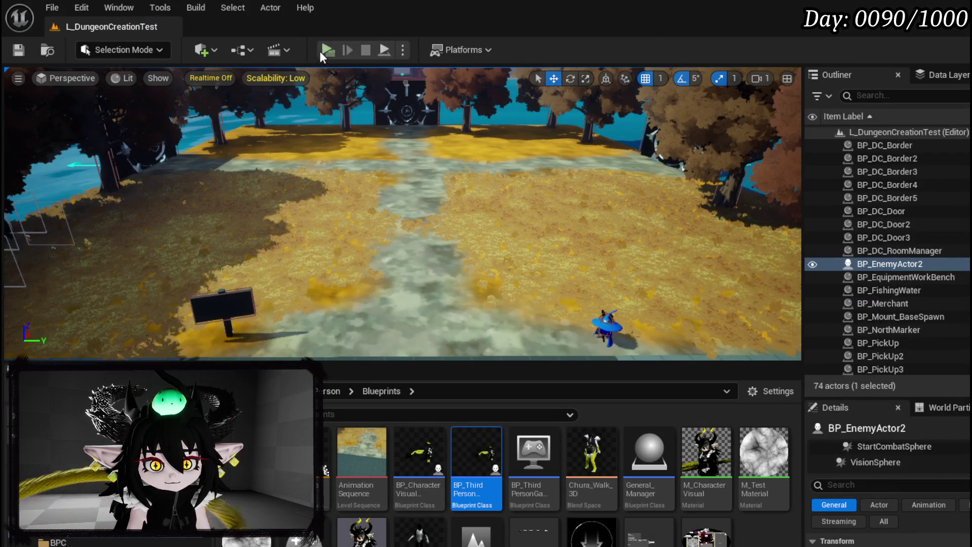
- Play in editor, resuming past the Load Save Data and Is Valid breakpoints into the inventory page
{"action": "left_click", "coordinate": [321, 51]}
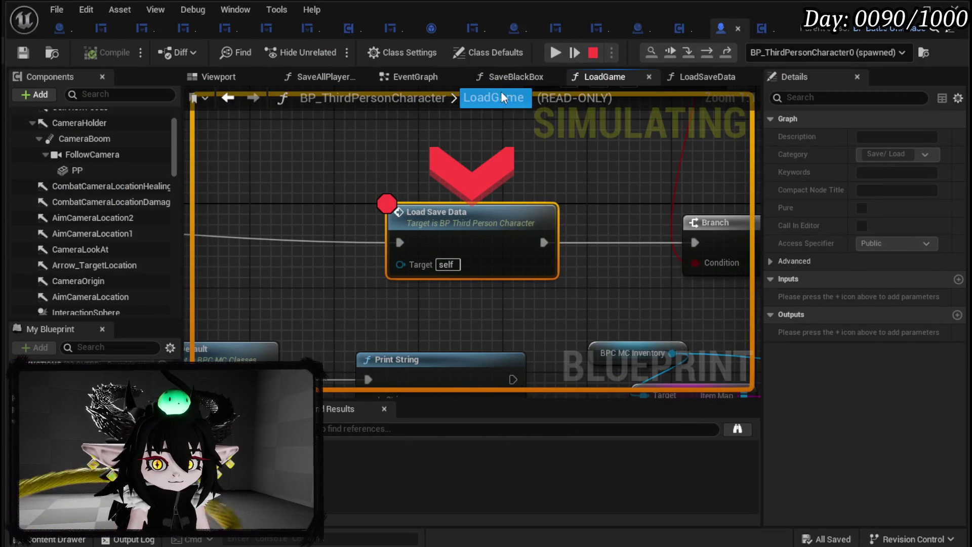
{"action": "left_click", "coordinate": [554, 53]}
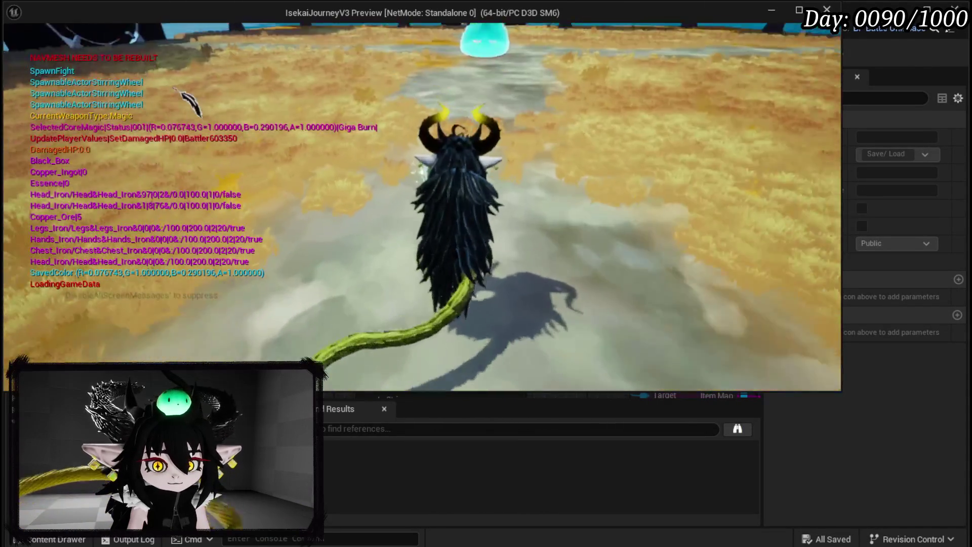
{"action": "key", "text": "Tab"}
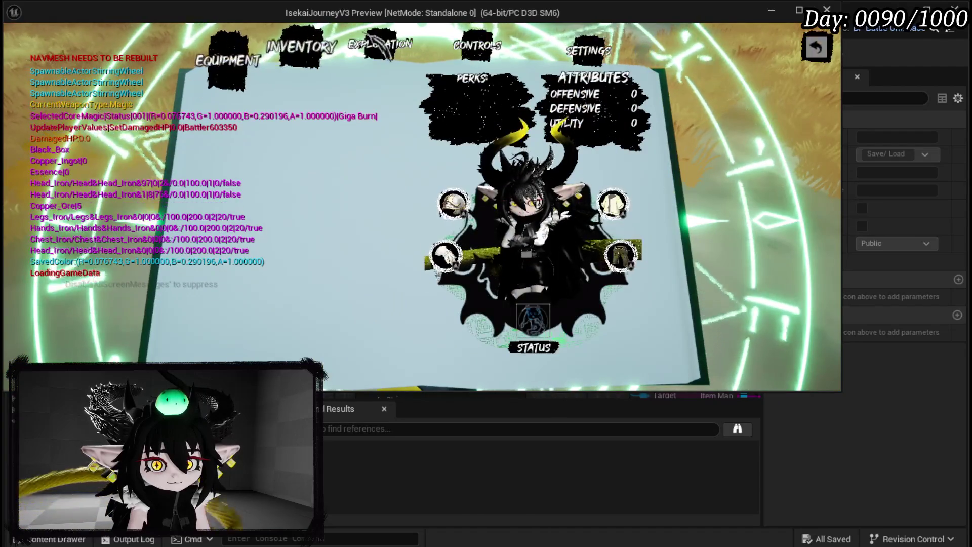
{"action": "left_click", "coordinate": [380, 43]}
{"action": "right_click", "coordinate": [613, 205]}
{"action": "key", "text": "Escape"}
{"action": "left_click", "coordinate": [556, 53]}
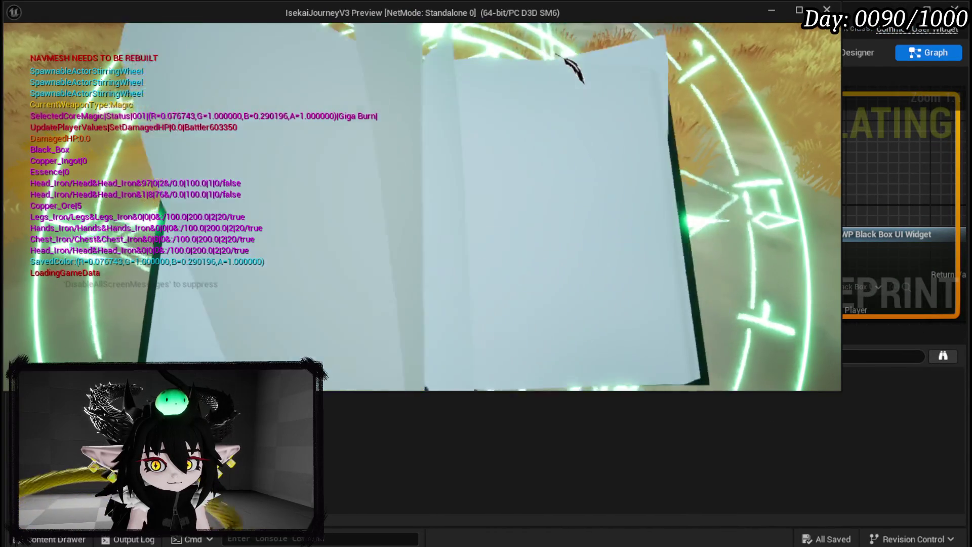
- Check the chest item saved in the inventory's Black Box, then return to gameplay
{"action": "left_click", "coordinate": [544, 250]}
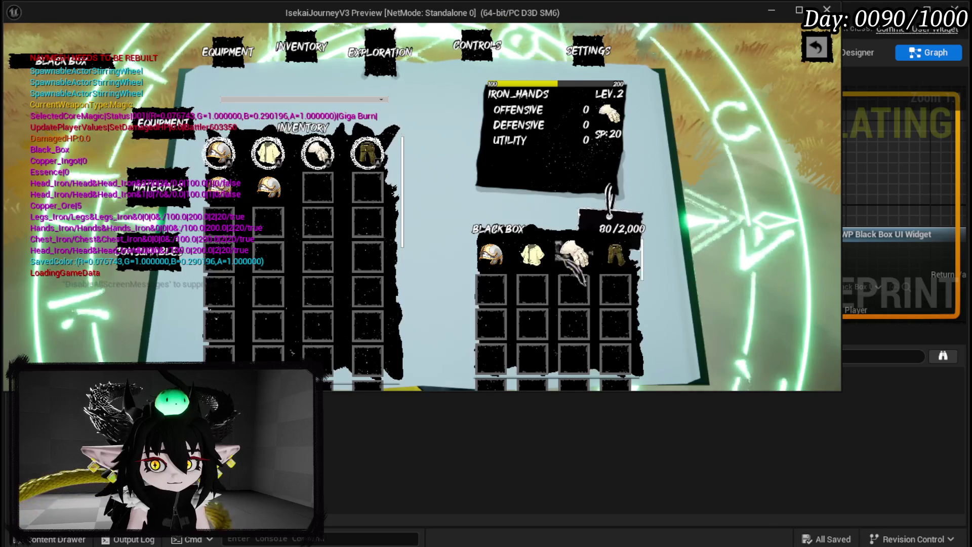
{"action": "left_click", "coordinate": [816, 48]}
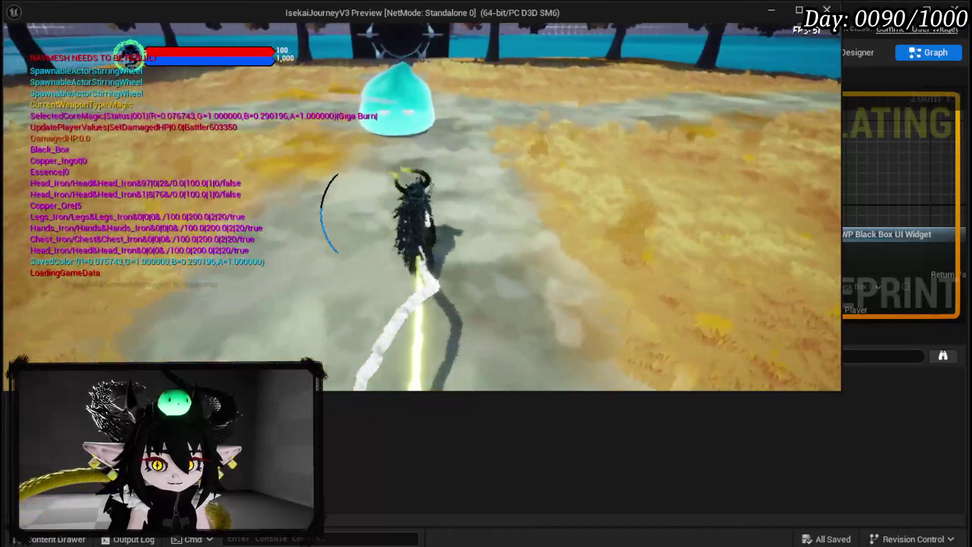
{"action": "key", "text": "w"}
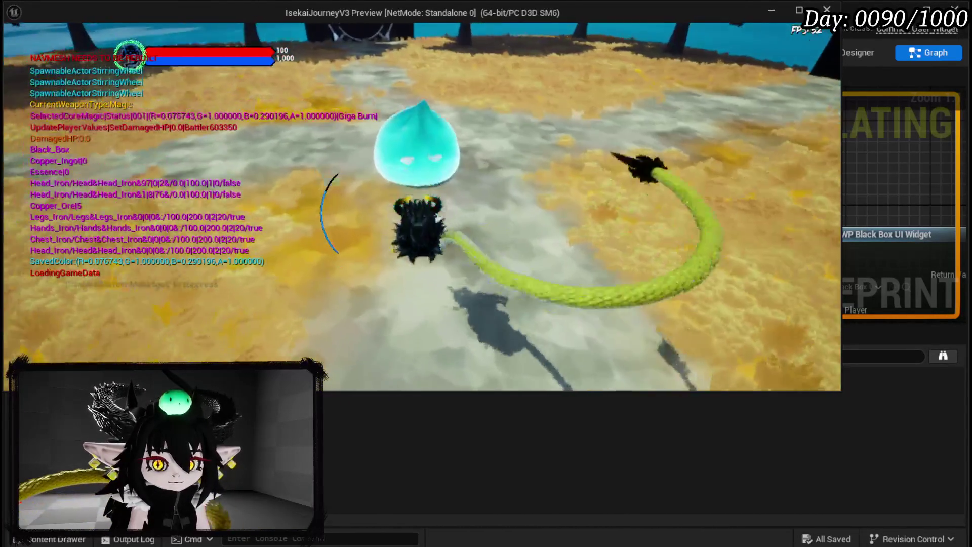
{"action": "key", "text": "space"}
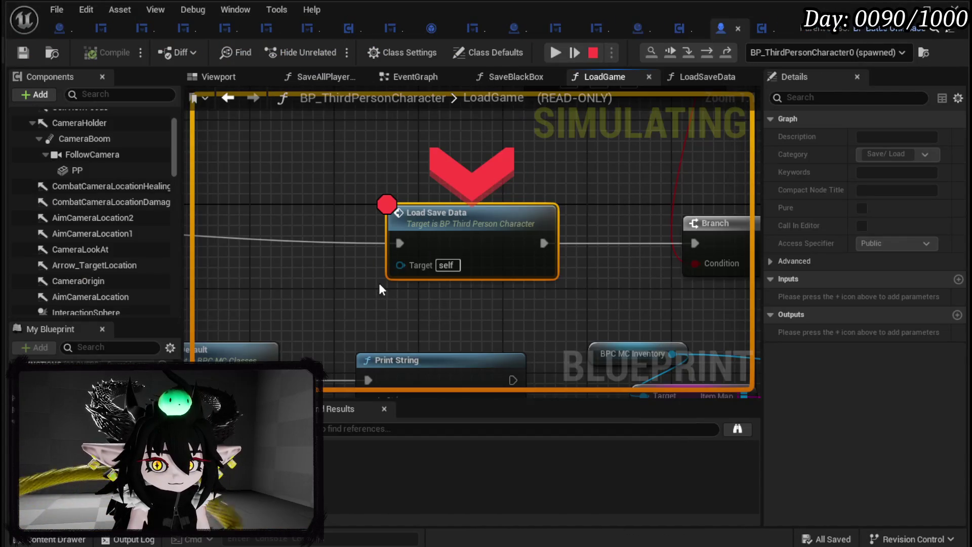
- Step through the nodes of the LoadSaveData function graph
{"action": "double_click", "coordinate": [455, 222]}
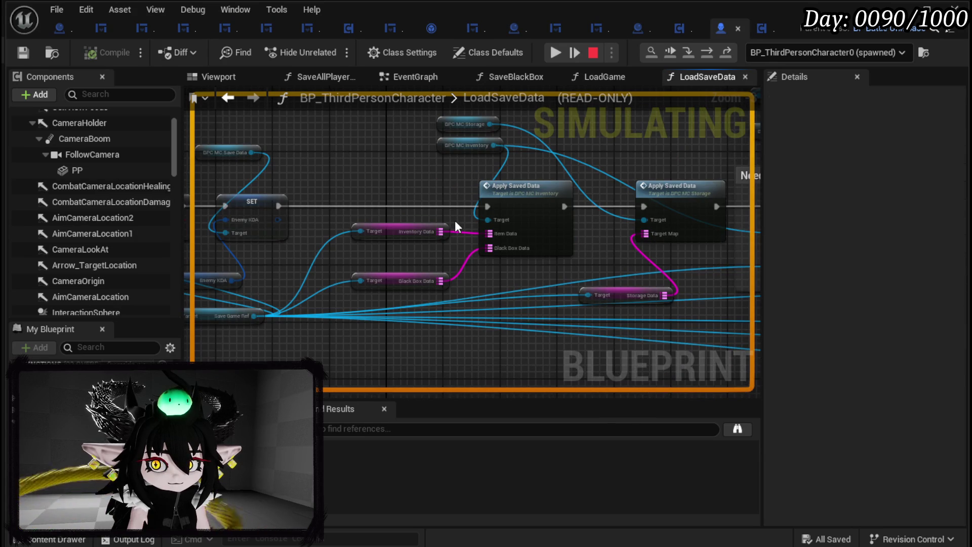
{"action": "mouse_move", "coordinate": [436, 278]}
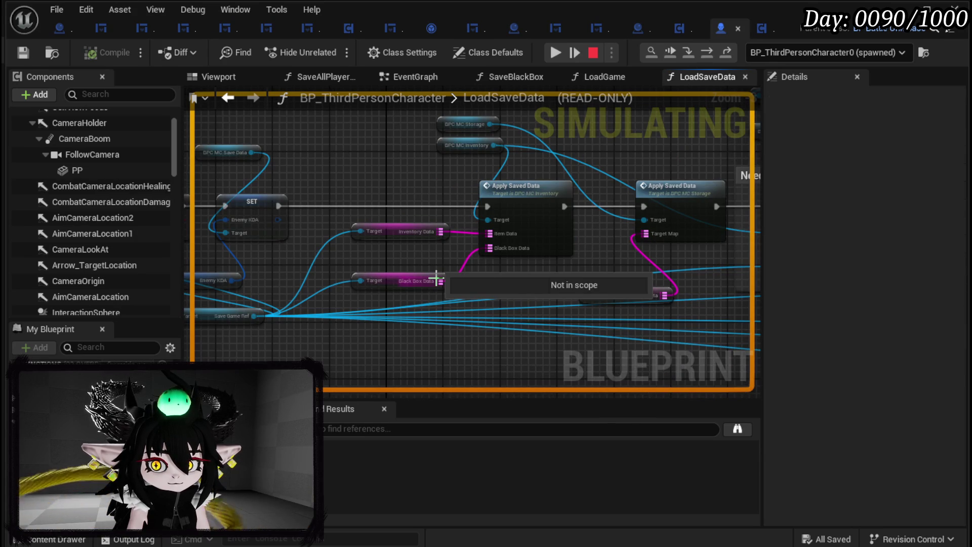
{"action": "left_click", "coordinate": [706, 58]}
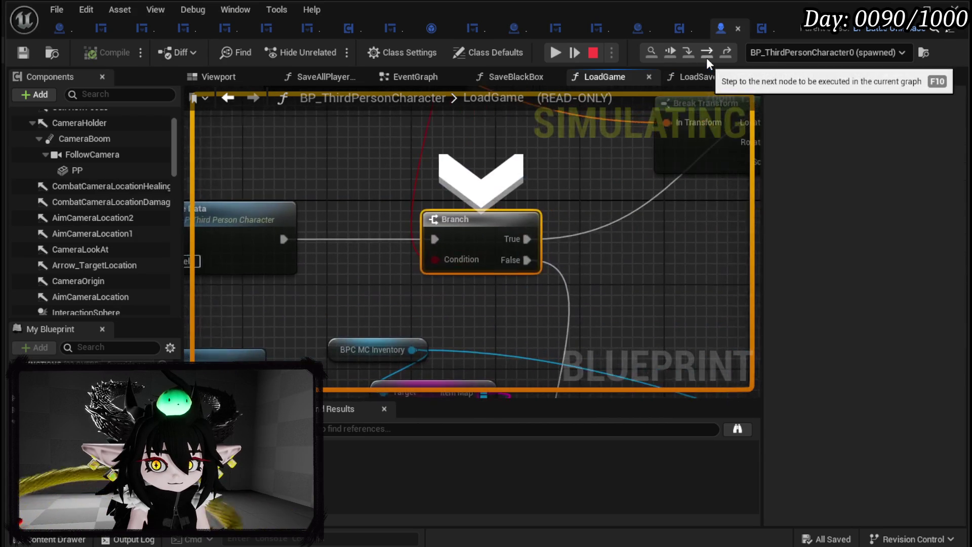
{"action": "left_click", "coordinate": [706, 58]}
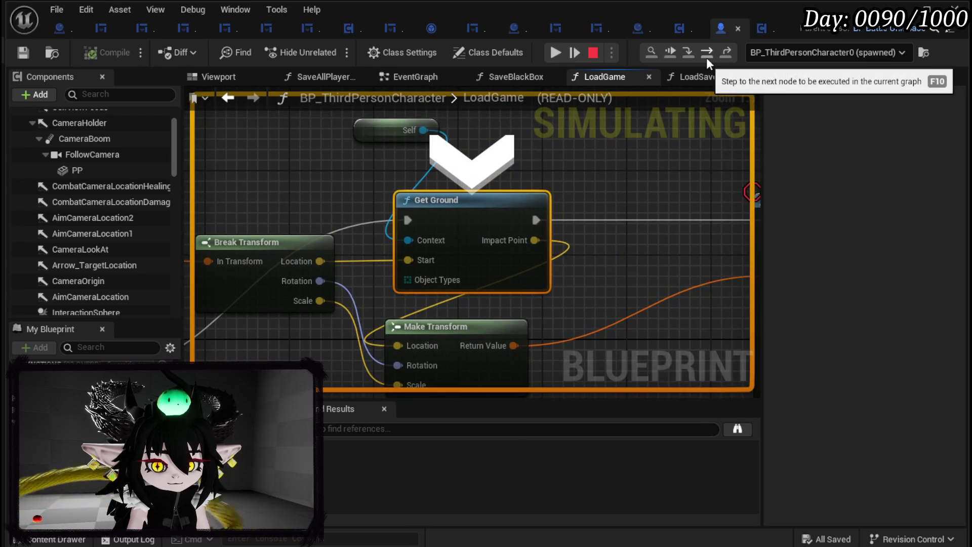
{"action": "scroll", "coordinate": [513, 195], "scroll_direction": "down", "scroll_amount": 4}
{"action": "scroll", "coordinate": [354, 175], "scroll_direction": "up", "scroll_amount": 3}
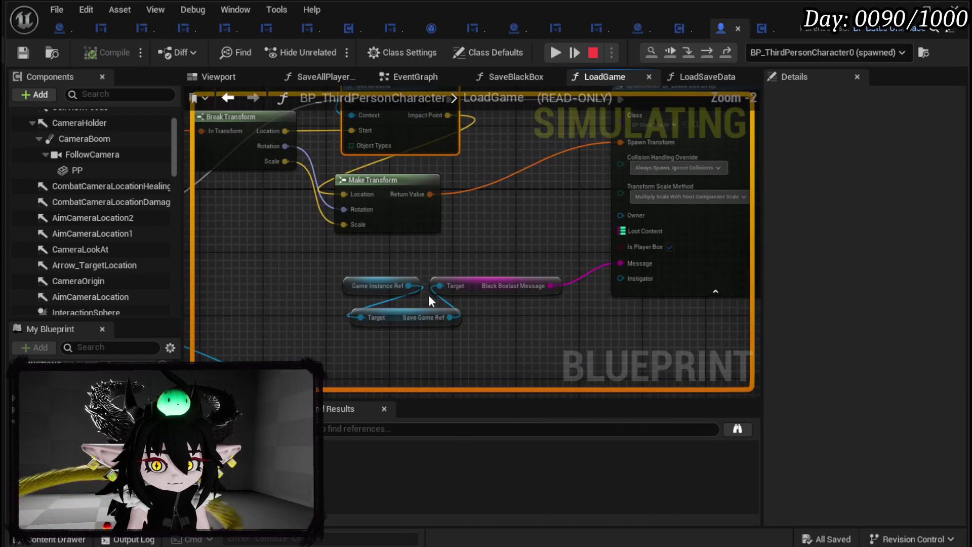
{"action": "mouse_move", "coordinate": [511, 292]}
{"action": "scroll", "coordinate": [553, 316], "scroll_direction": "up", "scroll_amount": 2}
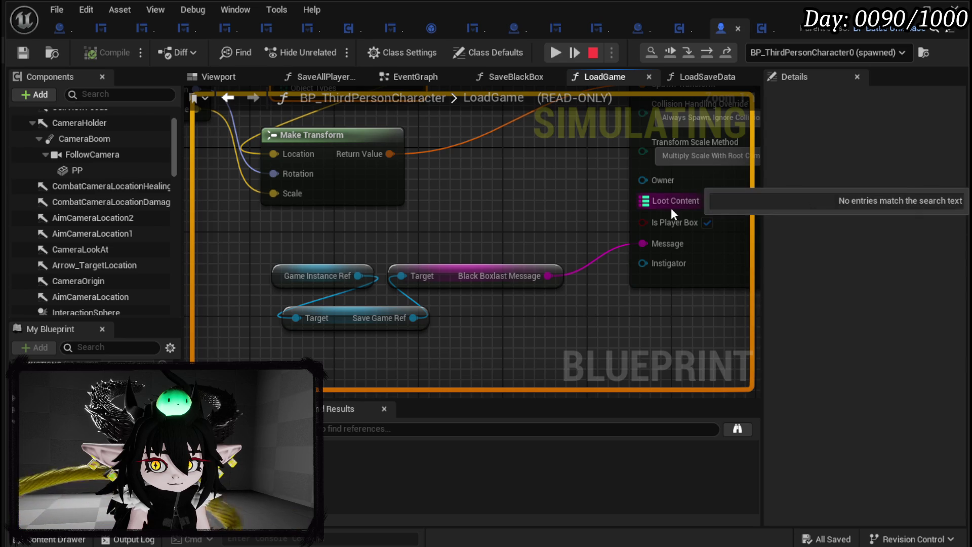
- Resume the game and open the player's black box to hit the OpenPlayerBox breakpoint
{"action": "left_click", "coordinate": [554, 50]}
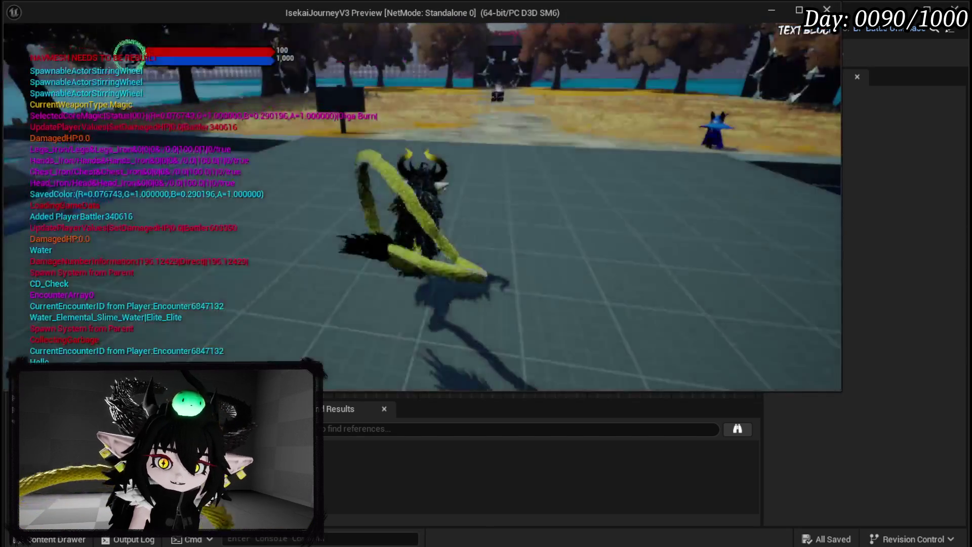
{"action": "key", "text": "w"}
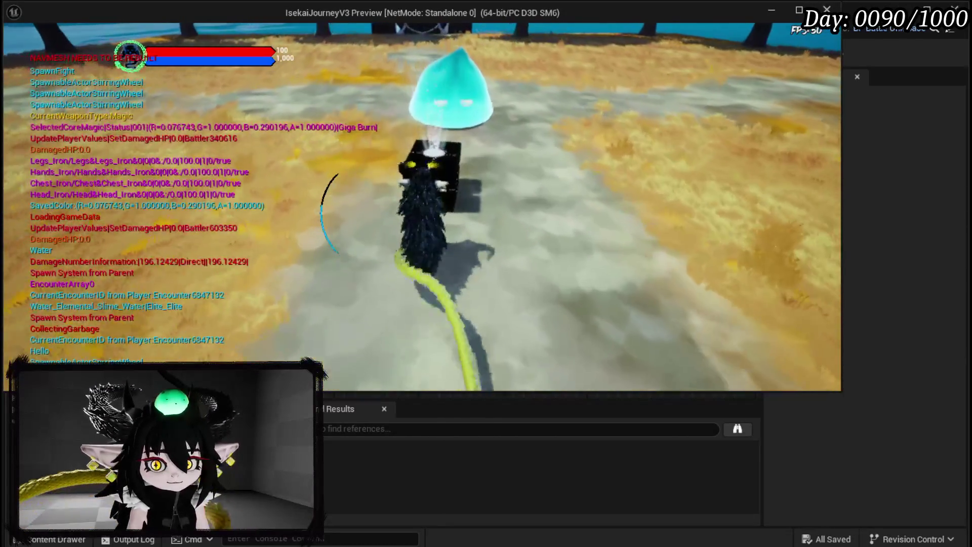
{"action": "left_click", "coordinate": [363, 161]}
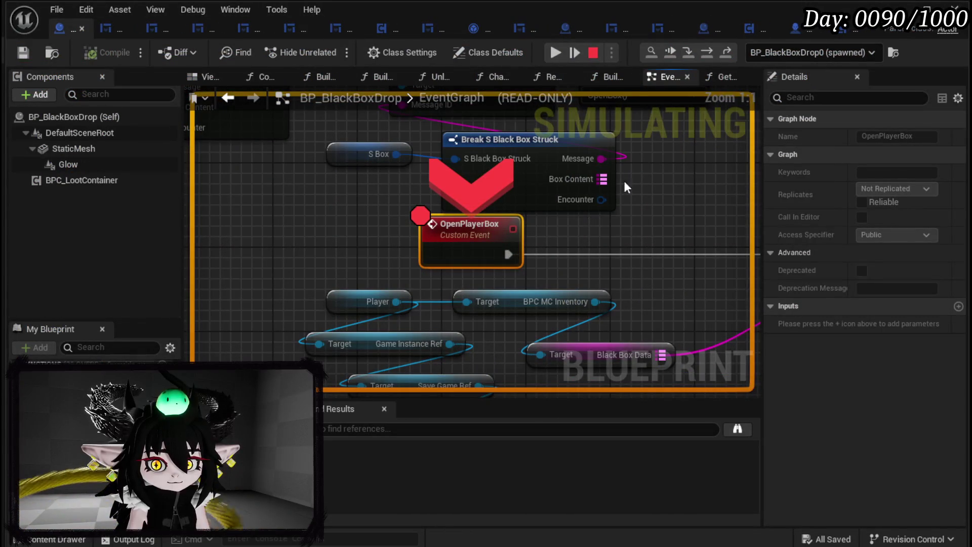
- Step into BuildItemMap, confirm Item Data shows Num=0, and resume to see the empty box slots
{"action": "left_click", "coordinate": [712, 53]}
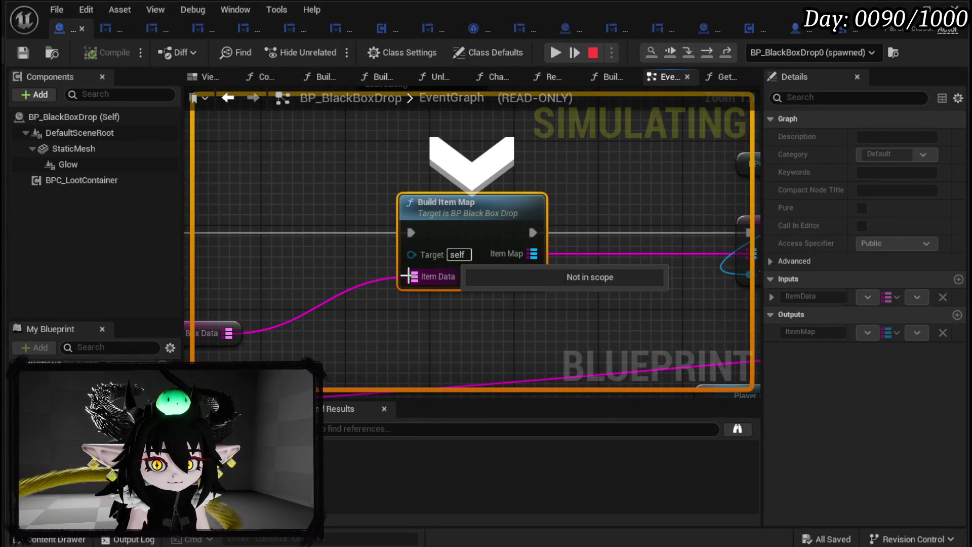
{"action": "left_click", "coordinate": [689, 53]}
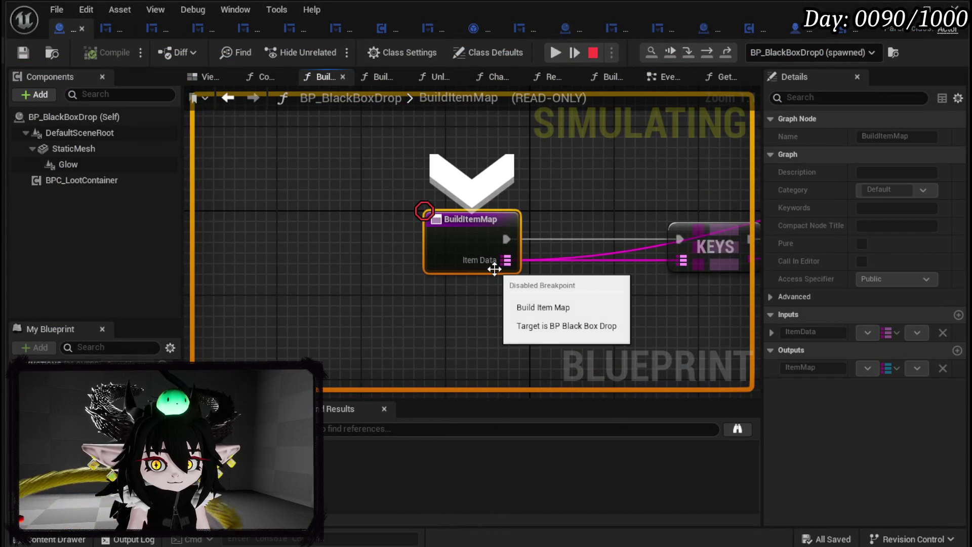
{"action": "mouse_move", "coordinate": [511, 255]}
{"action": "left_click", "coordinate": [557, 53]}
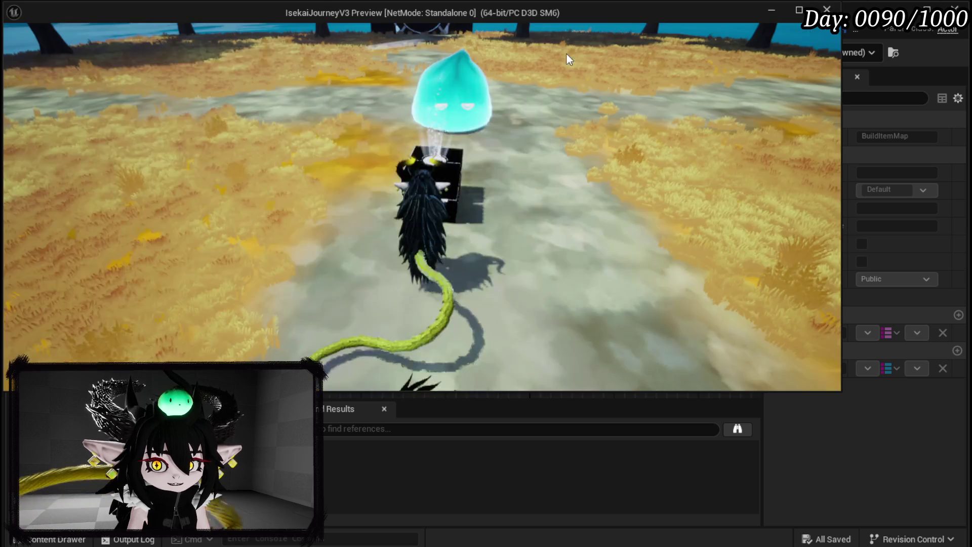
{"action": "scroll", "coordinate": [445, 192], "scroll_direction": "down", "scroll_amount": 2}
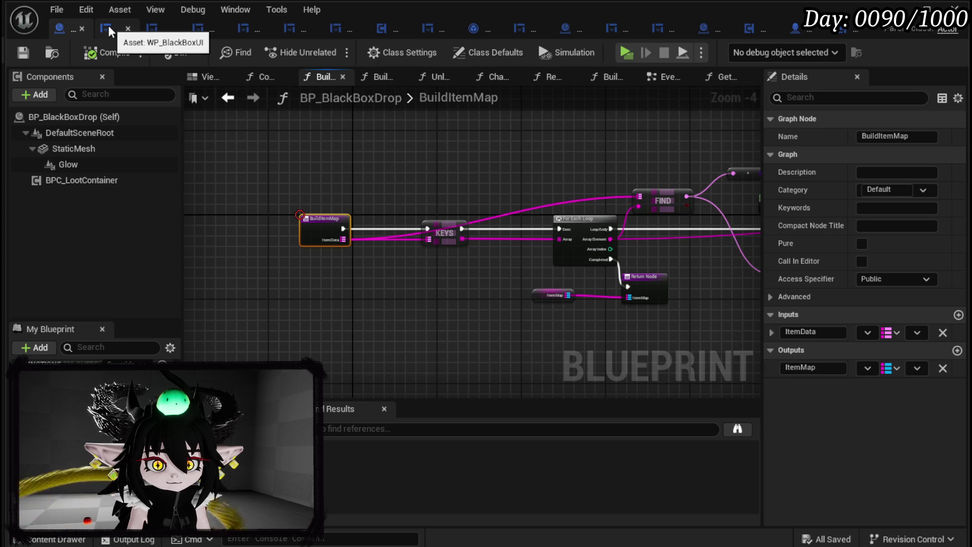
- Open BP_ThirdPersonCharacter's LoadSaveData and rearrange the Apply Saved Data, Inventory Data and Black Box Data nodes
{"action": "left_click", "coordinate": [796, 28]}
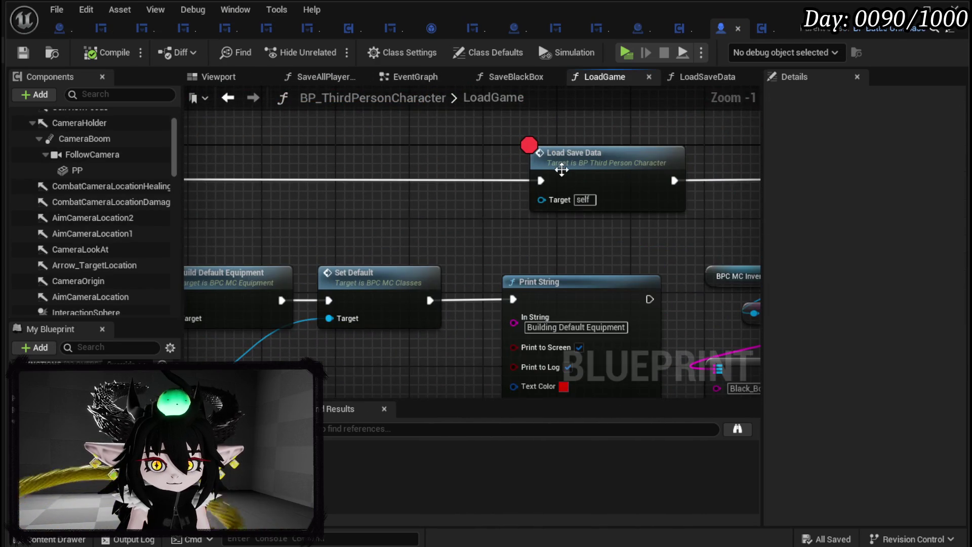
{"action": "double_click", "coordinate": [562, 170]}
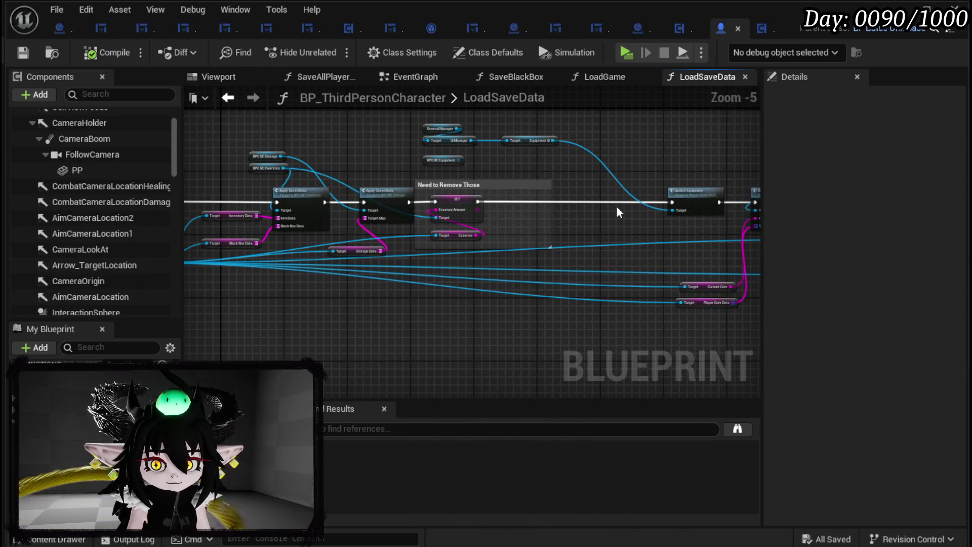
{"action": "scroll", "coordinate": [523, 199], "scroll_direction": "up", "scroll_amount": 3}
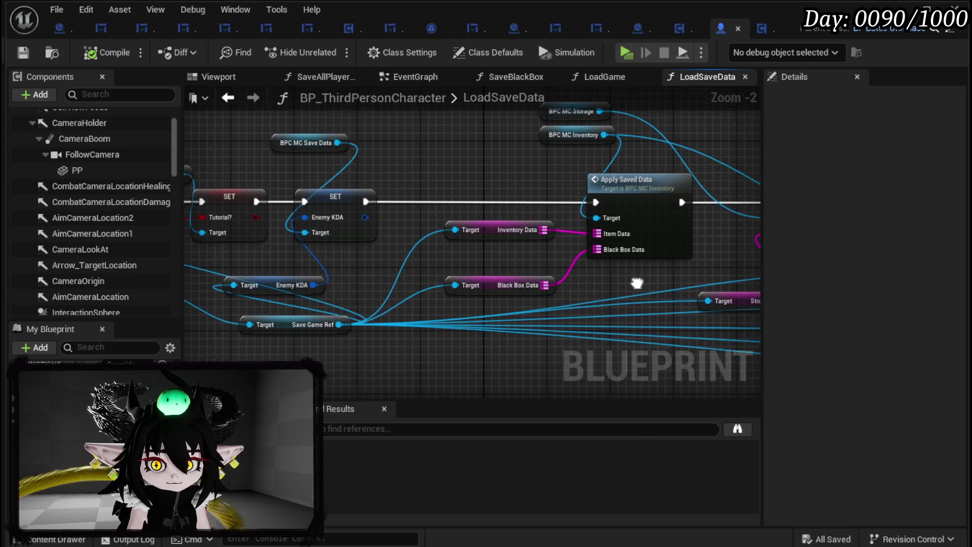
{"action": "left_click_drag", "start_coordinate": [469, 211], "coordinate": [560, 200]}
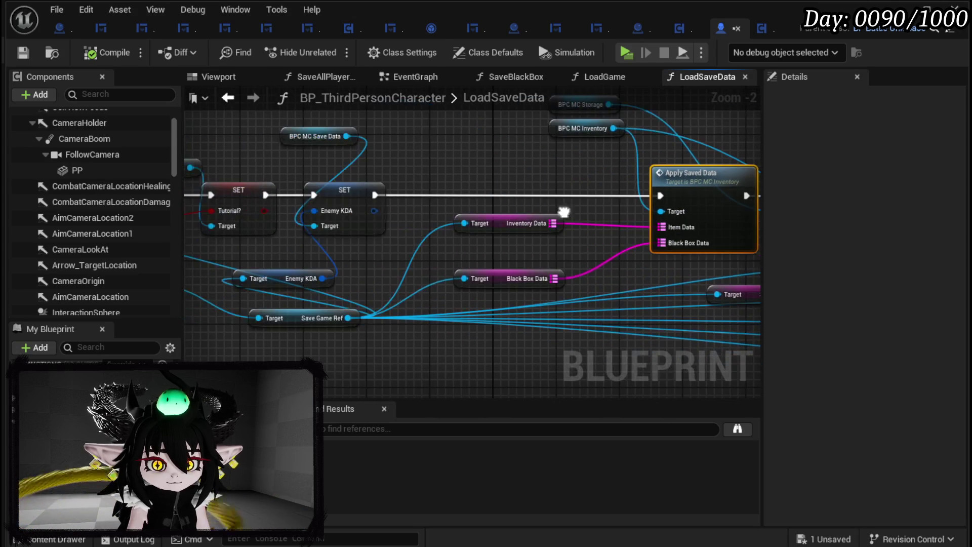
{"action": "left_click_drag", "start_coordinate": [513, 223], "coordinate": [468, 234]}
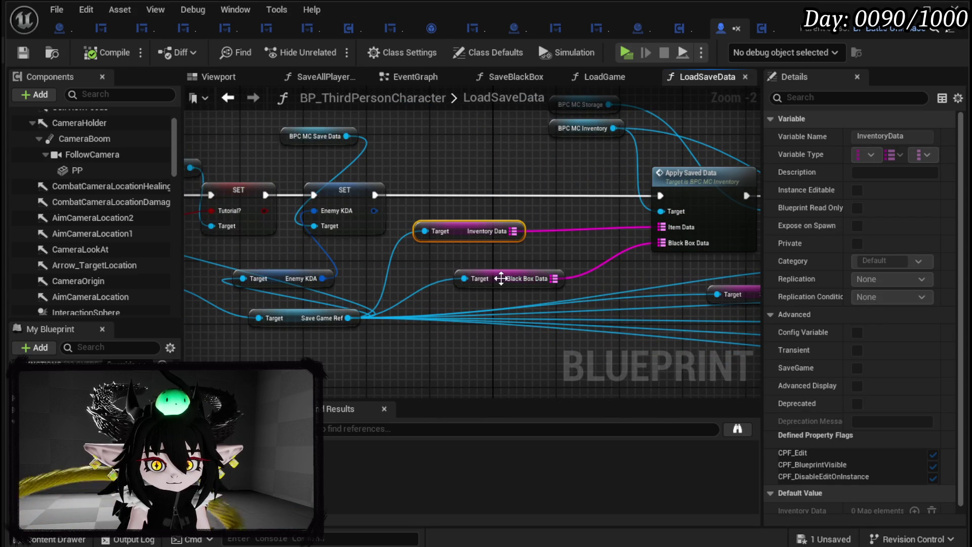
{"action": "left_click_drag", "start_coordinate": [501, 278], "coordinate": [466, 270]}
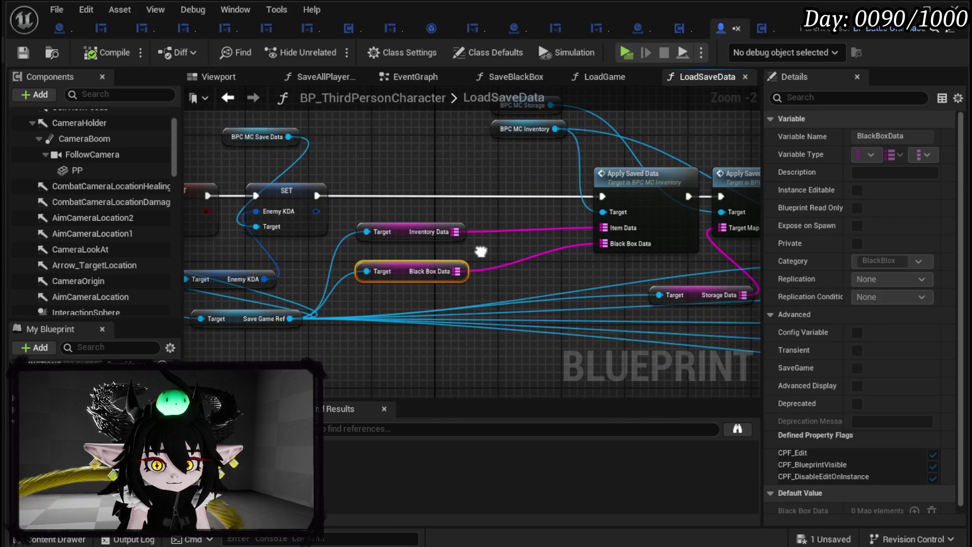
{"action": "left_click_drag", "start_coordinate": [481, 252], "coordinate": [448, 251]}
{"action": "left_click", "coordinate": [450, 254]}
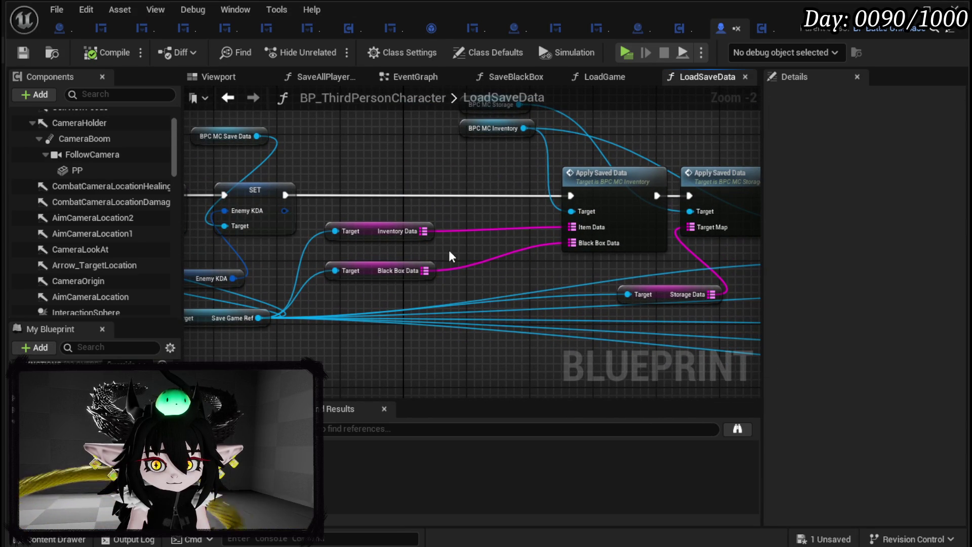
- Toggle a breakpoint on the inventory Apply Saved Data node receiving Item Data and Black Box Data
{"action": "left_click_drag", "start_coordinate": [453, 249], "coordinate": [248, 265]}
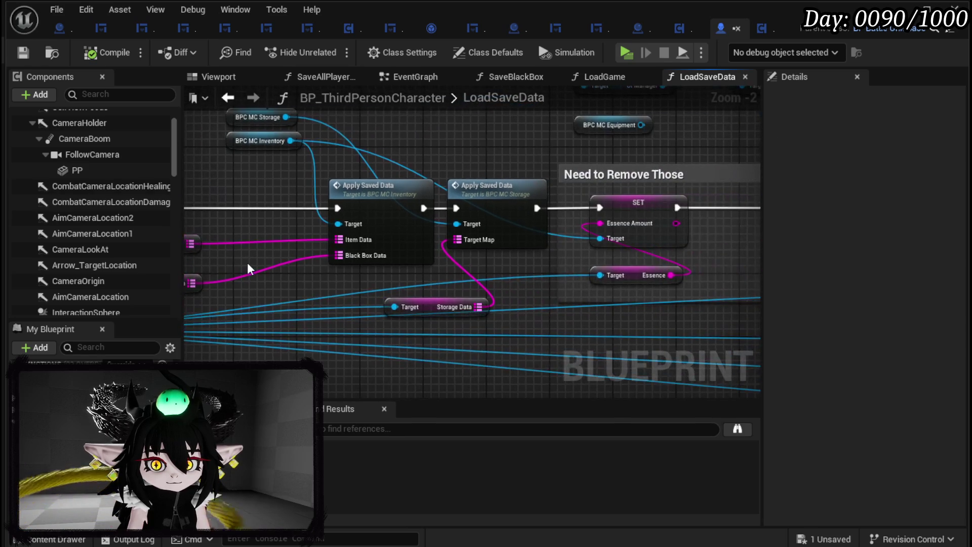
{"action": "mouse_move", "coordinate": [547, 286]}
{"action": "left_mouse_down"}
{"action": "mouse_move", "coordinate": [278, 272]}
{"action": "mouse_move", "coordinate": [514, 293]}
{"action": "mouse_move", "coordinate": [496, 274]}
{"action": "mouse_move", "coordinate": [261, 273]}
{"action": "left_mouse_up"}
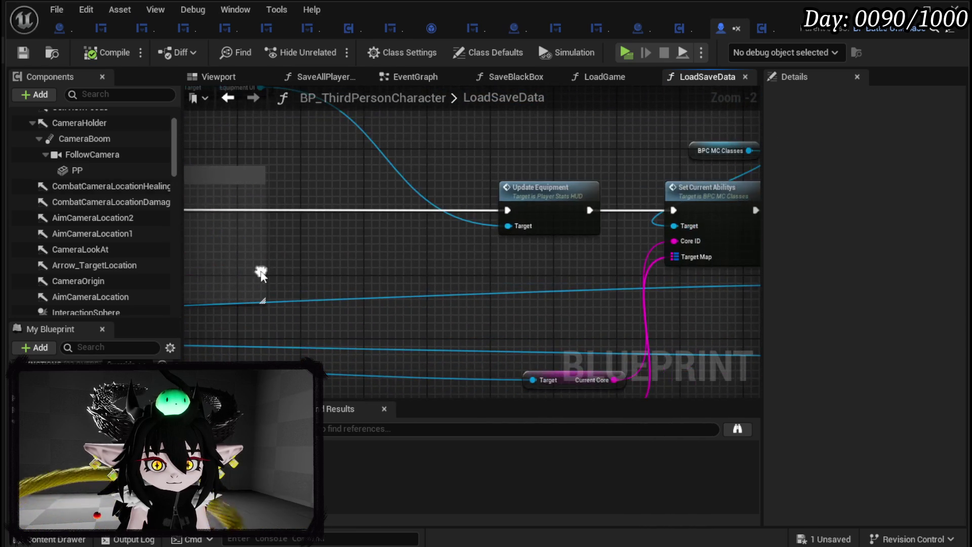
{"action": "left_click_drag", "start_coordinate": [545, 276], "coordinate": [290, 268]}
{"action": "left_click_drag", "start_coordinate": [595, 262], "coordinate": [409, 271]}
{"action": "mouse_move", "coordinate": [701, 241]}
{"action": "left_mouse_down"}
{"action": "mouse_move", "coordinate": [435, 260]}
{"action": "mouse_move", "coordinate": [587, 276]}
{"action": "mouse_move", "coordinate": [336, 275]}
{"action": "left_mouse_up"}
{"action": "scroll", "coordinate": [587, 274], "scroll_direction": "down", "scroll_amount": 3}
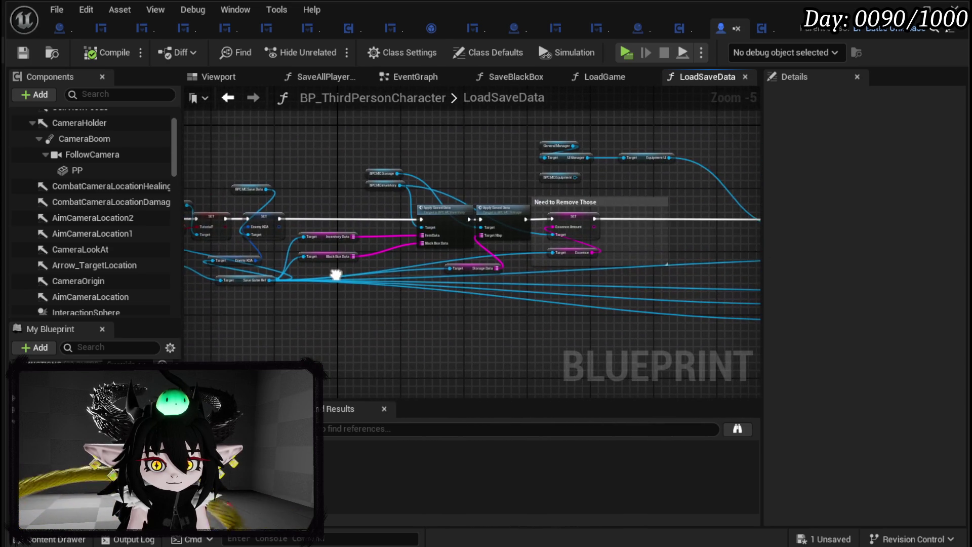
{"action": "scroll", "coordinate": [346, 268], "scroll_direction": "up", "scroll_amount": 4}
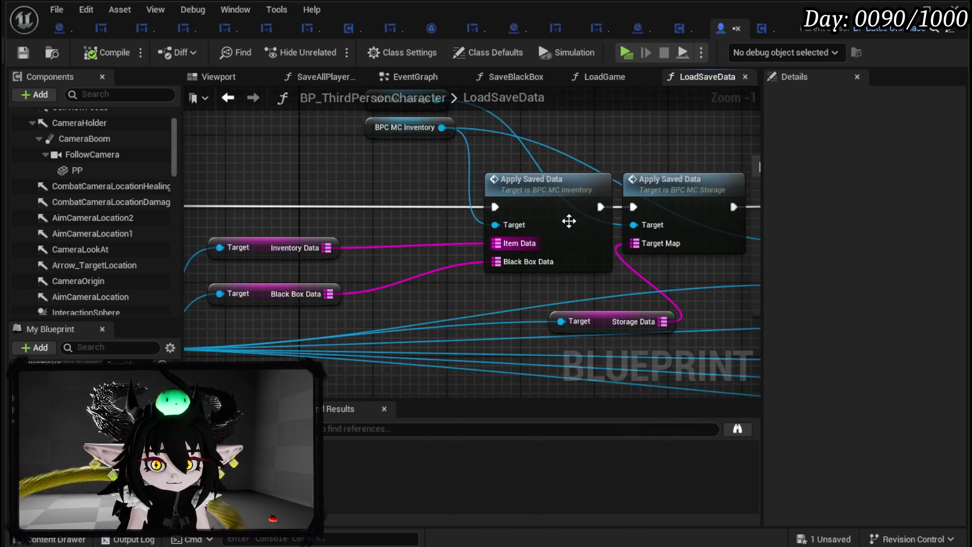
{"action": "right_click", "coordinate": [562, 222]}
{"action": "left_click", "coordinate": [602, 459]}
- Pan back to the function's start and select the nodes around Black Box Data
{"action": "mouse_move", "coordinate": [252, 294]}
{"action": "left_mouse_down"}
{"action": "mouse_move", "coordinate": [503, 294]}
{"action": "mouse_move", "coordinate": [673, 323]}
{"action": "mouse_move", "coordinate": [896, 301]}
{"action": "mouse_move", "coordinate": [967, 335]}
{"action": "left_mouse_up"}
{"action": "left_click_drag", "start_coordinate": [804, 368], "coordinate": [505, 320]}
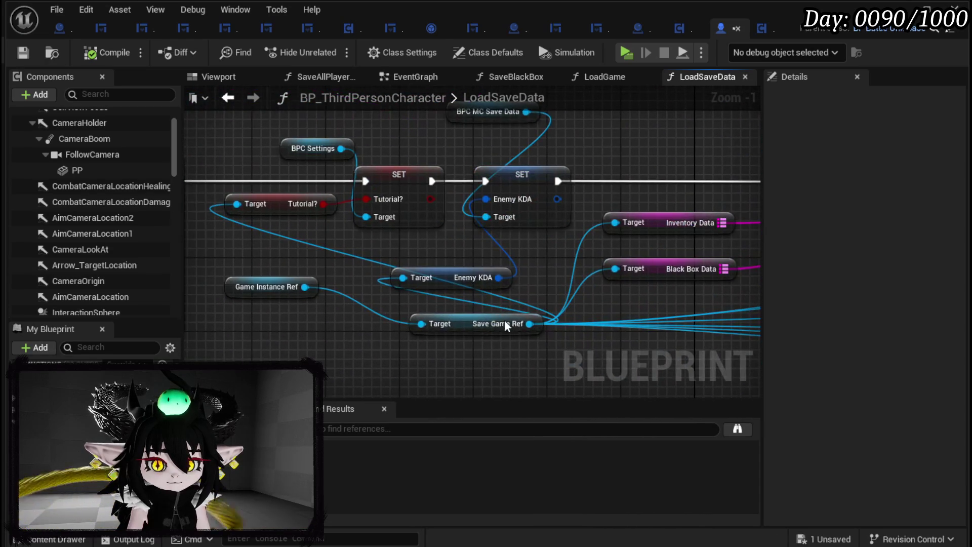
{"action": "mouse_move", "coordinate": [333, 329]}
{"action": "left_mouse_down"}
{"action": "mouse_move", "coordinate": [542, 304]}
{"action": "mouse_move", "coordinate": [696, 266]}
{"action": "left_mouse_up"}
- Save the blueprint with Ctrl+S after checking the For Each Loop and Set Color nodes
{"action": "left_click", "coordinate": [638, 302]}
{"action": "scroll", "coordinate": [637, 299], "scroll_direction": "down", "scroll_amount": 3}
{"action": "left_click_drag", "start_coordinate": [572, 263], "coordinate": [663, 269]}
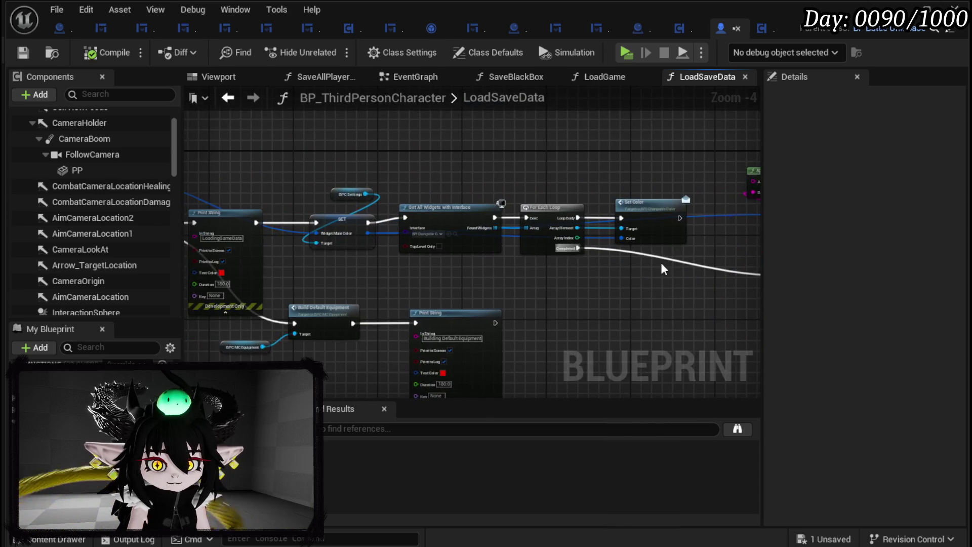
{"action": "key", "text": "ctrl+s"}
{"action": "left_click_drag", "start_coordinate": [284, 264], "coordinate": [498, 251]}
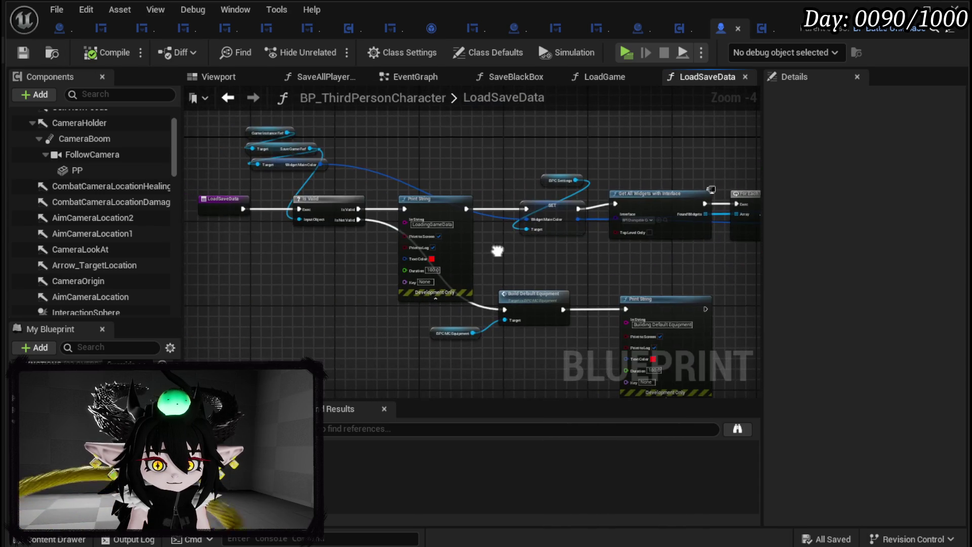
{"action": "scroll", "coordinate": [498, 252], "scroll_direction": "up", "scroll_amount": 2}
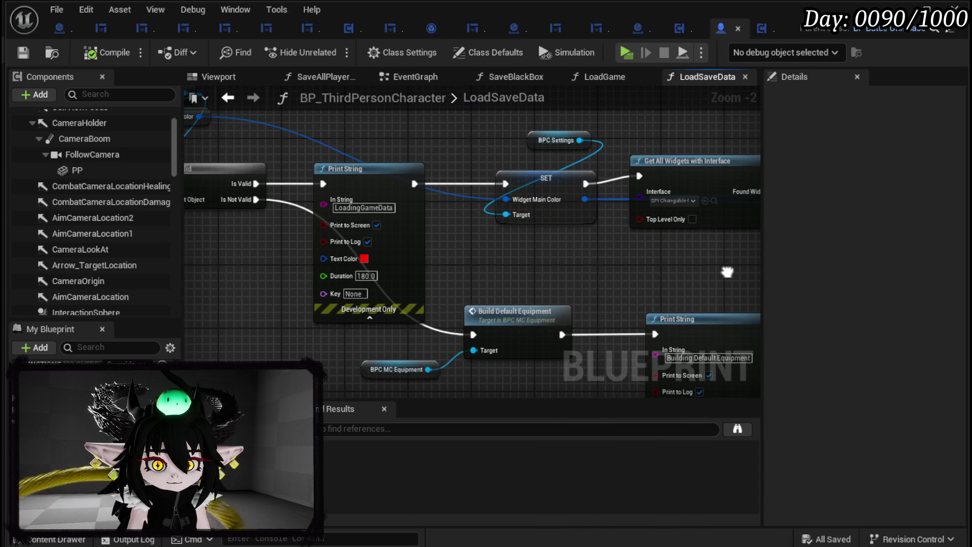
- Add a breakpoint to the LoadSaveData Is Valid node and close the Blueprint editor
{"action": "mouse_move", "coordinate": [711, 267]}
{"action": "left_mouse_down"}
{"action": "mouse_move", "coordinate": [418, 218]}
{"action": "mouse_move", "coordinate": [328, 220]}
{"action": "mouse_move", "coordinate": [740, 249]}
{"action": "left_mouse_up"}
{"action": "scroll", "coordinate": [418, 219], "scroll_direction": "down", "scroll_amount": 2}
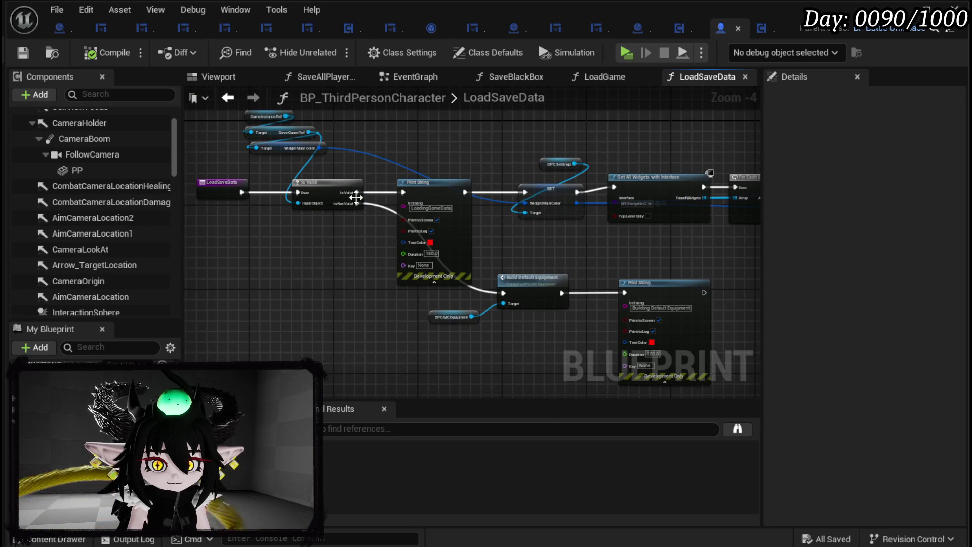
{"action": "mouse_move", "coordinate": [739, 207]}
{"action": "left_mouse_down"}
{"action": "mouse_move", "coordinate": [390, 117]}
{"action": "mouse_move", "coordinate": [328, 252]}
{"action": "mouse_move", "coordinate": [402, 234]}
{"action": "mouse_move", "coordinate": [536, 294]}
{"action": "left_mouse_up"}
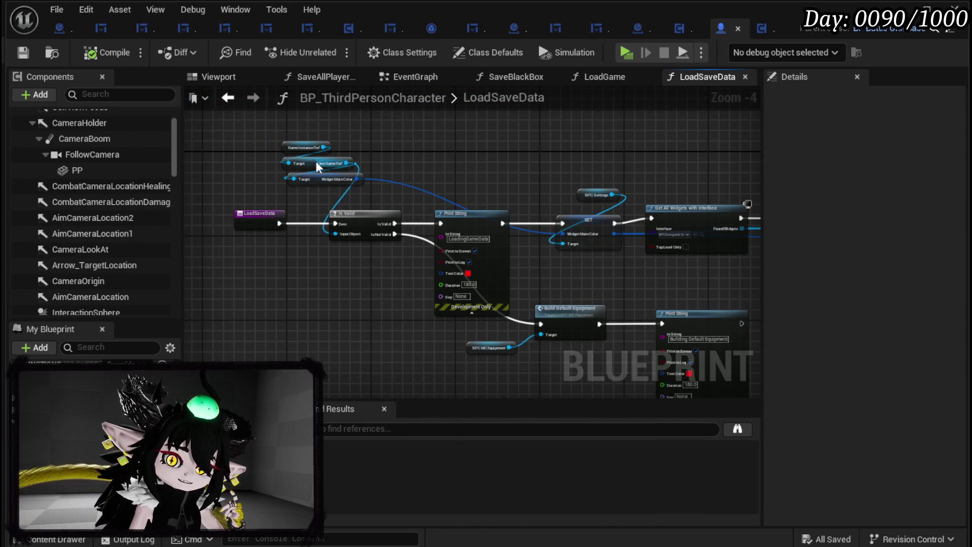
{"action": "mouse_move", "coordinate": [612, 309]}
{"action": "left_mouse_down"}
{"action": "mouse_move", "coordinate": [441, 253]}
{"action": "mouse_move", "coordinate": [624, 283]}
{"action": "left_mouse_up"}
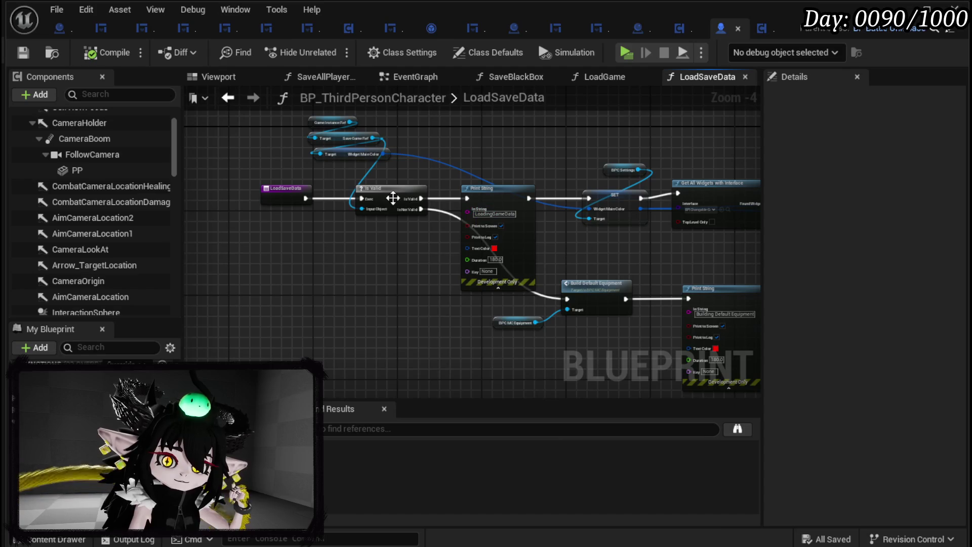
{"action": "right_click", "coordinate": [395, 200]}
{"action": "left_click", "coordinate": [445, 479]}
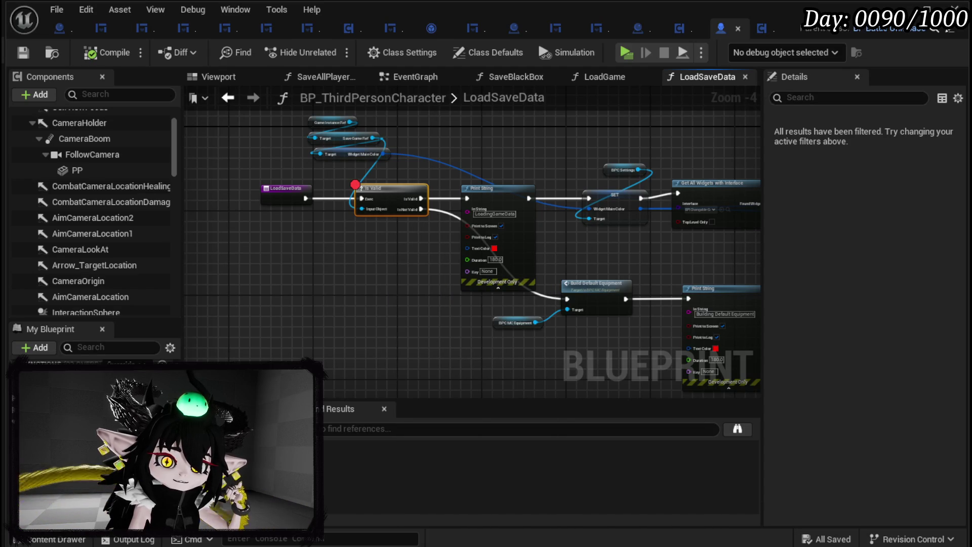
{"action": "left_click", "coordinate": [955, 7]}
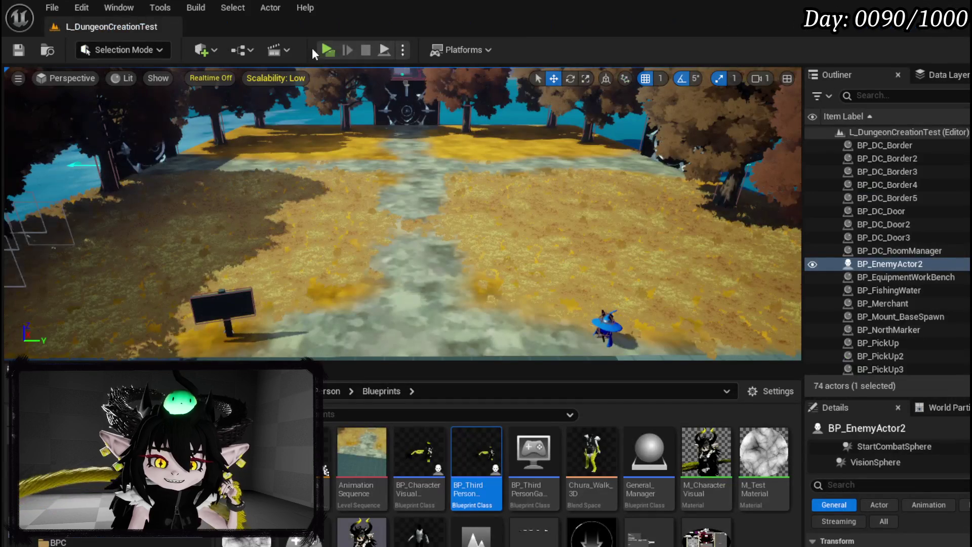
- Play in editor with Alt+P and step past the first breakpoints until the game runs
{"action": "key", "text": "alt+p"}
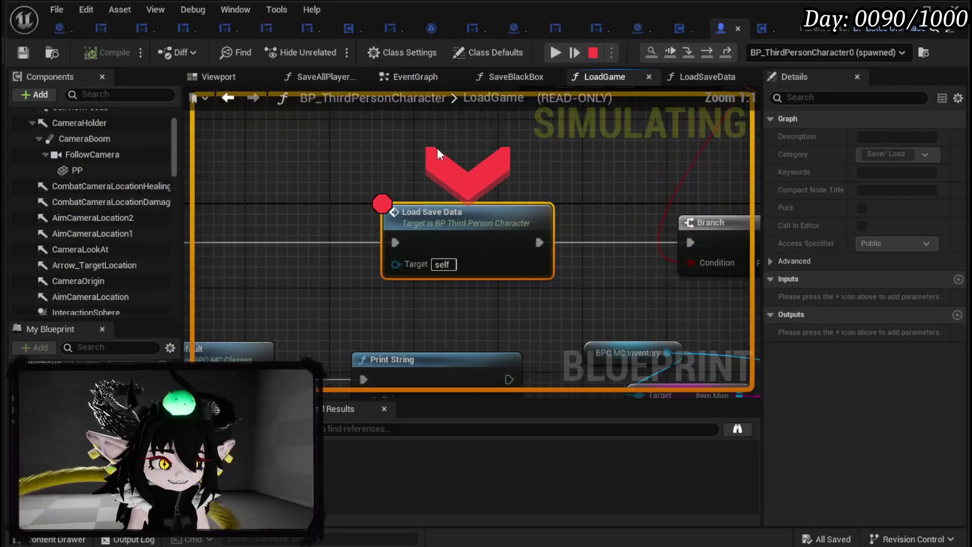
{"action": "left_click", "coordinate": [553, 52]}
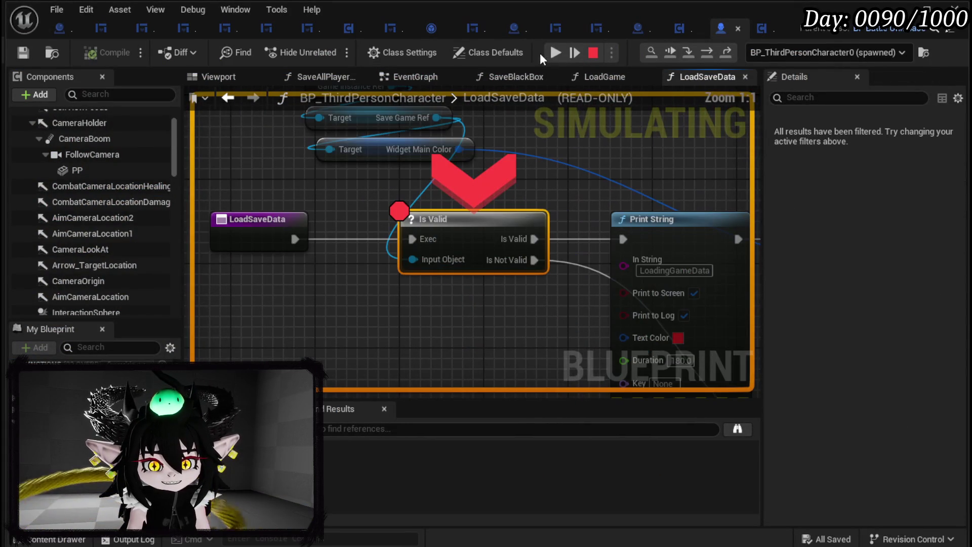
{"action": "left_click", "coordinate": [703, 53]}
{"action": "left_click", "coordinate": [703, 53]}
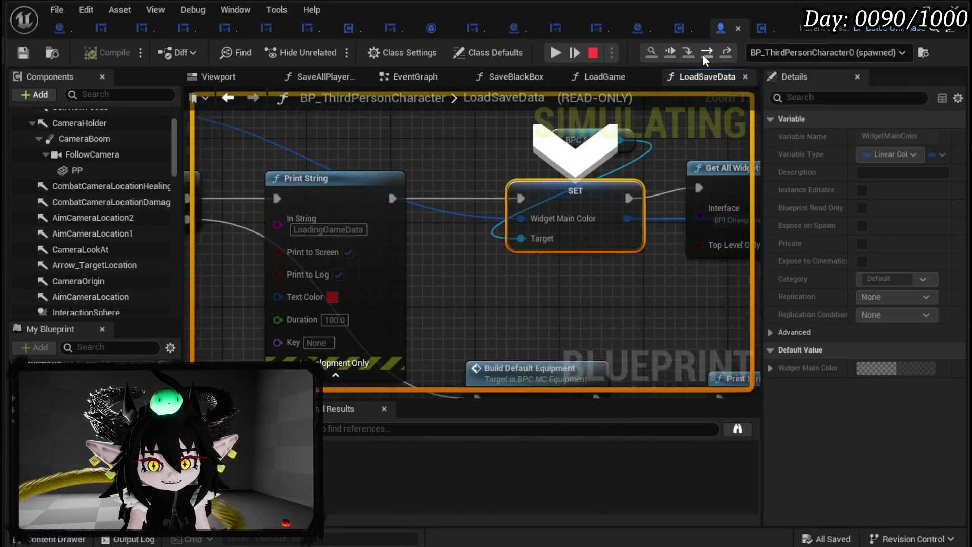
{"action": "left_click", "coordinate": [703, 53]}
{"action": "left_click", "coordinate": [556, 53]}
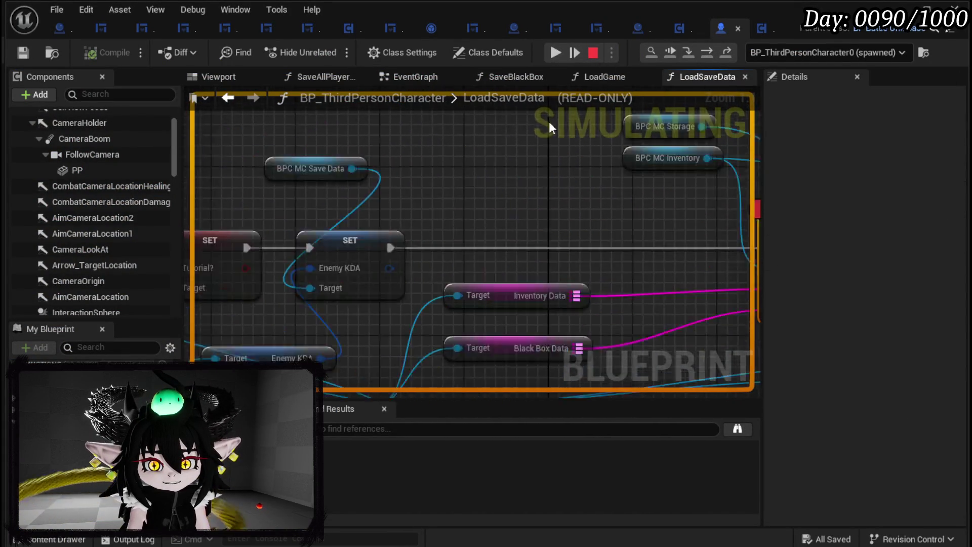
{"action": "left_click", "coordinate": [556, 53]}
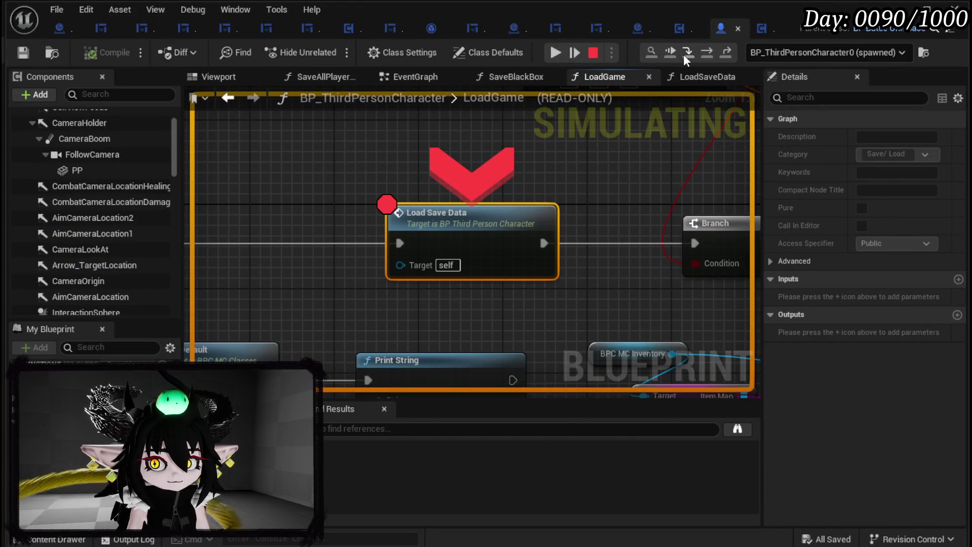
- Step into LoadSaveData from the Load Save Data call and step over to the SET node
{"action": "scroll", "coordinate": [660, 165], "scroll_direction": "down", "scroll_amount": 5}
{"action": "left_click_drag", "start_coordinate": [659, 165], "coordinate": [510, 180]}
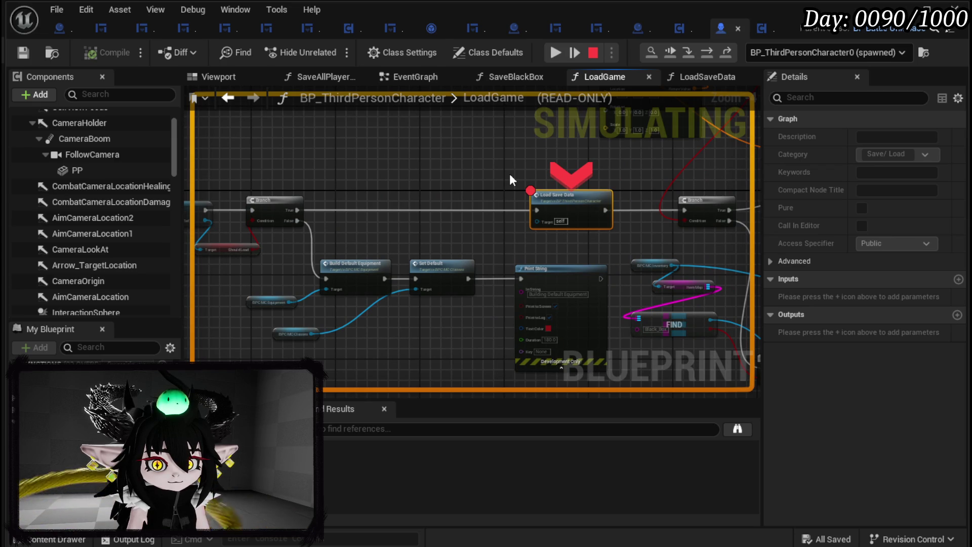
{"action": "scroll", "coordinate": [407, 186], "scroll_direction": "up", "scroll_amount": 1}
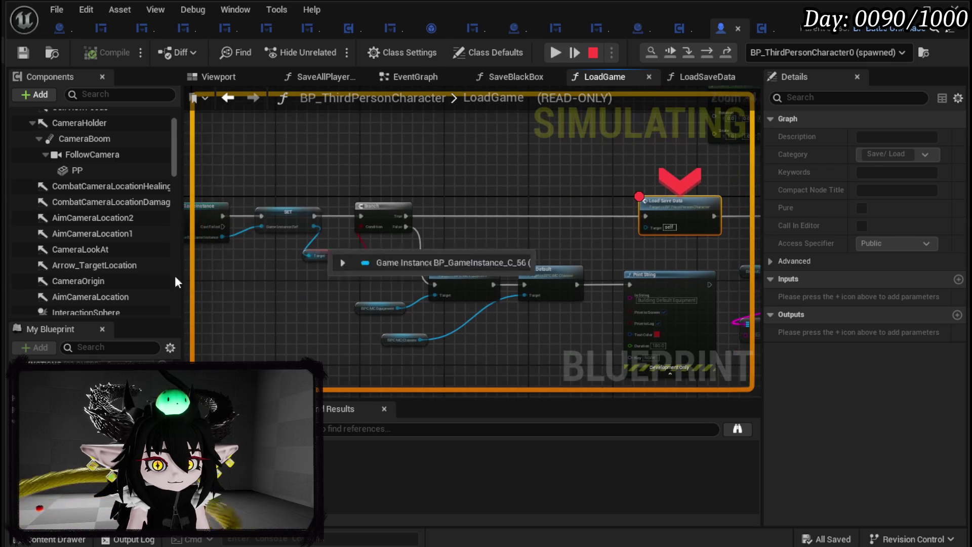
{"action": "scroll", "coordinate": [175, 275], "scroll_direction": "up", "scroll_amount": 2}
{"action": "scroll", "coordinate": [338, 264], "scroll_direction": "up", "scroll_amount": 2}
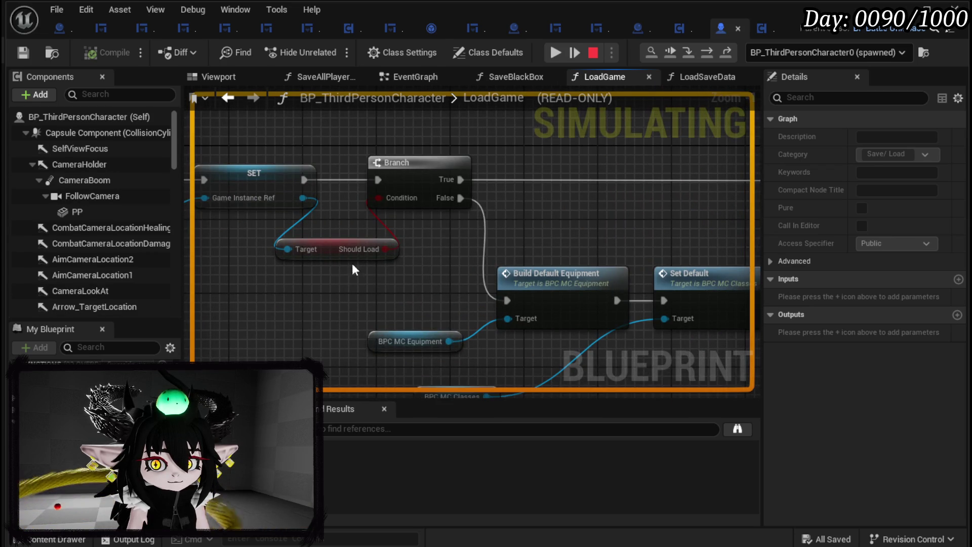
{"action": "left_click", "coordinate": [690, 53]}
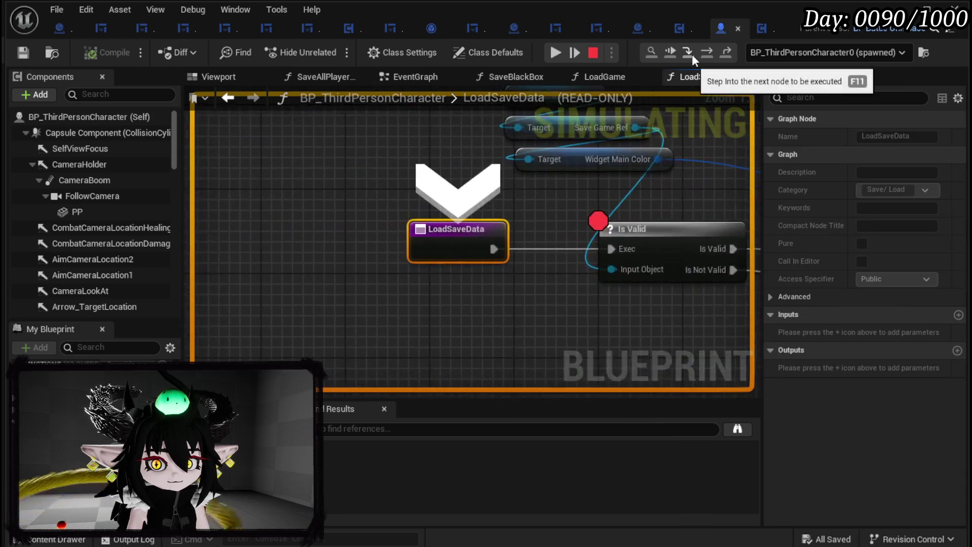
{"action": "left_click", "coordinate": [713, 54]}
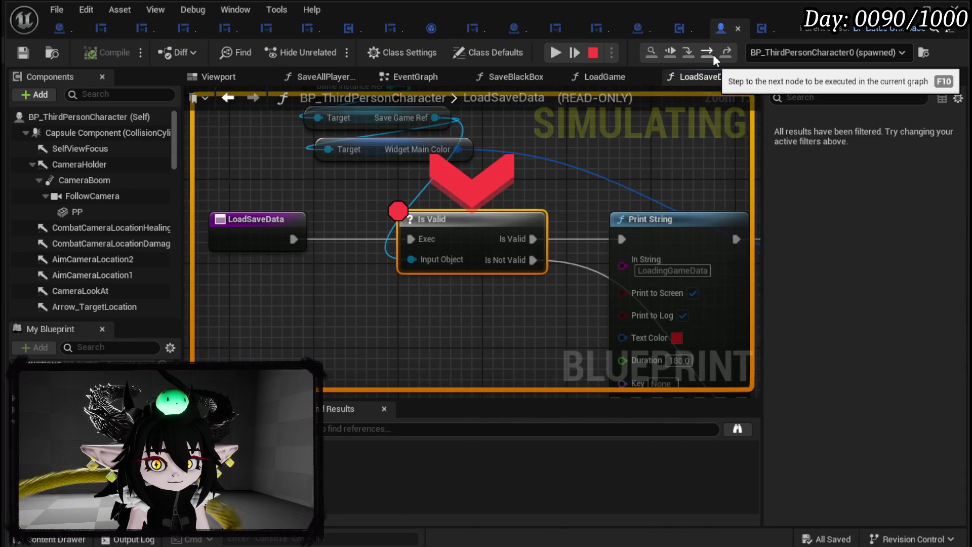
{"action": "left_click", "coordinate": [713, 53]}
{"action": "left_click", "coordinate": [713, 54]}
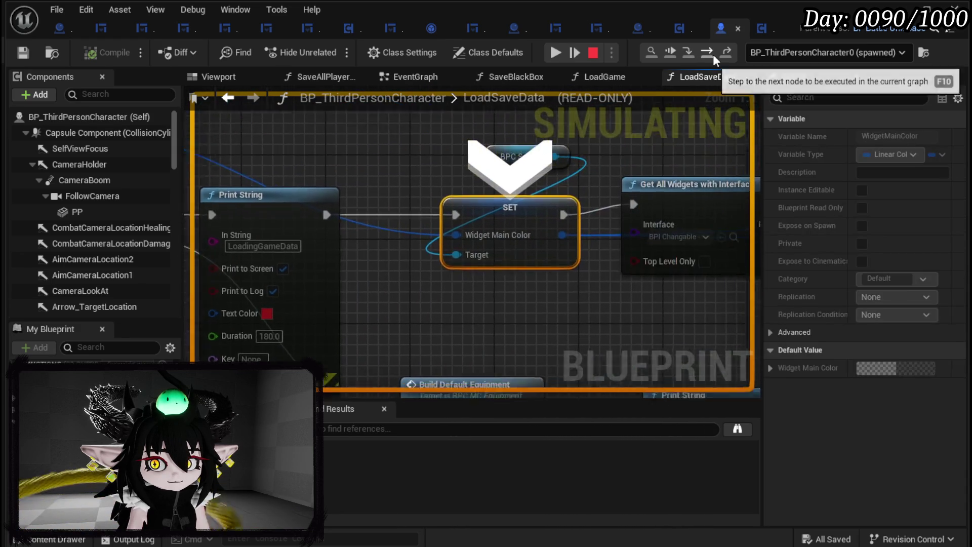
- Step to the For Each Loop node and add a breakpoint on Print String
{"action": "left_click_drag", "start_coordinate": [452, 184], "coordinate": [604, 226]}
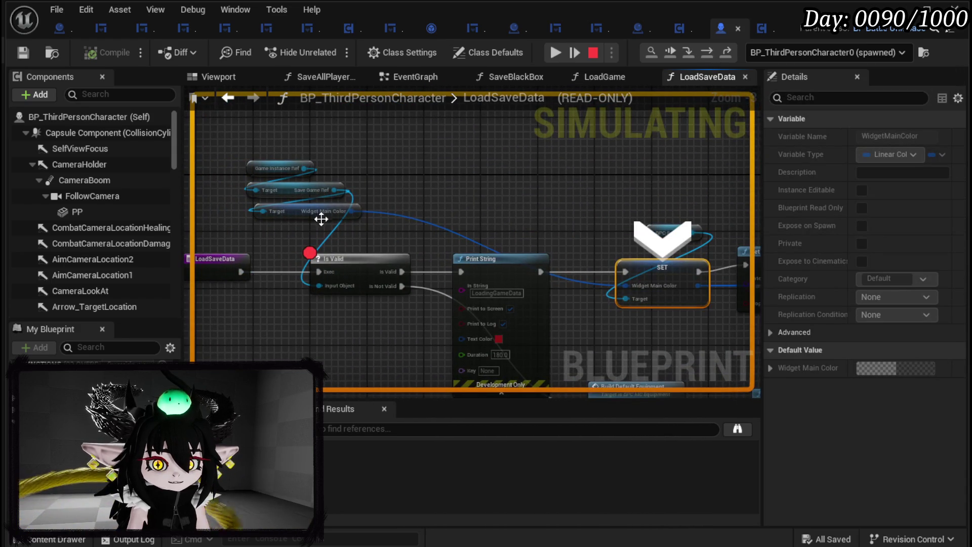
{"action": "mouse_move", "coordinate": [484, 195]}
{"action": "left_mouse_down"}
{"action": "mouse_move", "coordinate": [491, 178]}
{"action": "mouse_move", "coordinate": [404, 89]}
{"action": "mouse_move", "coordinate": [299, 80]}
{"action": "left_mouse_up"}
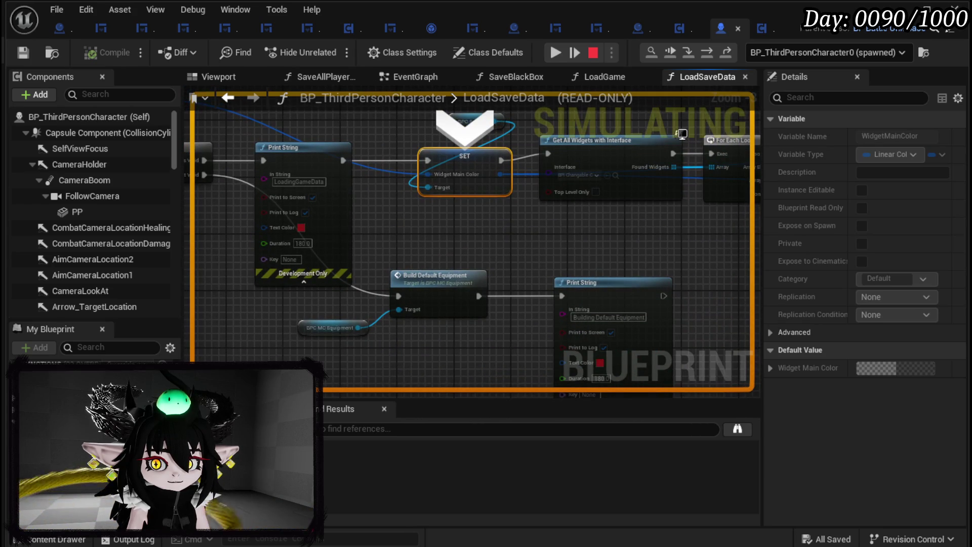
{"action": "left_click_drag", "start_coordinate": [729, 112], "coordinate": [574, 158]}
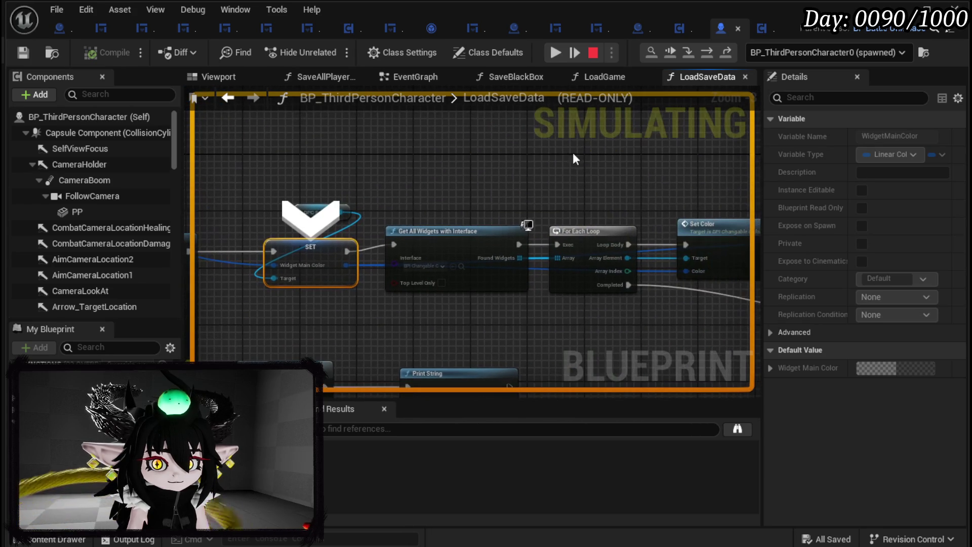
{"action": "left_click", "coordinate": [706, 54]}
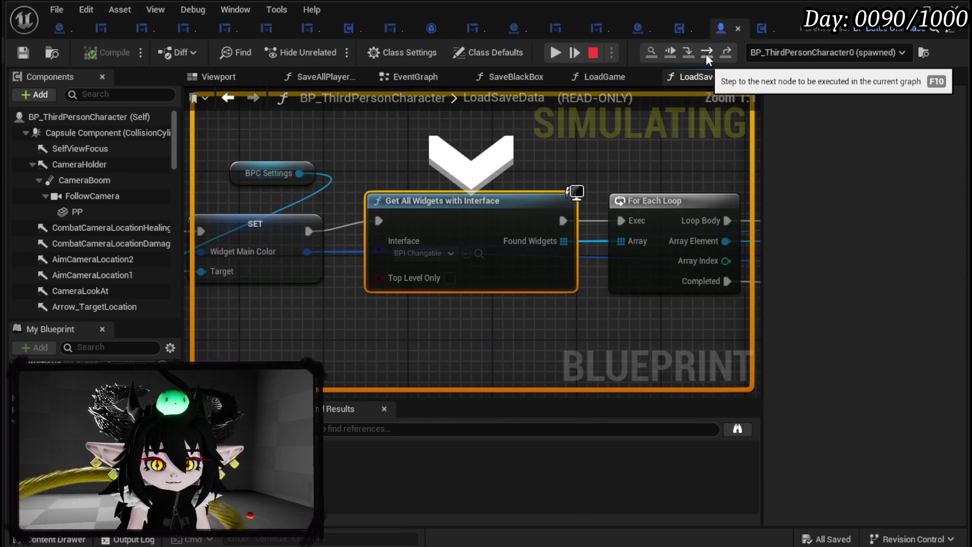
{"action": "left_click", "coordinate": [706, 54]}
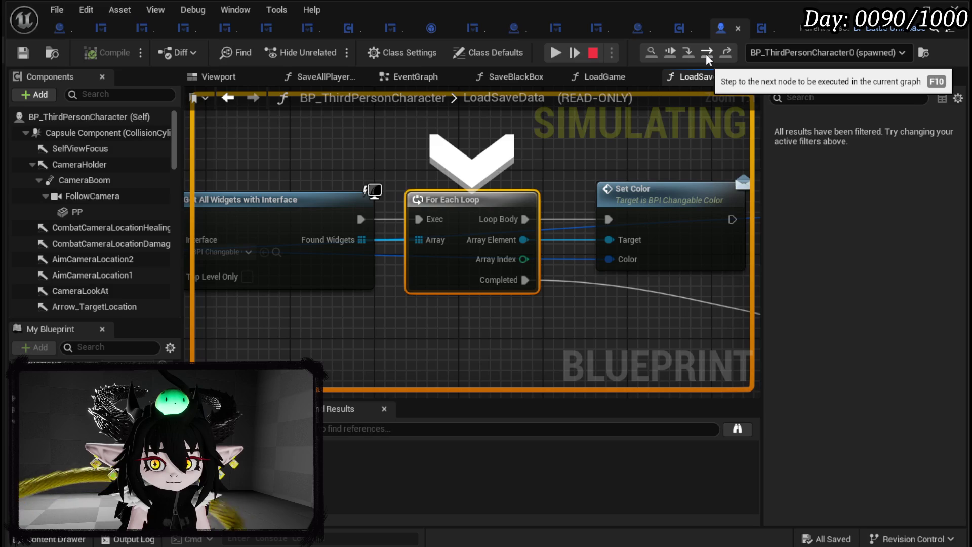
{"action": "mouse_move", "coordinate": [543, 219]}
{"action": "left_mouse_down"}
{"action": "mouse_move", "coordinate": [549, 237]}
{"action": "mouse_move", "coordinate": [516, 234]}
{"action": "left_mouse_up"}
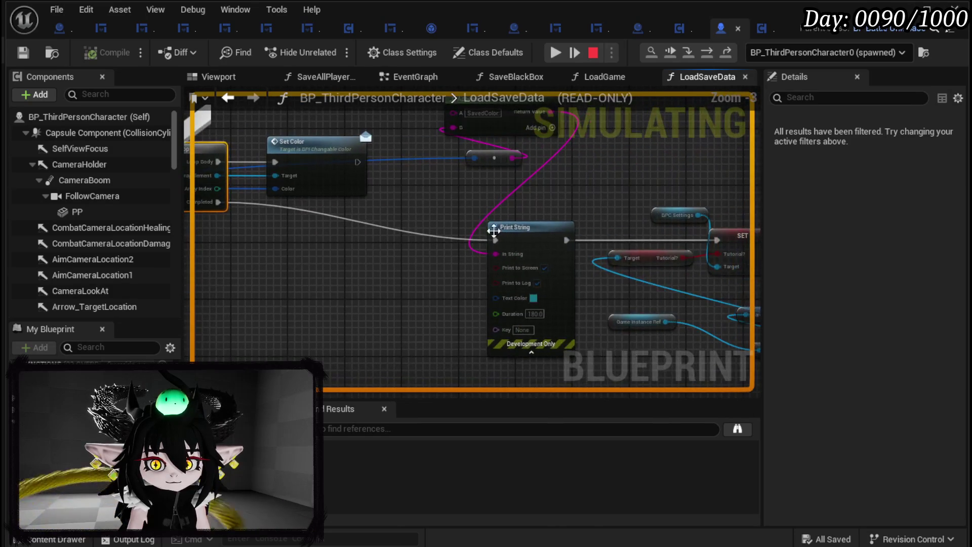
{"action": "right_click", "coordinate": [517, 234]}
{"action": "left_click", "coordinate": [557, 327]}
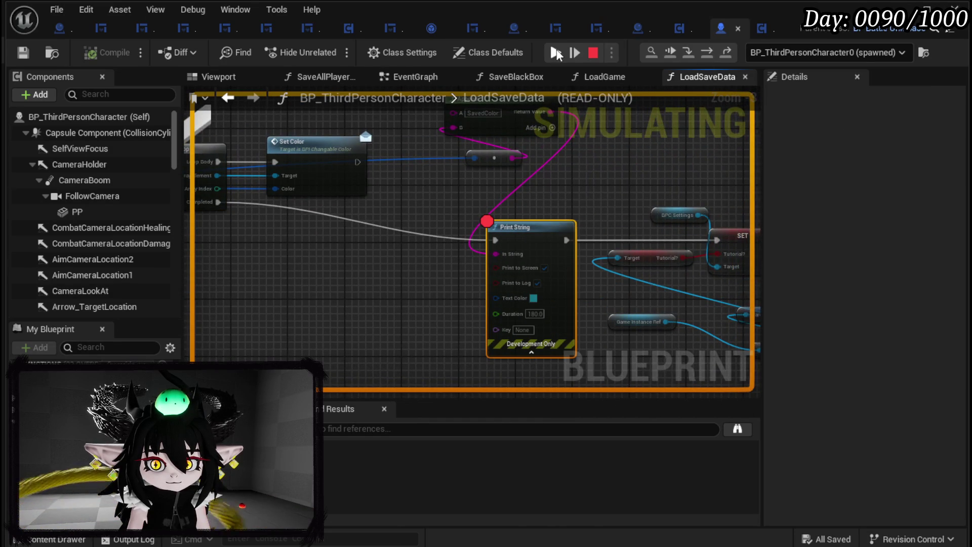
- Resume, step over SET Tutorial? and SET Enemy KDA, then step into Apply Saved Data
{"action": "left_click", "coordinate": [557, 54]}
{"action": "left_click", "coordinate": [706, 53]}
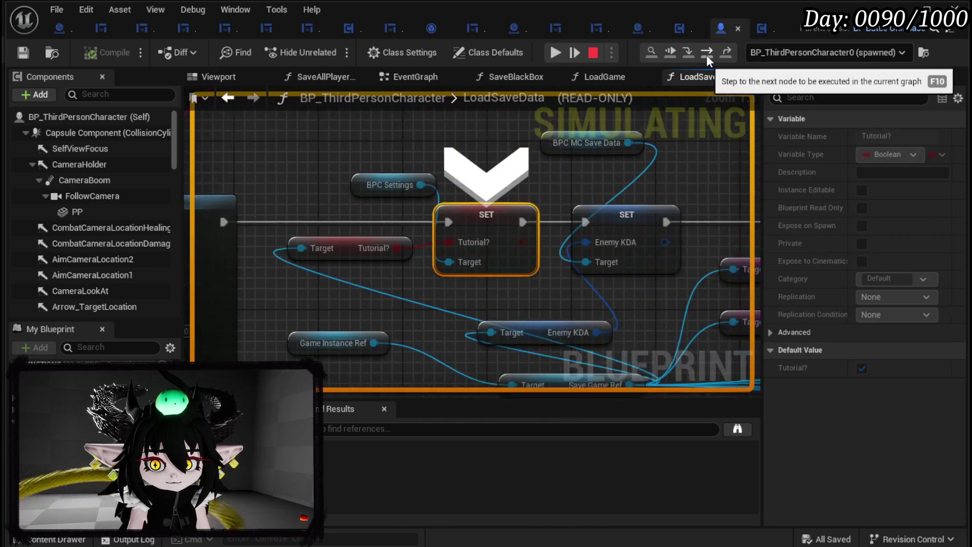
{"action": "left_click", "coordinate": [707, 54]}
{"action": "left_click", "coordinate": [706, 53]}
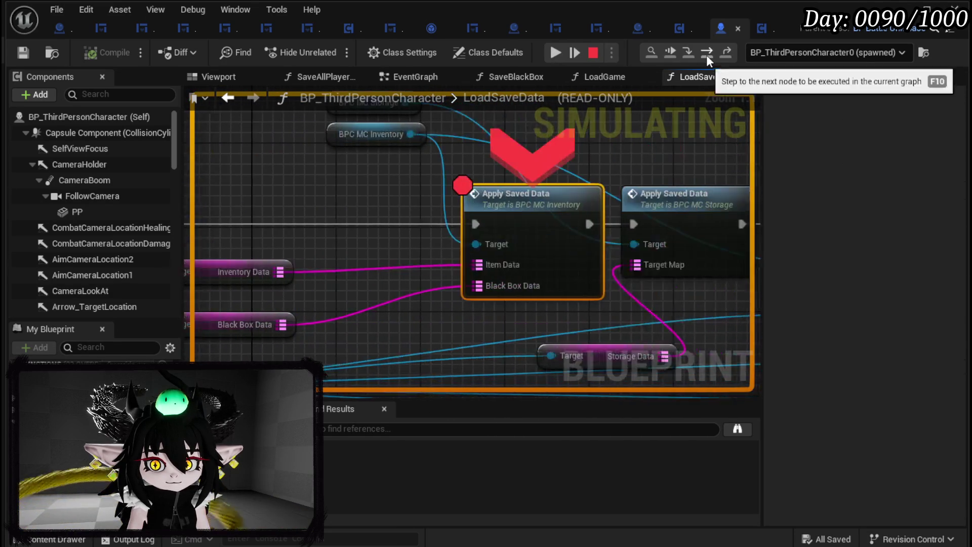
{"action": "left_click_drag", "start_coordinate": [313, 245], "coordinate": [369, 248]}
{"action": "mouse_move", "coordinate": [347, 301]}
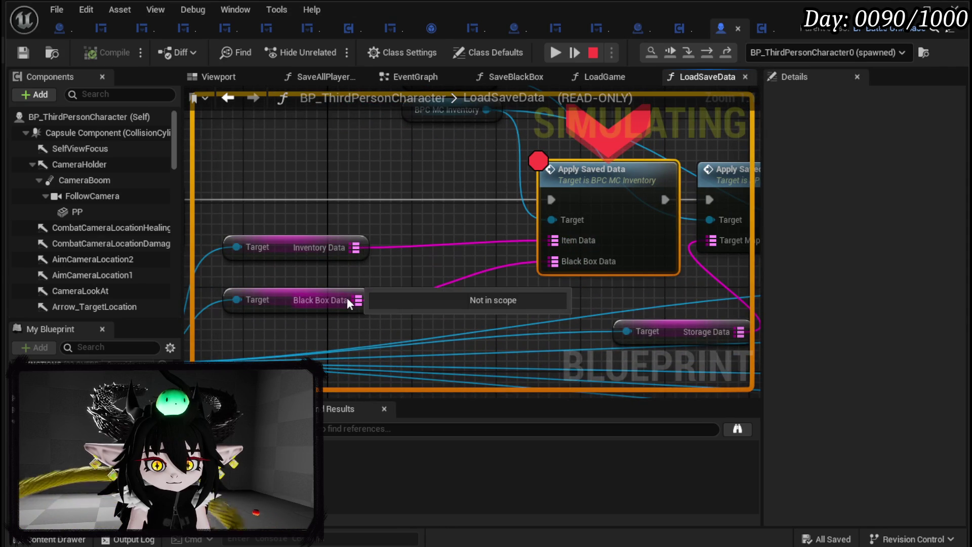
{"action": "left_click", "coordinate": [689, 50]}
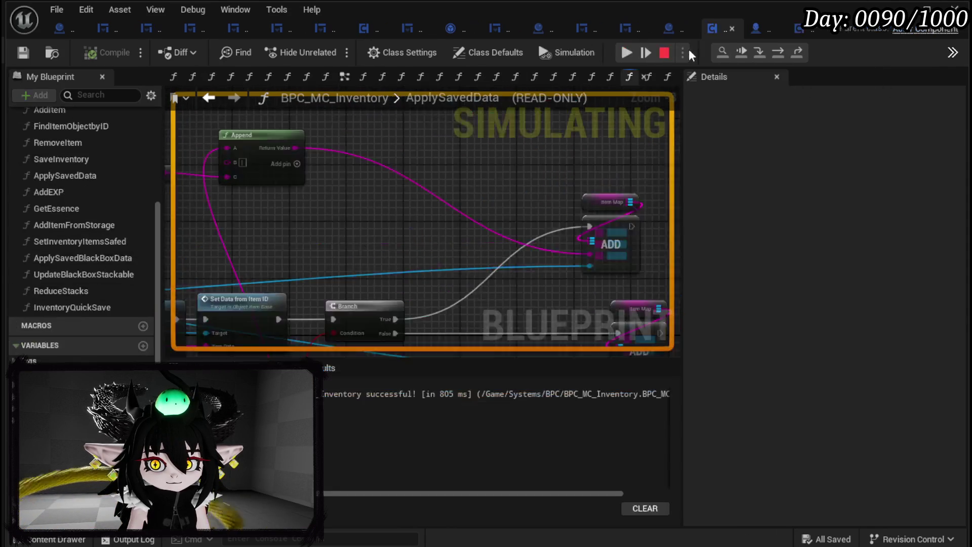
- Inspect Item Data, then step over Sequence, KEYS and For Each Loop to the Branch
{"action": "mouse_move", "coordinate": [461, 229]}
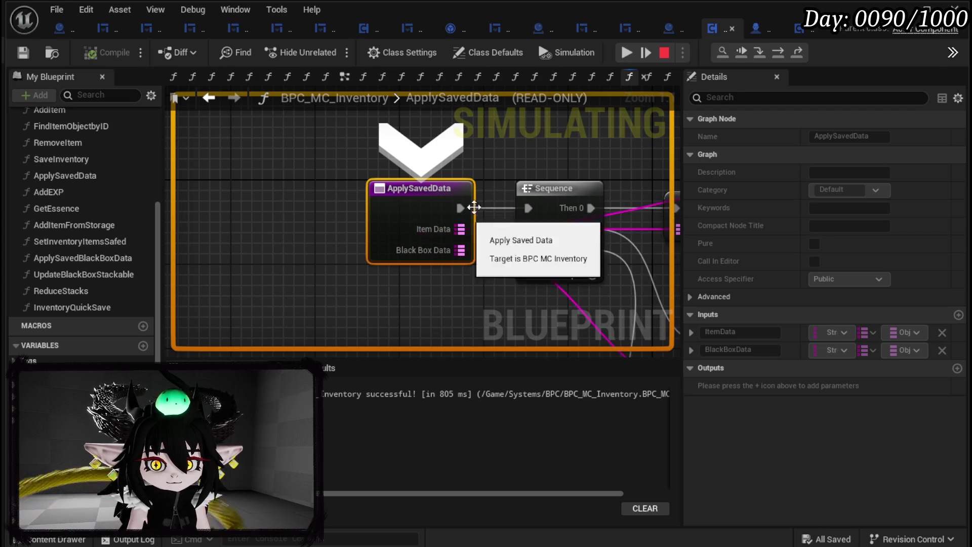
{"action": "scroll", "coordinate": [461, 229], "scroll_direction": "down", "scroll_amount": 3}
{"action": "mouse_move", "coordinate": [303, 217]}
{"action": "left_mouse_down"}
{"action": "mouse_move", "coordinate": [339, 233]}
{"action": "mouse_move", "coordinate": [325, 195]}
{"action": "mouse_move", "coordinate": [218, 191]}
{"action": "mouse_move", "coordinate": [398, 189]}
{"action": "left_mouse_up"}
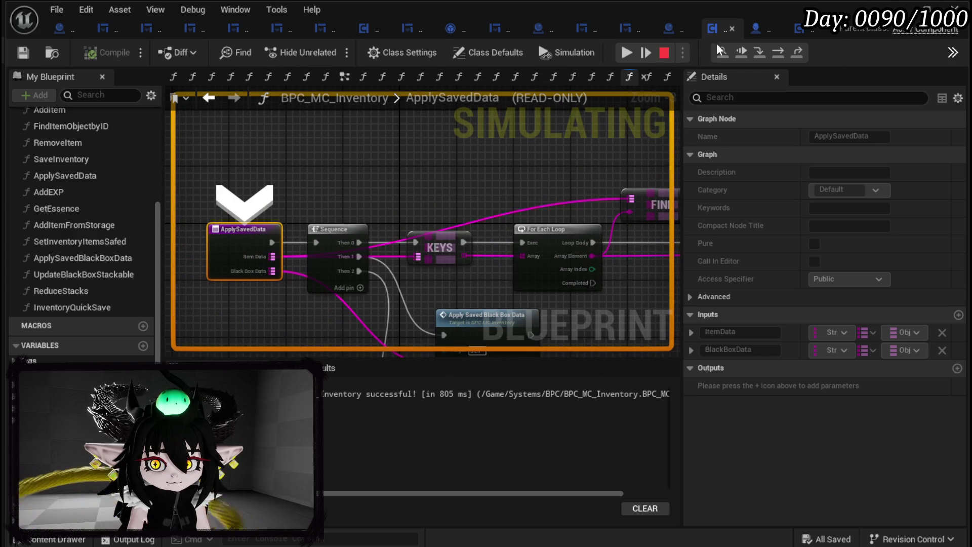
{"action": "left_click", "coordinate": [778, 53]}
{"action": "left_click", "coordinate": [779, 53]}
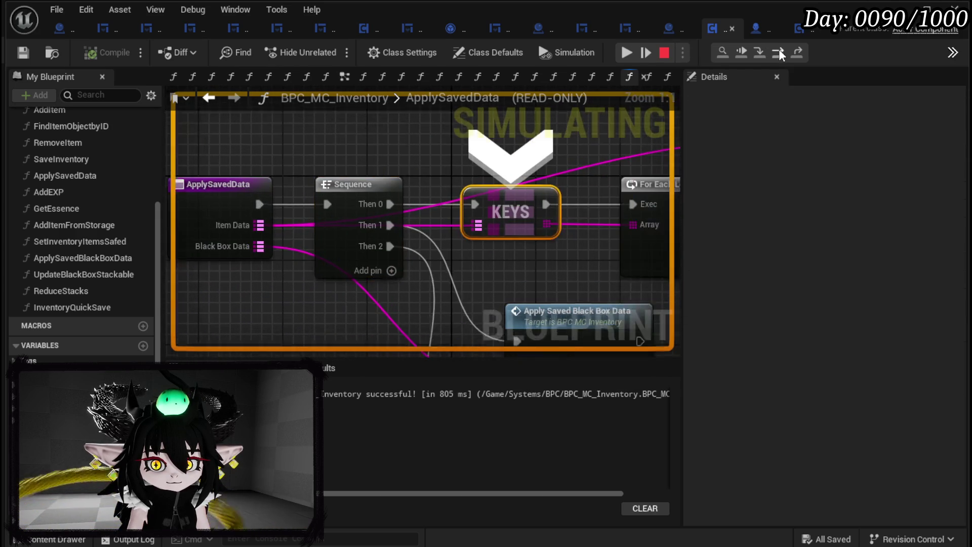
{"action": "left_click", "coordinate": [779, 53]}
{"action": "left_click", "coordinate": [779, 52]}
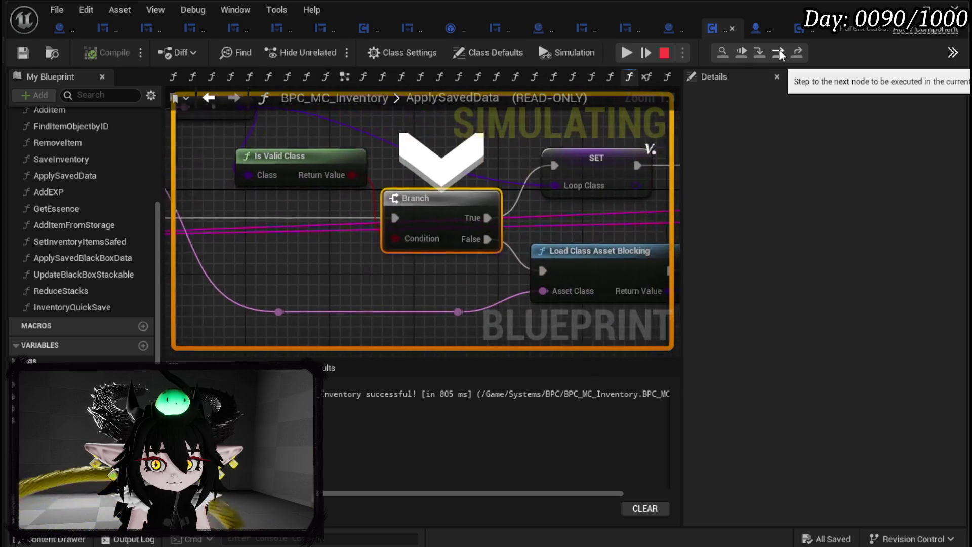
- Check the Cast To Object_Item_Base node, resume past the breakpoint and stop the simulation
{"action": "scroll", "coordinate": [479, 158], "scroll_direction": "down", "scroll_amount": 2}
{"action": "mouse_move", "coordinate": [485, 162]}
{"action": "left_mouse_down"}
{"action": "mouse_move", "coordinate": [365, 196]}
{"action": "mouse_move", "coordinate": [285, 196]}
{"action": "mouse_move", "coordinate": [512, 195]}
{"action": "left_mouse_up"}
{"action": "key", "text": "F5"}
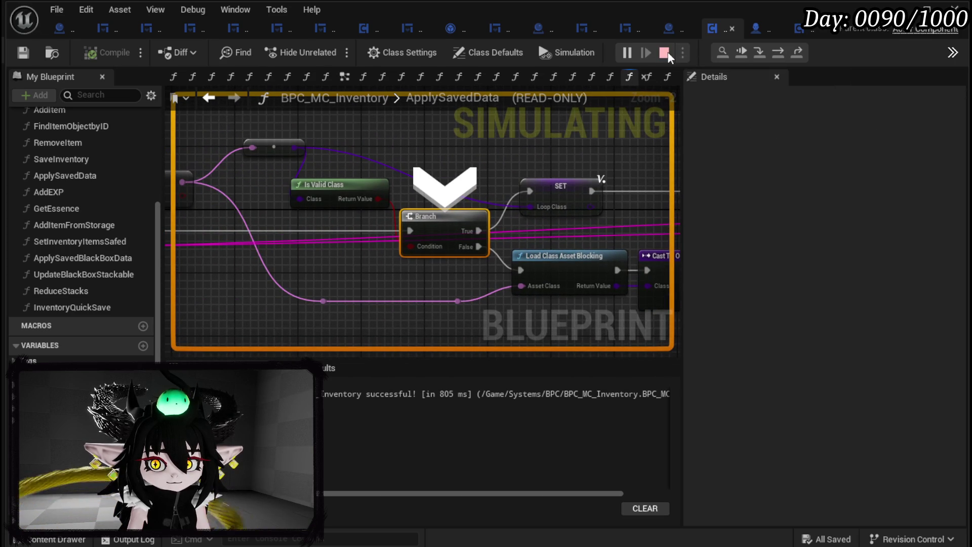
{"action": "key", "text": "Escape"}
{"action": "scroll", "coordinate": [308, 177], "scroll_direction": "down", "scroll_amount": 3}
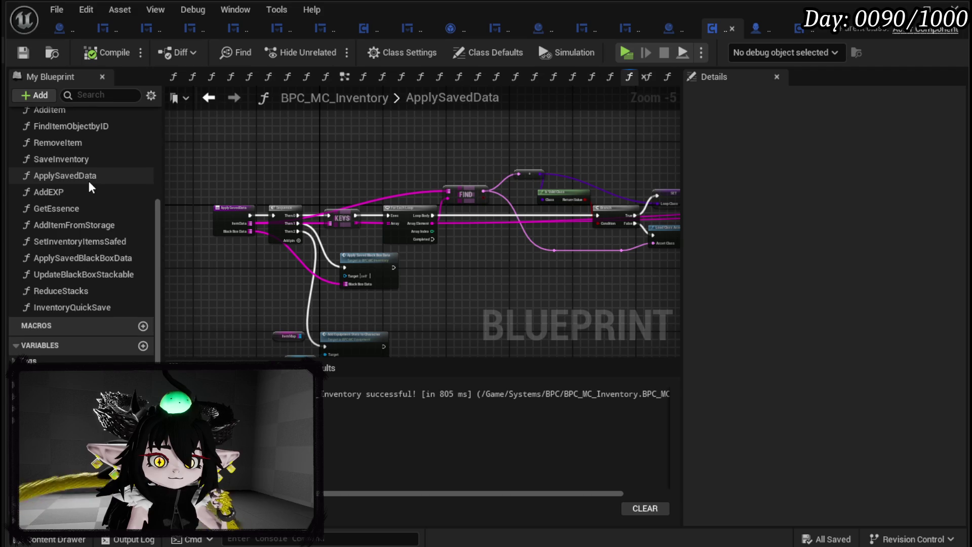
- Look over the default-string graph in the BPC_MC_Equipment blueprint
{"action": "scroll", "coordinate": [96, 187], "scroll_direction": "up", "scroll_amount": 3}
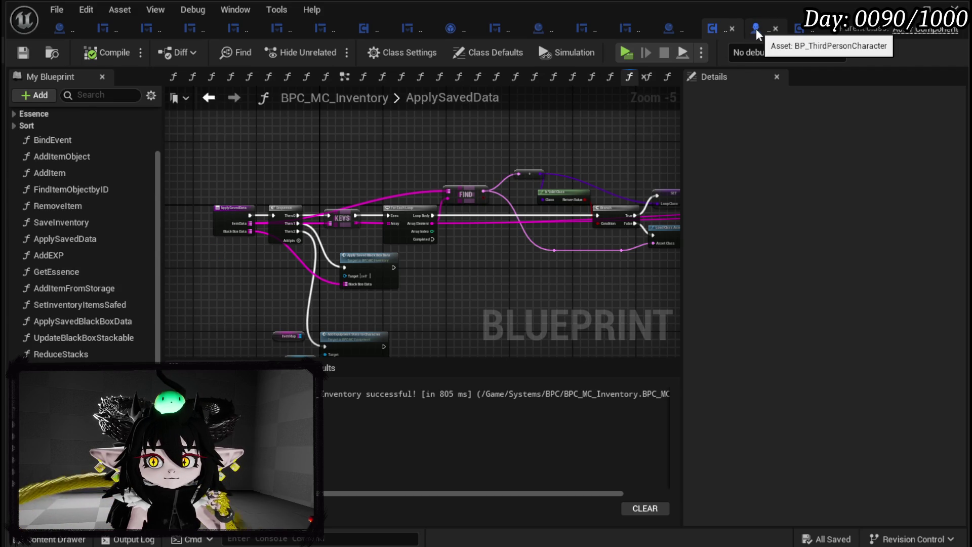
{"action": "left_click", "coordinate": [811, 30]}
{"action": "scroll", "coordinate": [328, 207], "scroll_direction": "down", "scroll_amount": 5}
{"action": "mouse_move", "coordinate": [329, 207]}
{"action": "left_mouse_down"}
{"action": "mouse_move", "coordinate": [373, 205]}
{"action": "mouse_move", "coordinate": [411, 171]}
{"action": "left_mouse_up"}
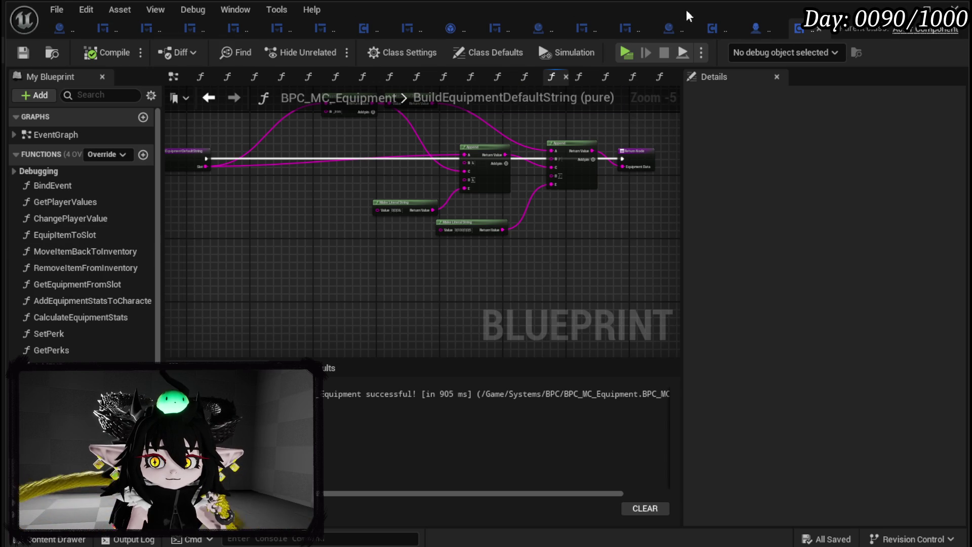
- Review BPC_MC_Inventory's SaveInventory, ApplySavedBlackBoxData and UpdateBlackBoxStackable graphs, then return to LoadSaveData
{"action": "left_click", "coordinate": [714, 28]}
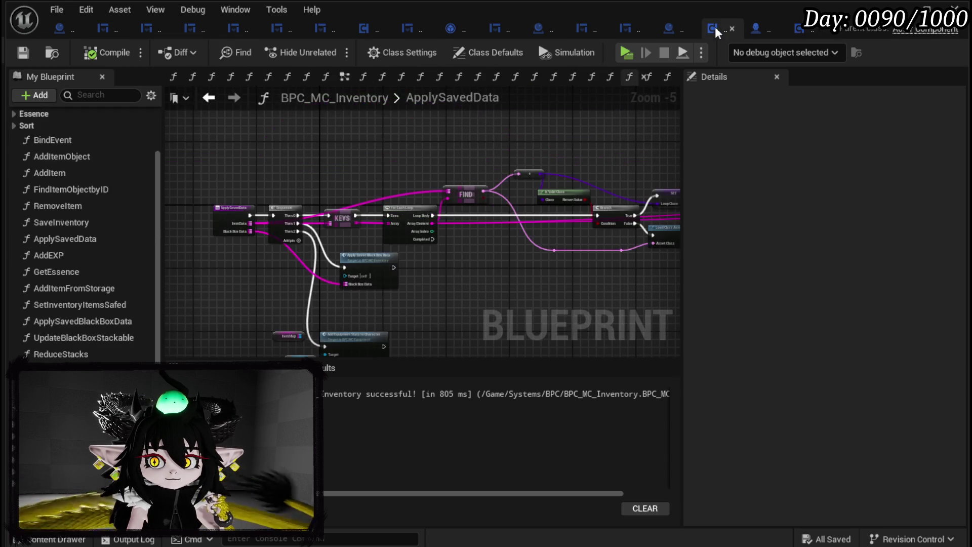
{"action": "double_click", "coordinate": [96, 223]}
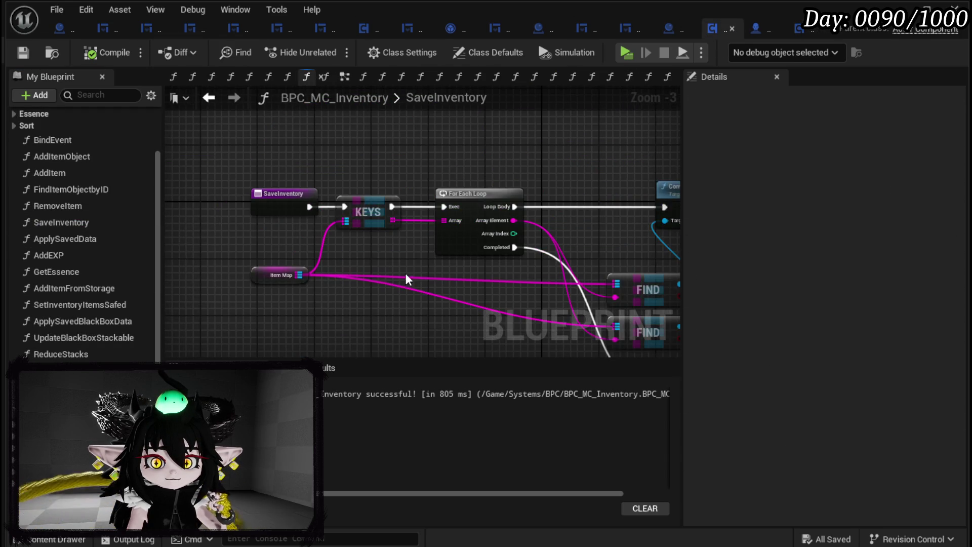
{"action": "scroll", "coordinate": [405, 278], "scroll_direction": "down", "scroll_amount": 2}
{"action": "scroll", "coordinate": [262, 201], "scroll_direction": "up", "scroll_amount": 3}
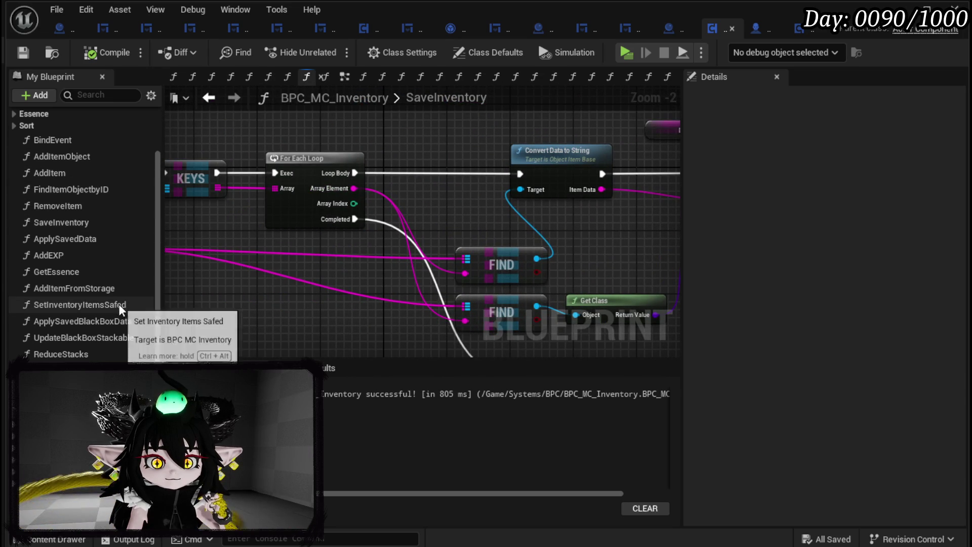
{"action": "double_click", "coordinate": [101, 324]}
{"action": "scroll", "coordinate": [381, 290], "scroll_direction": "up", "scroll_amount": 3}
{"action": "mouse_move", "coordinate": [382, 298]}
{"action": "left_mouse_down"}
{"action": "mouse_move", "coordinate": [339, 306]}
{"action": "mouse_move", "coordinate": [249, 256]}
{"action": "mouse_move", "coordinate": [298, 254]}
{"action": "mouse_move", "coordinate": [167, 293]}
{"action": "left_mouse_up"}
{"action": "double_click", "coordinate": [80, 337]}
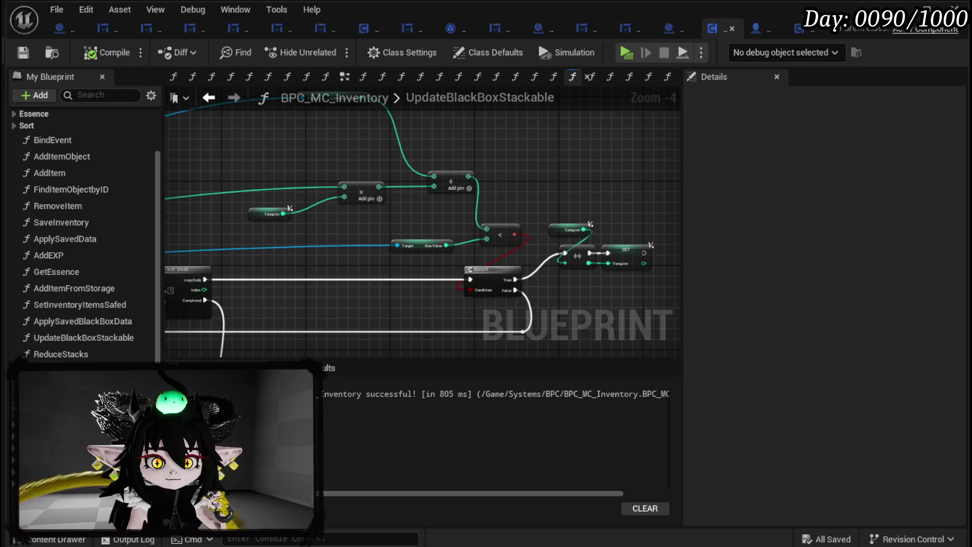
{"action": "left_click", "coordinate": [759, 26]}
{"action": "scroll", "coordinate": [120, 267], "scroll_direction": "down", "scroll_amount": 2}
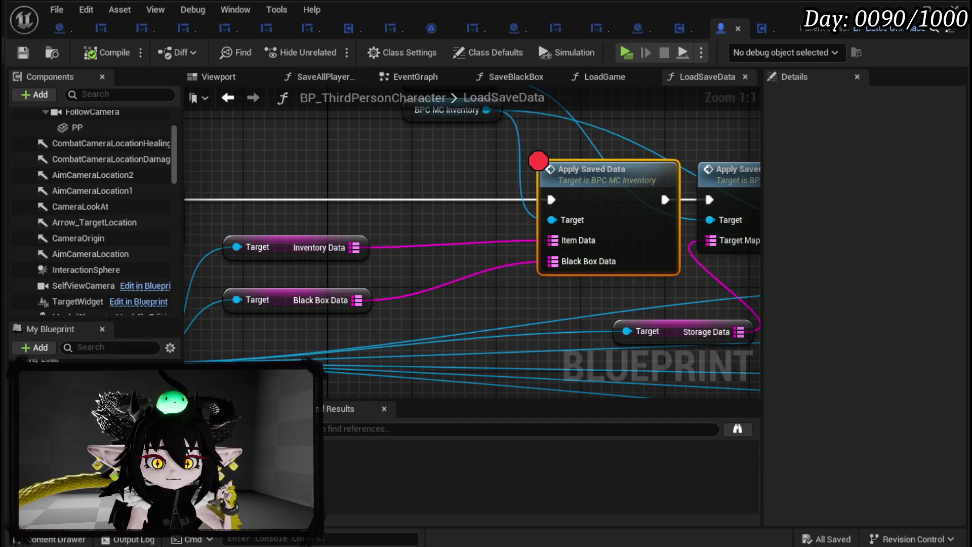
- Add a breakpoint to the SaveBlackBox event and save all changes
{"action": "left_click", "coordinate": [516, 76]}
{"action": "scroll", "coordinate": [403, 290], "scroll_direction": "up", "scroll_amount": 1}
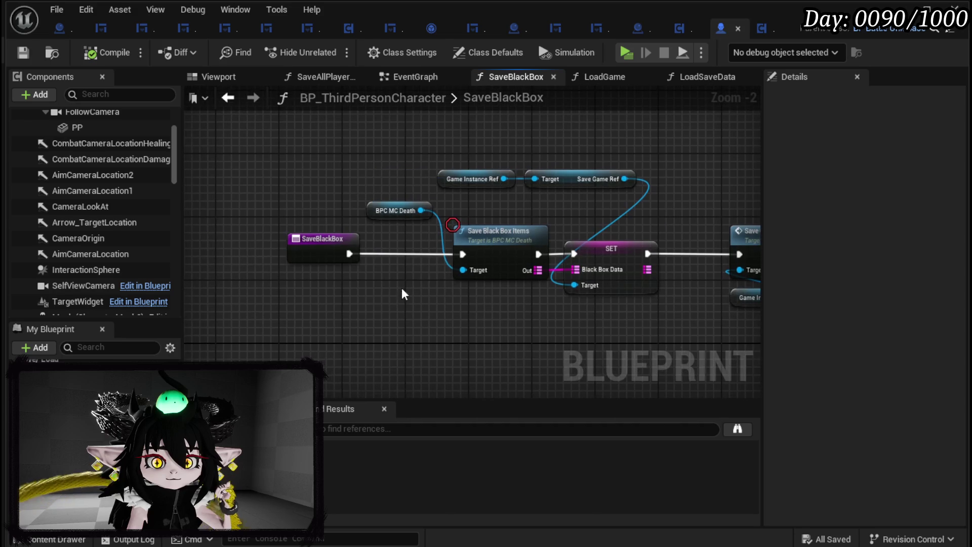
{"action": "right_click", "coordinate": [311, 242]}
{"action": "left_click", "coordinate": [351, 524]}
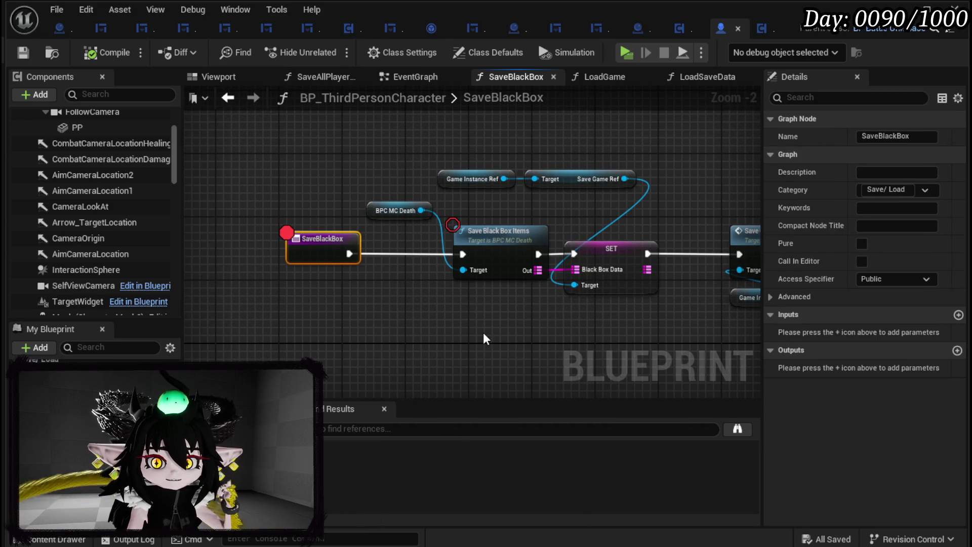
{"action": "left_click", "coordinate": [485, 338]}
{"action": "key", "text": "ctrl+s"}
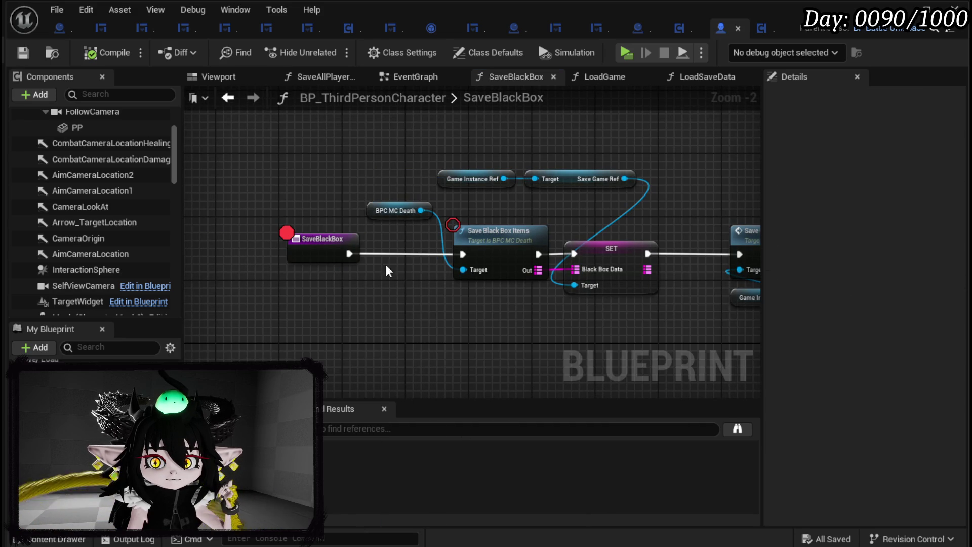
- Move the BPC MC Death and Save Black Box Items nodes a little left
{"action": "left_click_drag", "start_coordinate": [386, 270], "coordinate": [335, 272]}
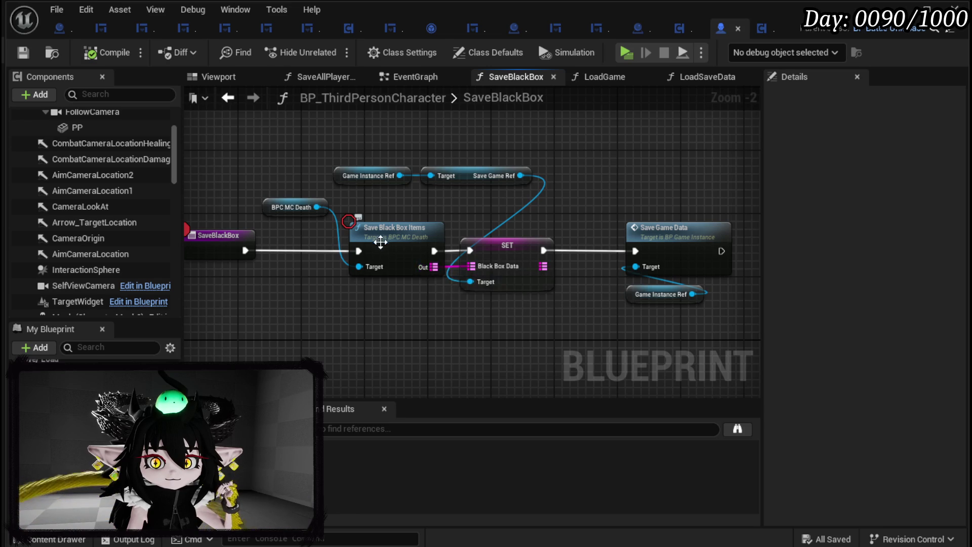
{"action": "left_click_drag", "start_coordinate": [259, 195], "coordinate": [453, 277]}
{"action": "left_click_drag", "start_coordinate": [385, 229], "coordinate": [345, 229]}
{"action": "left_click", "coordinate": [378, 210]}
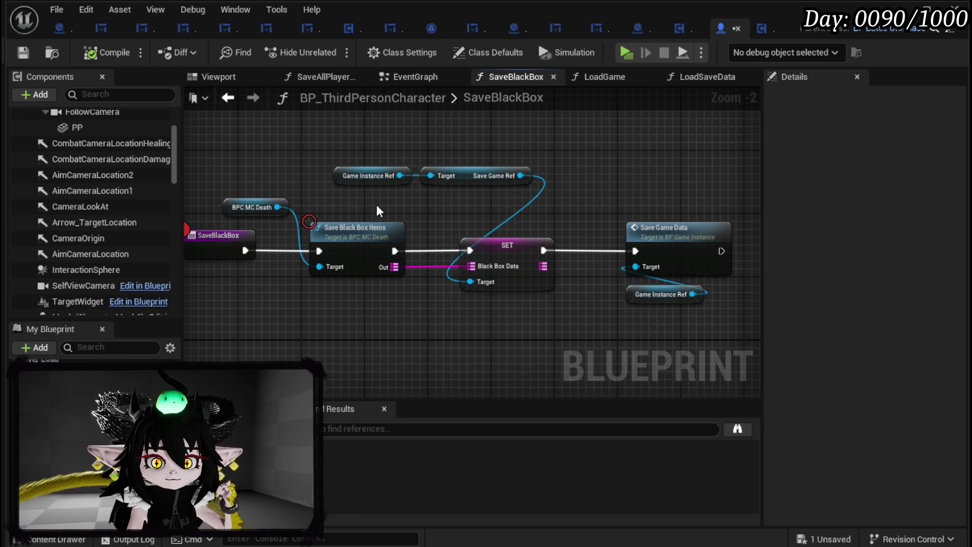
- Open BPC_MC_Death's SaveBlackBoxItems and review its loop, Equipment_Child cast, ADD and Get Class nodes
{"action": "double_click", "coordinate": [359, 232]}
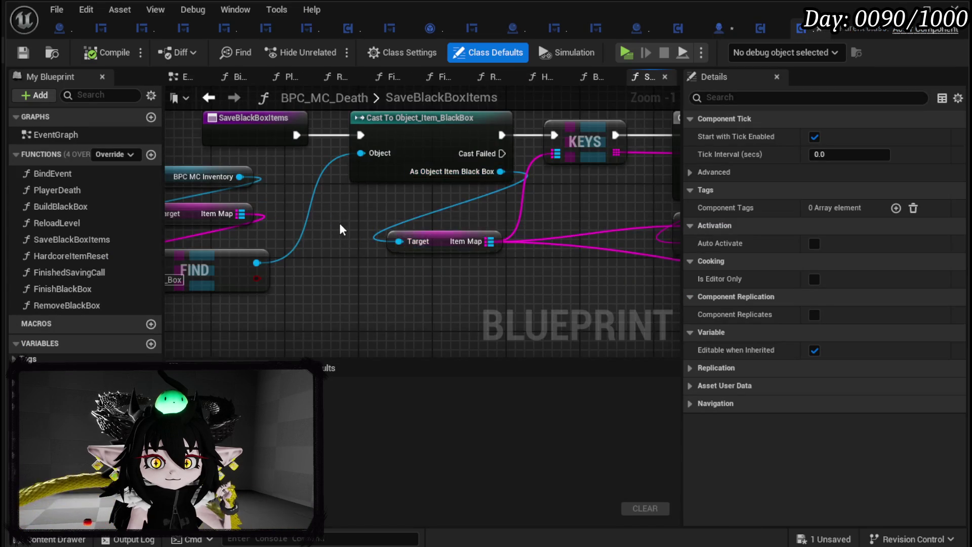
{"action": "left_click_drag", "start_coordinate": [404, 230], "coordinate": [129, 227]}
{"action": "scroll", "coordinate": [223, 234], "scroll_direction": "down", "scroll_amount": 1}
{"action": "mouse_move", "coordinate": [340, 239]}
{"action": "left_mouse_down"}
{"action": "mouse_move", "coordinate": [167, 200]}
{"action": "mouse_move", "coordinate": [387, 211]}
{"action": "mouse_move", "coordinate": [321, 162]}
{"action": "mouse_move", "coordinate": [331, 237]}
{"action": "left_mouse_up"}
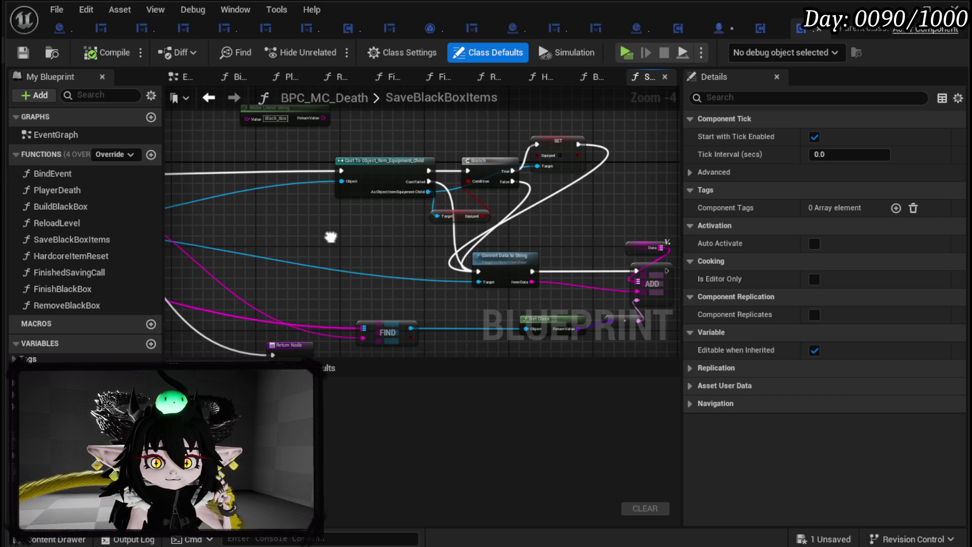
{"action": "mouse_move", "coordinate": [330, 237]}
{"action": "left_mouse_down"}
{"action": "mouse_move", "coordinate": [560, 251]}
{"action": "mouse_move", "coordinate": [167, 263]}
{"action": "mouse_move", "coordinate": [333, 227]}
{"action": "mouse_move", "coordinate": [644, 259]}
{"action": "left_mouse_up"}
{"action": "scroll", "coordinate": [419, 164], "scroll_direction": "up", "scroll_amount": 3}
{"action": "left_click_drag", "start_coordinate": [544, 193], "coordinate": [240, 210]}
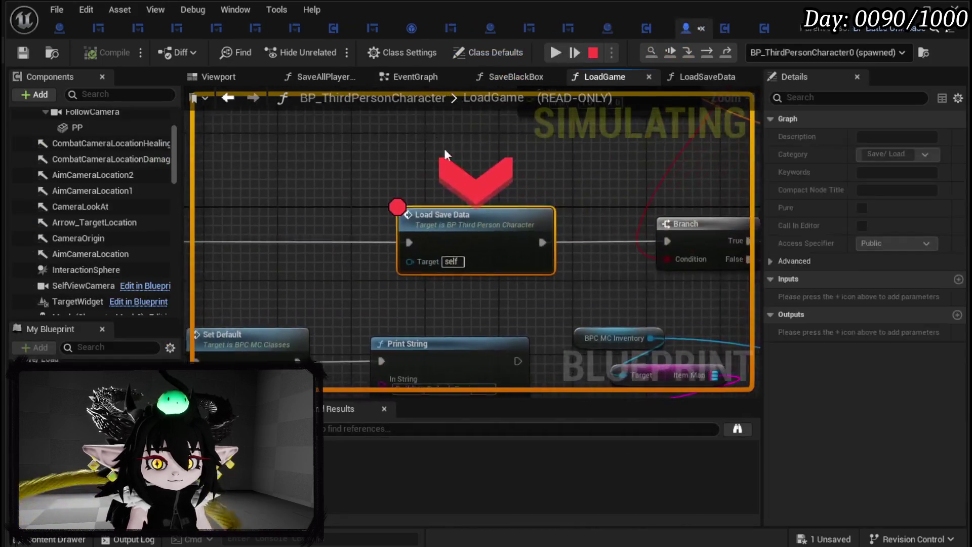
- Resume to the Print String breakpoint and remove that breakpoint
{"action": "left_click", "coordinate": [555, 60]}
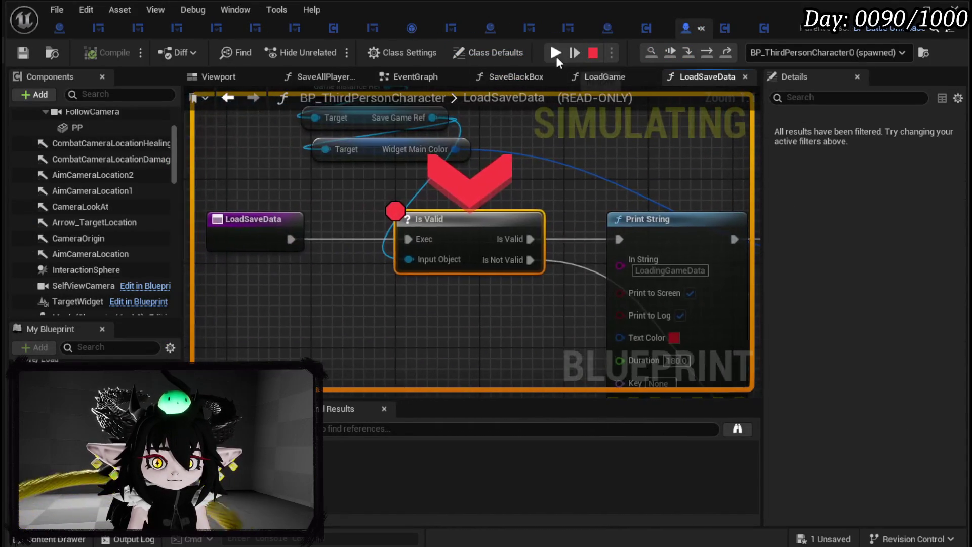
{"action": "left_click", "coordinate": [556, 55]}
{"action": "right_click", "coordinate": [506, 162]}
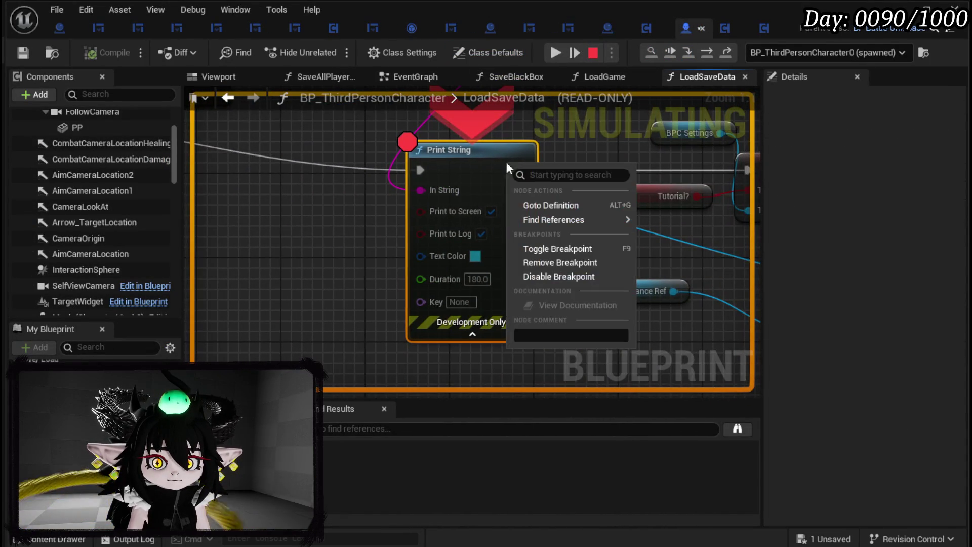
{"action": "left_click", "coordinate": [557, 263]}
{"action": "left_click", "coordinate": [550, 53]}
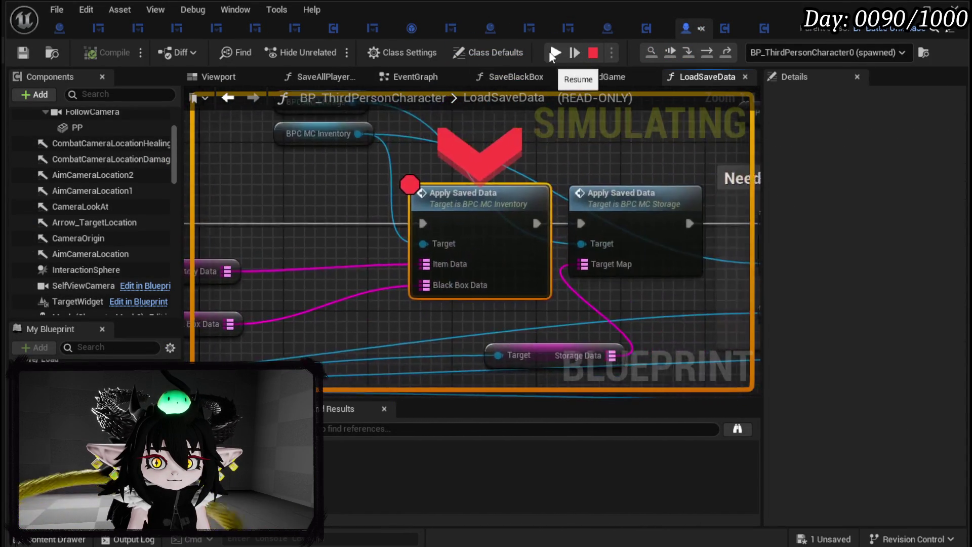
- Resume past Apply Saved Data, then view the book's Exploration page and close it
{"action": "left_click", "coordinate": [549, 51]}
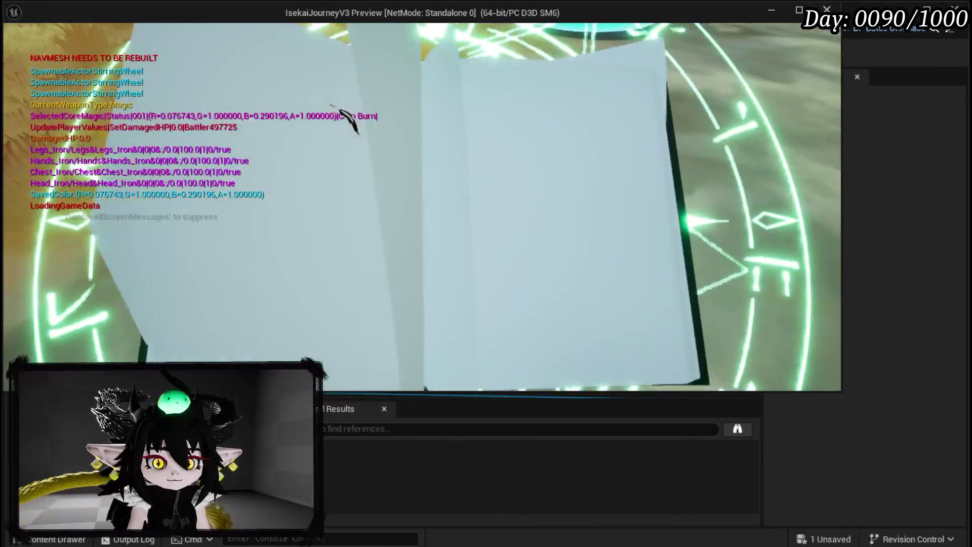
{"action": "left_click", "coordinate": [381, 50]}
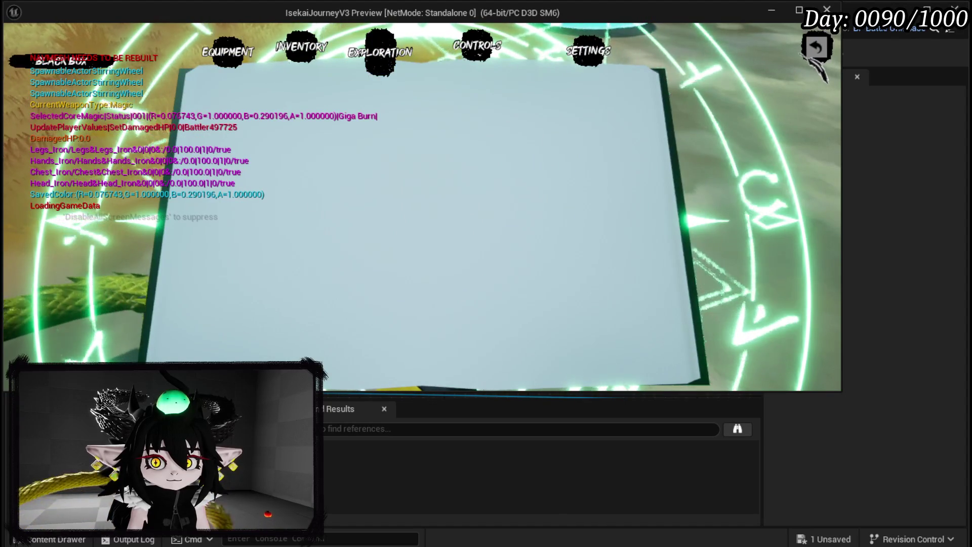
{"action": "key", "text": "Escape"}
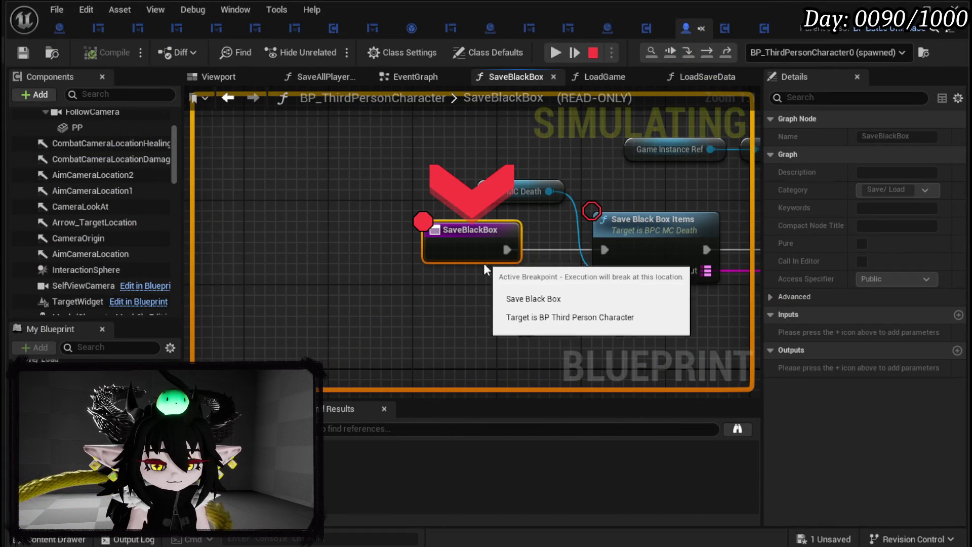
- Resume through the SaveBlackBox and BP_Tutorial_Sign Branch breakpoints back into the game
{"action": "left_click_drag", "start_coordinate": [483, 270], "coordinate": [319, 282]}
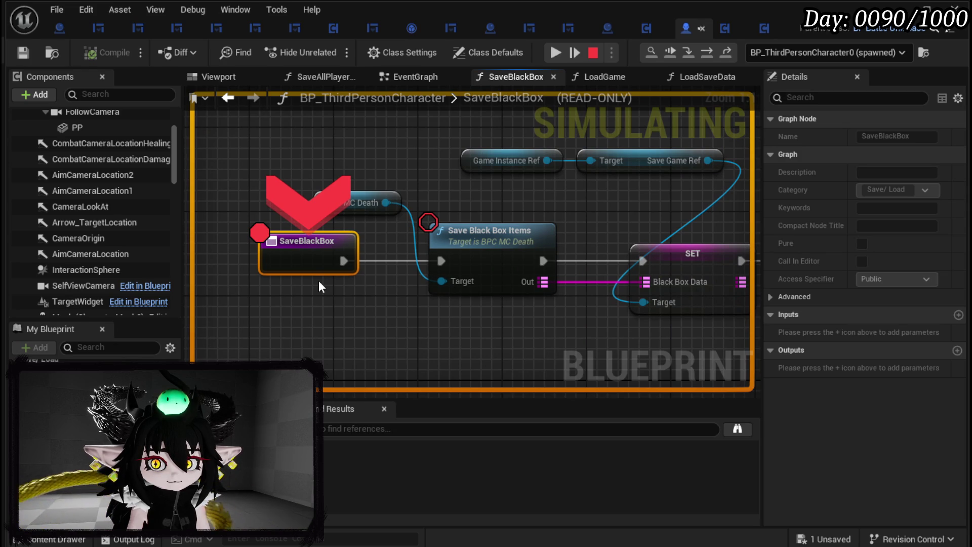
{"action": "left_click", "coordinate": [555, 52]}
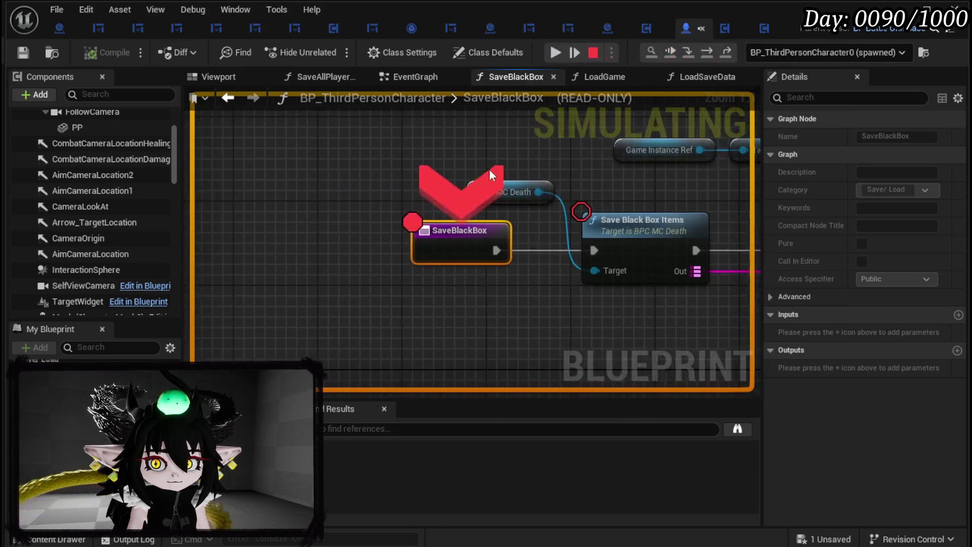
{"action": "left_click", "coordinate": [557, 56]}
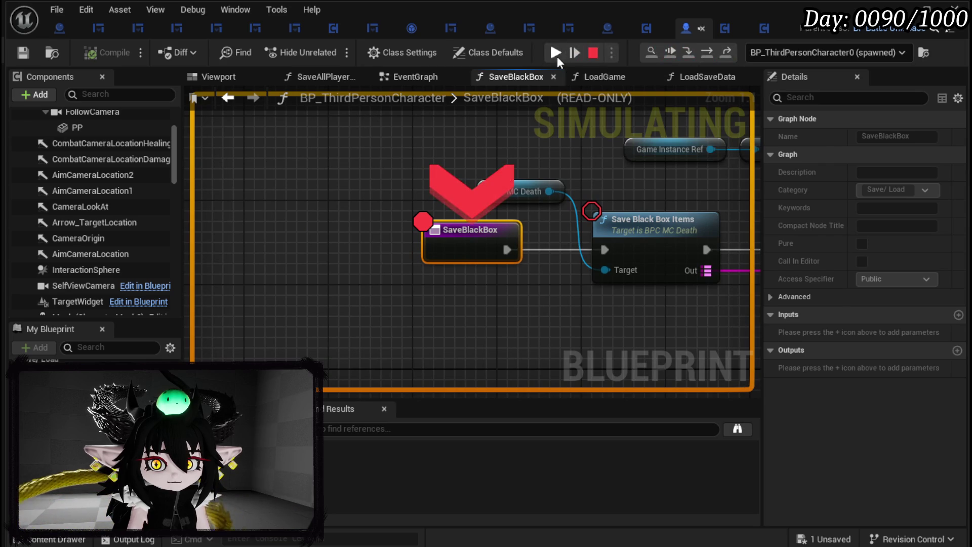
{"action": "left_click", "coordinate": [557, 56]}
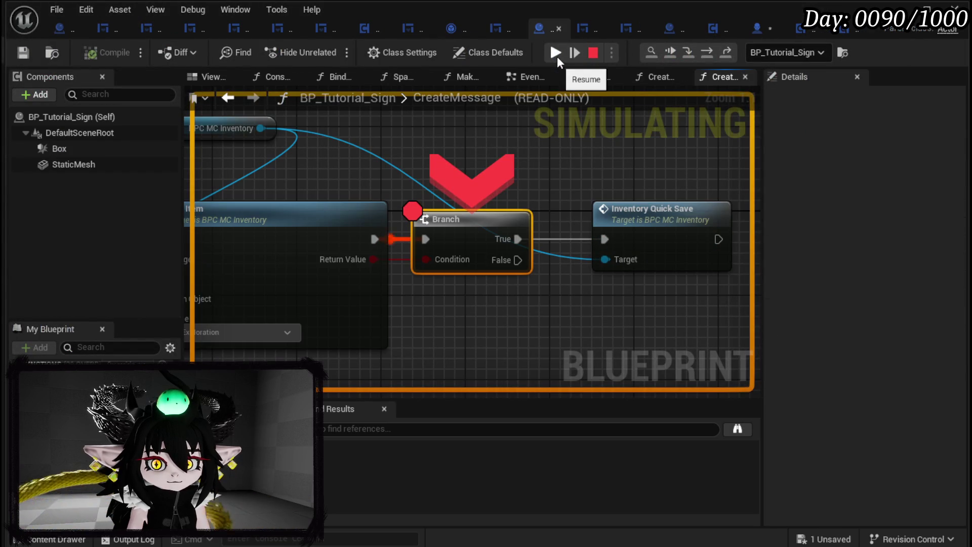
{"action": "left_click", "coordinate": [554, 54]}
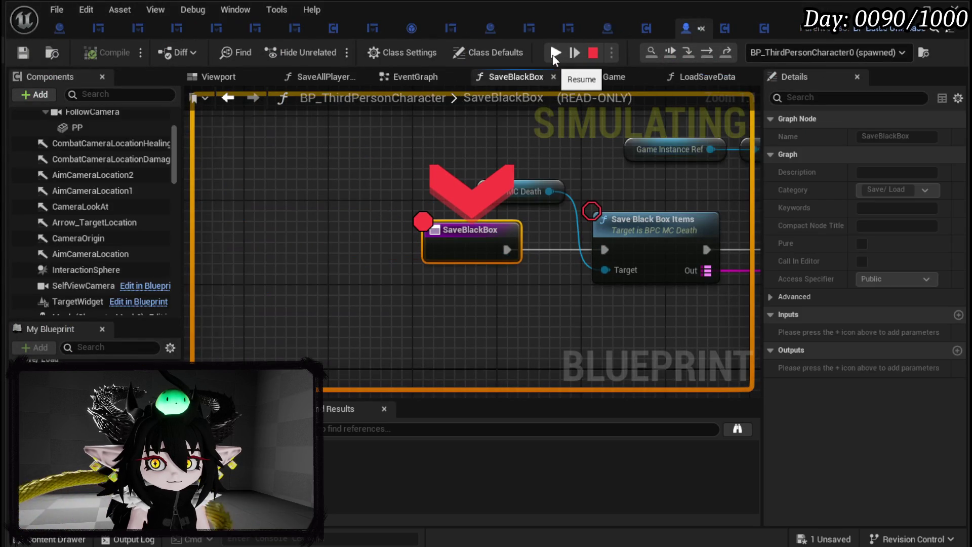
{"action": "left_click", "coordinate": [554, 54]}
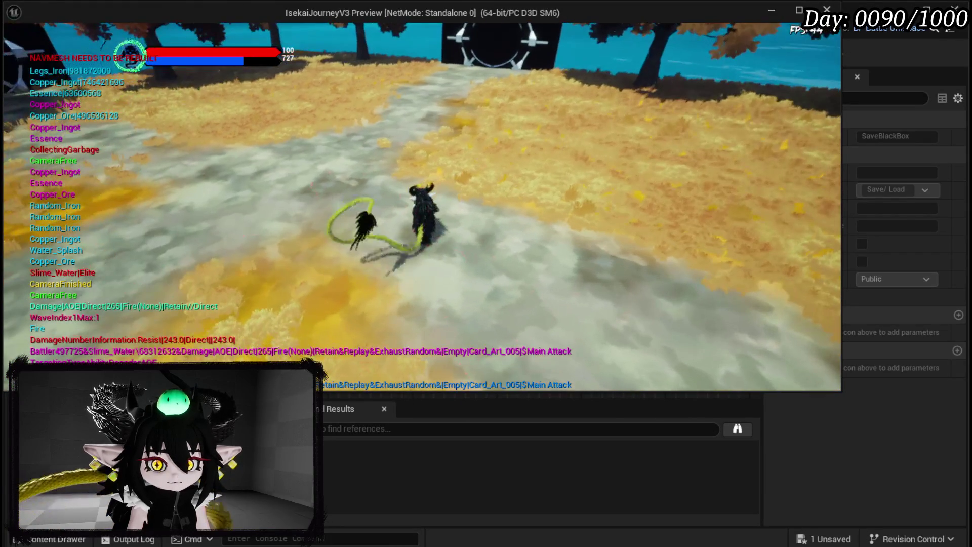
- Move the iron legs, hands, chest and head into the Black Box
{"action": "key", "text": "Tab"}
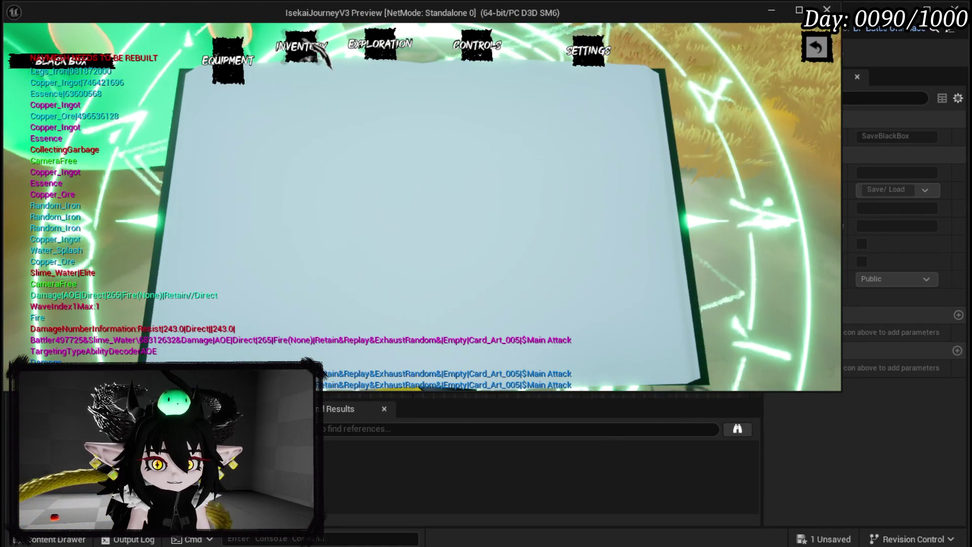
{"action": "left_click", "coordinate": [368, 153]}
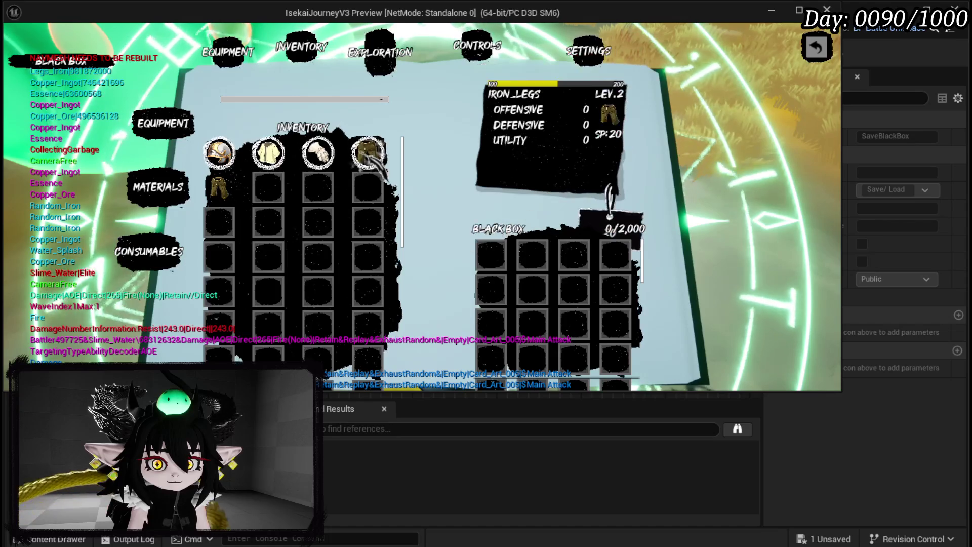
{"action": "left_click", "coordinate": [318, 153]}
{"action": "left_click", "coordinate": [269, 153]}
{"action": "left_click", "coordinate": [219, 153]}
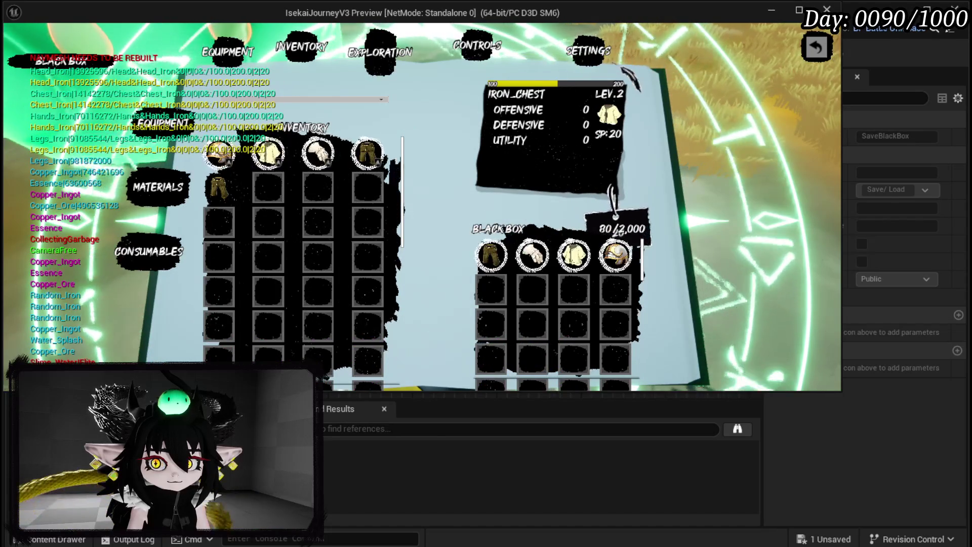
- Save the game from the book's Settings page, resume at the breakpoint, and close the book
{"action": "left_click", "coordinate": [476, 46]}
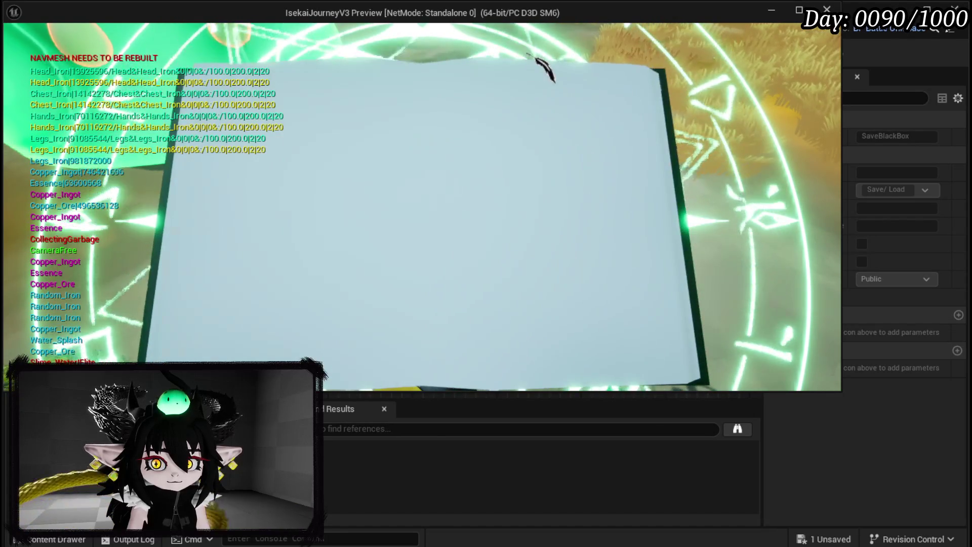
{"action": "left_click", "coordinate": [590, 56]}
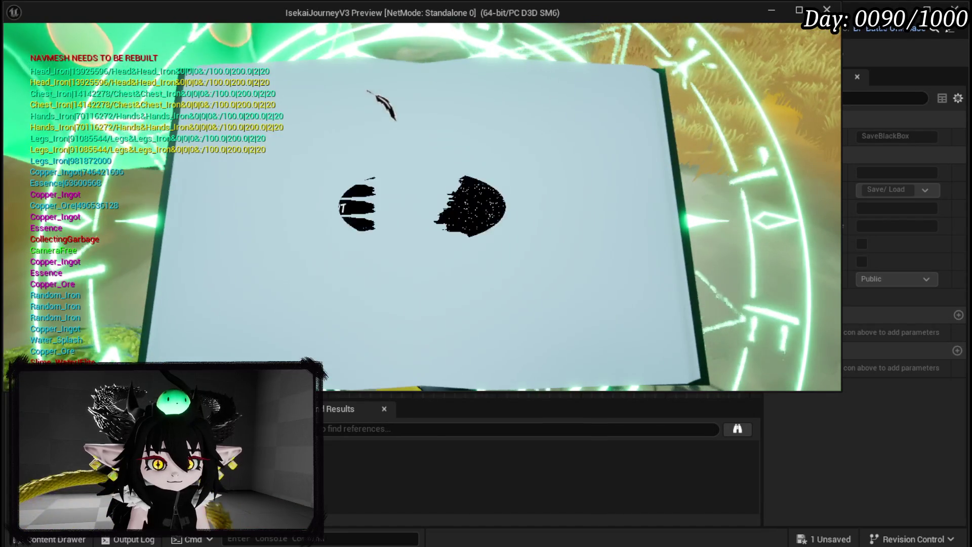
{"action": "left_click", "coordinate": [304, 140]}
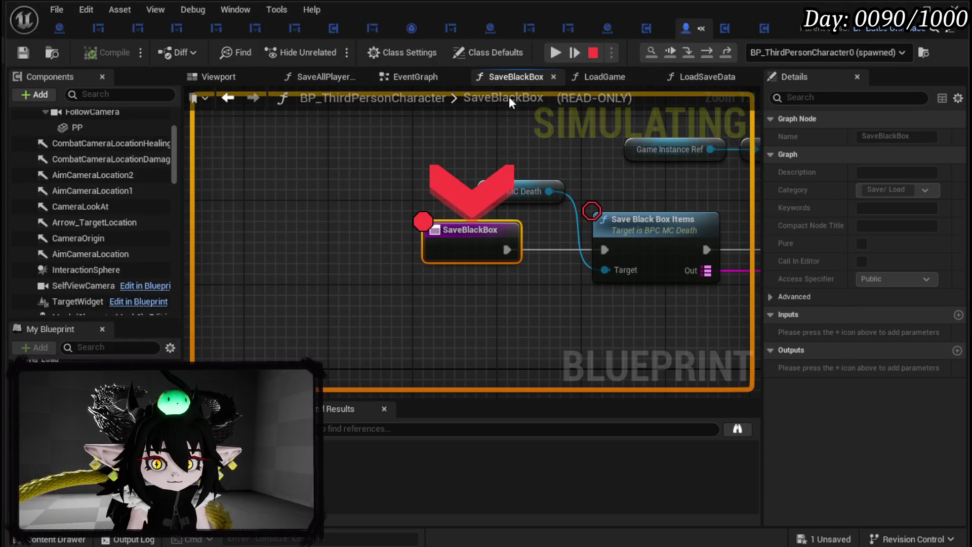
{"action": "left_click", "coordinate": [555, 52]}
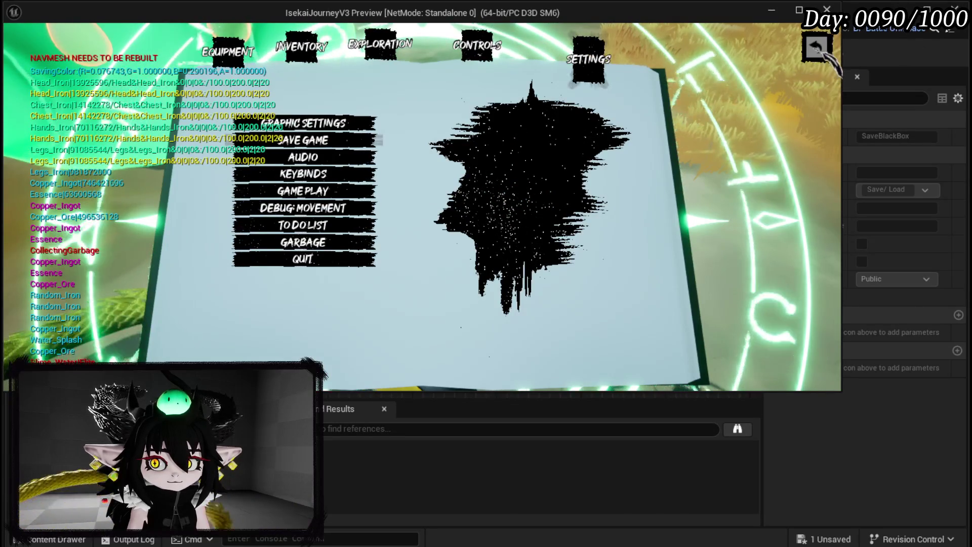
{"action": "left_click", "coordinate": [822, 52]}
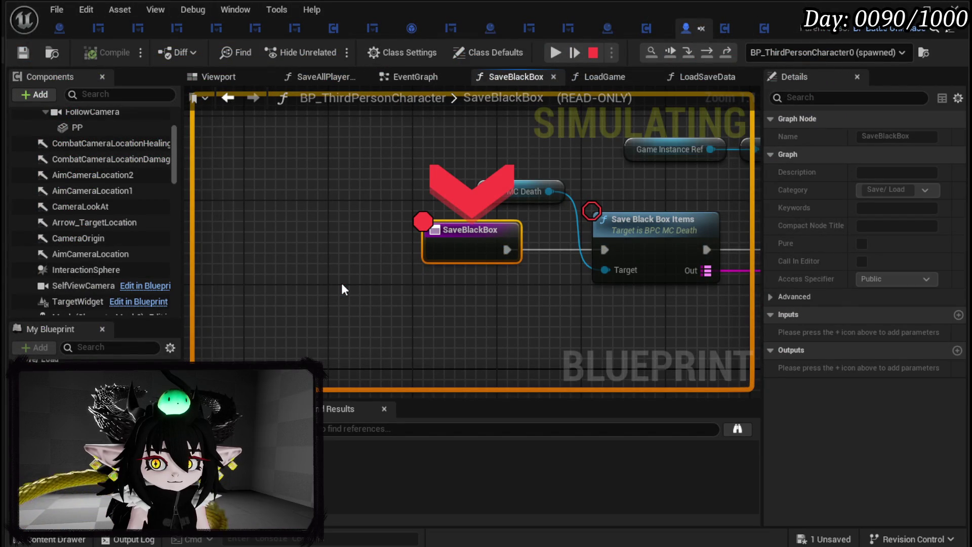
- Step into SaveBlackBoxItems, inspect the Item Map, and step over the Cast and KEYS nodes
{"action": "left_click", "coordinate": [704, 54]}
{"action": "left_click", "coordinate": [687, 53]}
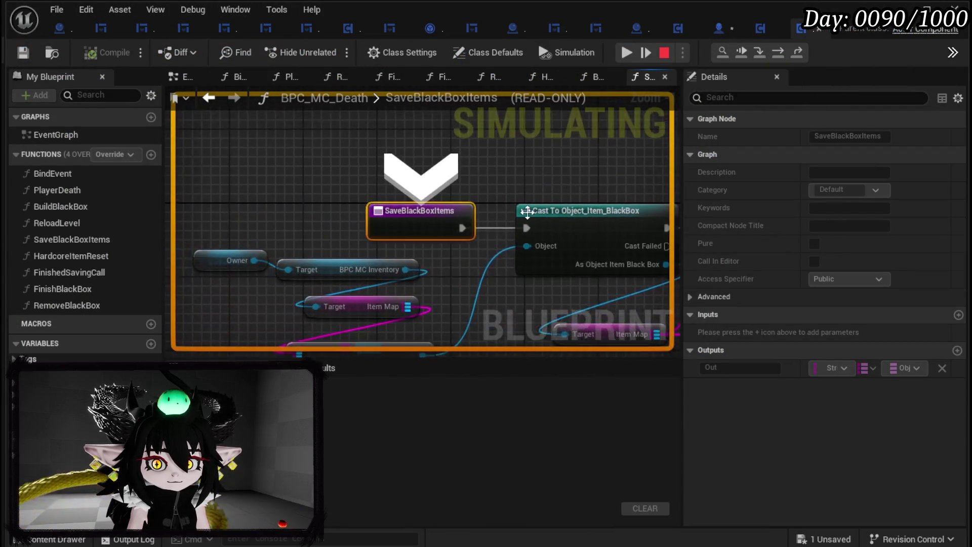
{"action": "left_click_drag", "start_coordinate": [461, 283], "coordinate": [446, 187]}
{"action": "mouse_move", "coordinate": [389, 221]}
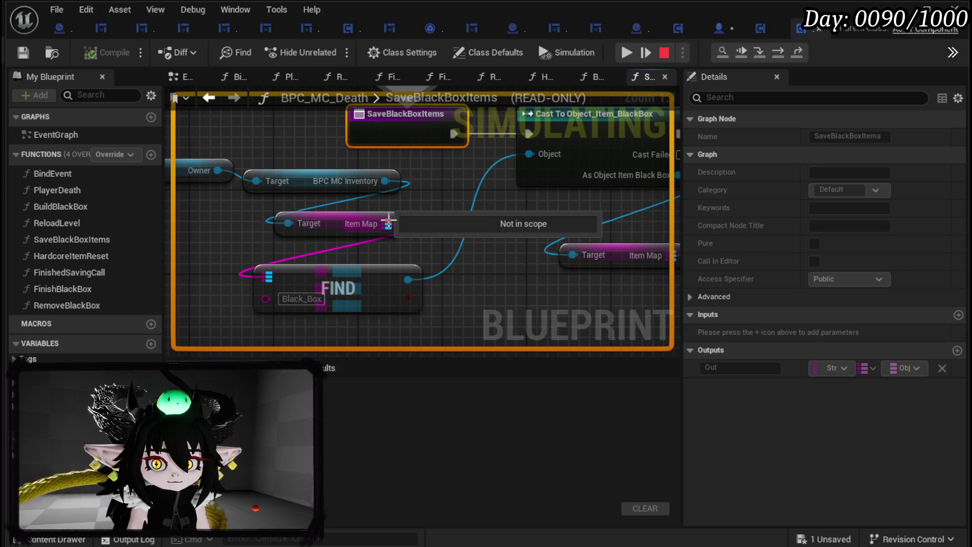
{"action": "left_click", "coordinate": [777, 53]}
{"action": "left_click", "coordinate": [777, 54]}
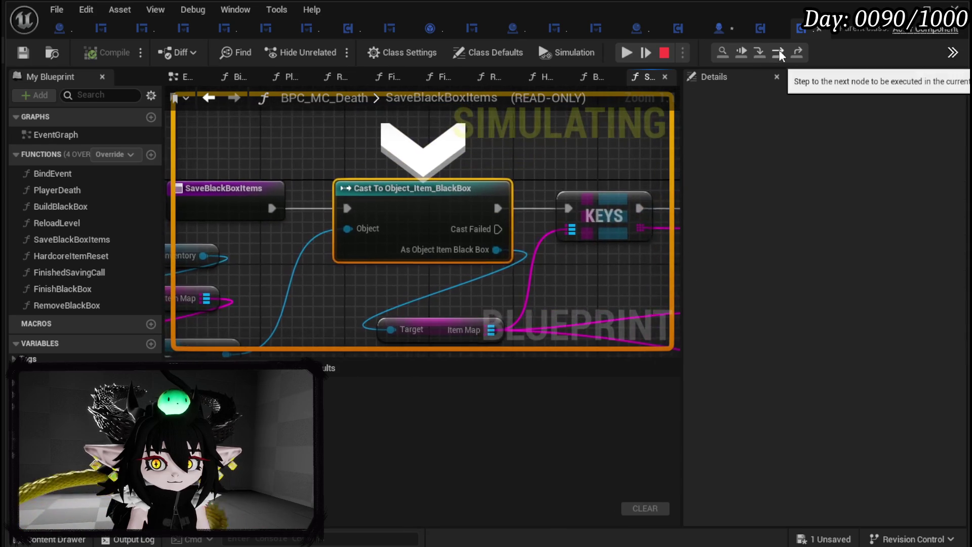
{"action": "left_click", "coordinate": [778, 54]}
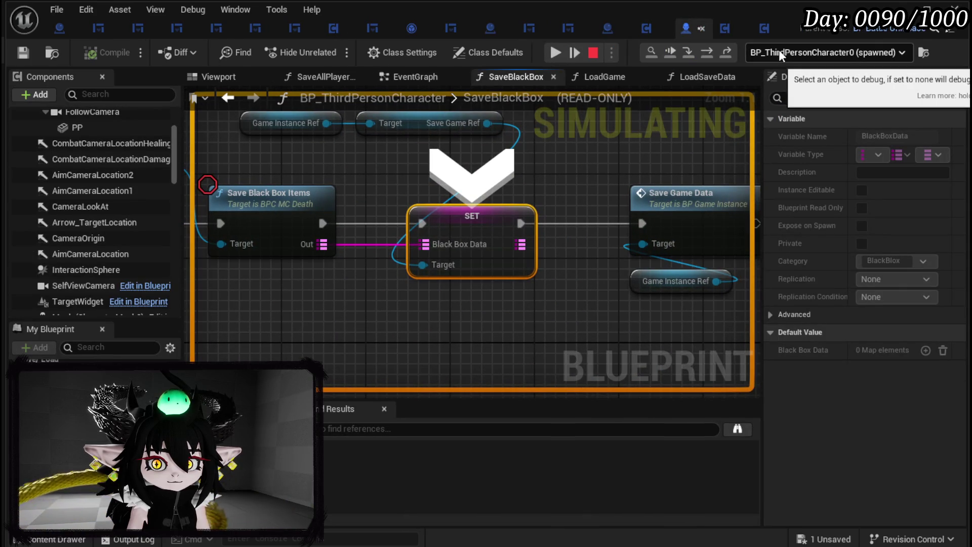
- Breakpoint the Cast To Object_Item_BlackBox node, then stop and start a new play session
{"action": "double_click", "coordinate": [309, 186]}
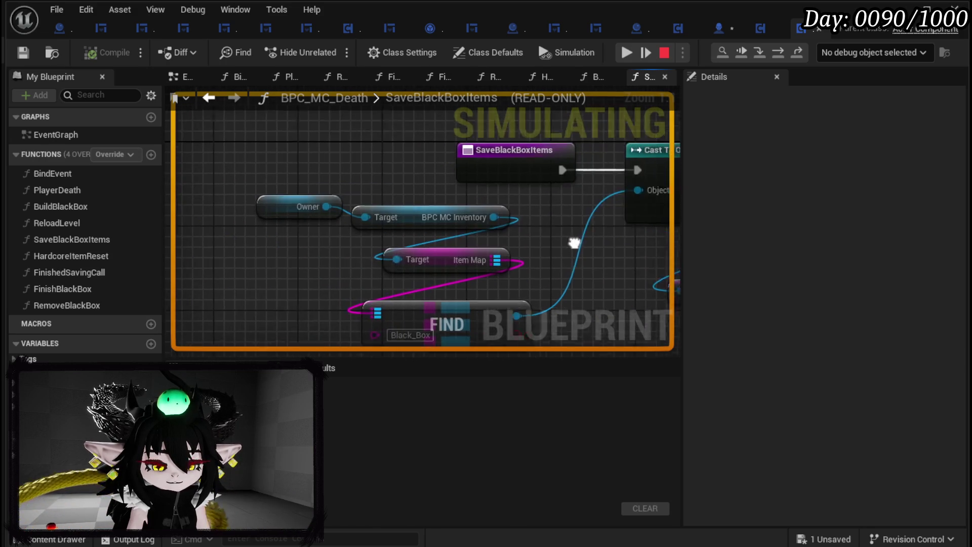
{"action": "scroll", "coordinate": [508, 251], "scroll_direction": "down", "scroll_amount": 4}
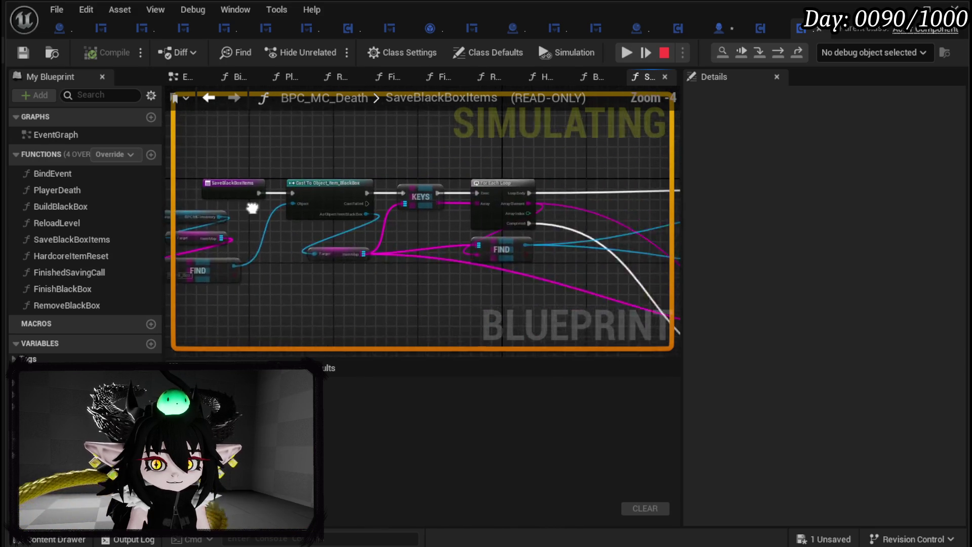
{"action": "left_click_drag", "start_coordinate": [613, 214], "coordinate": [629, 216]}
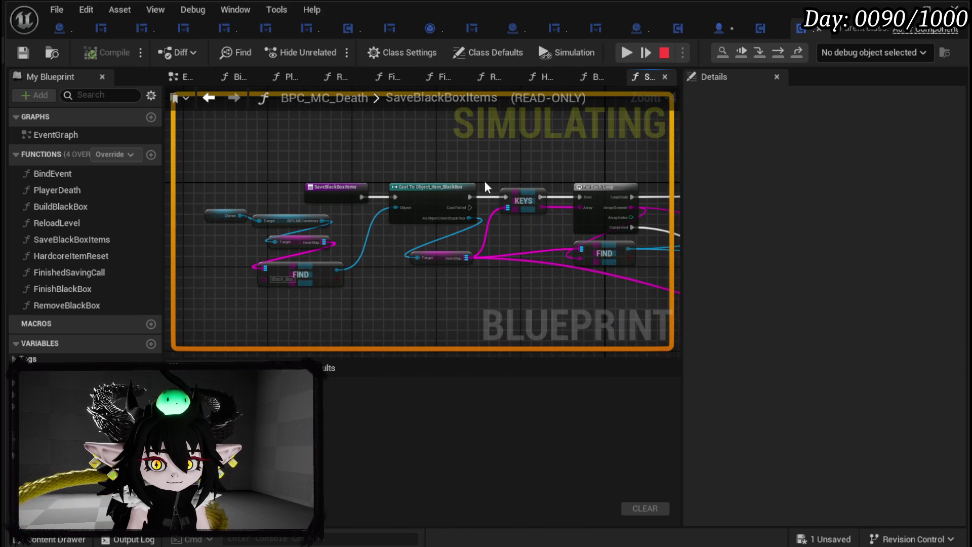
{"action": "scroll", "coordinate": [456, 206], "scroll_direction": "up", "scroll_amount": 2}
{"action": "scroll", "coordinate": [678, 205], "scroll_direction": "down", "scroll_amount": 2}
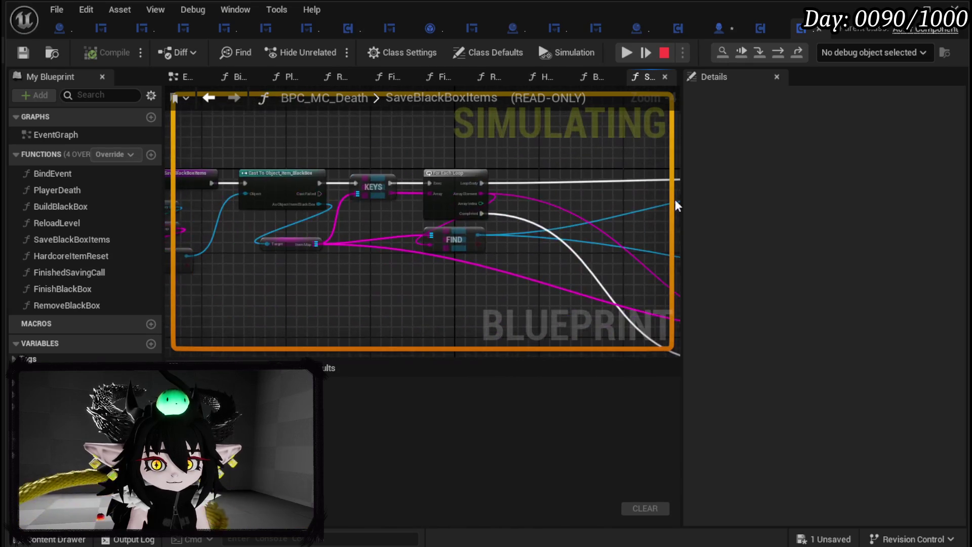
{"action": "right_click", "coordinate": [290, 190]}
{"action": "key", "text": "Escape"}
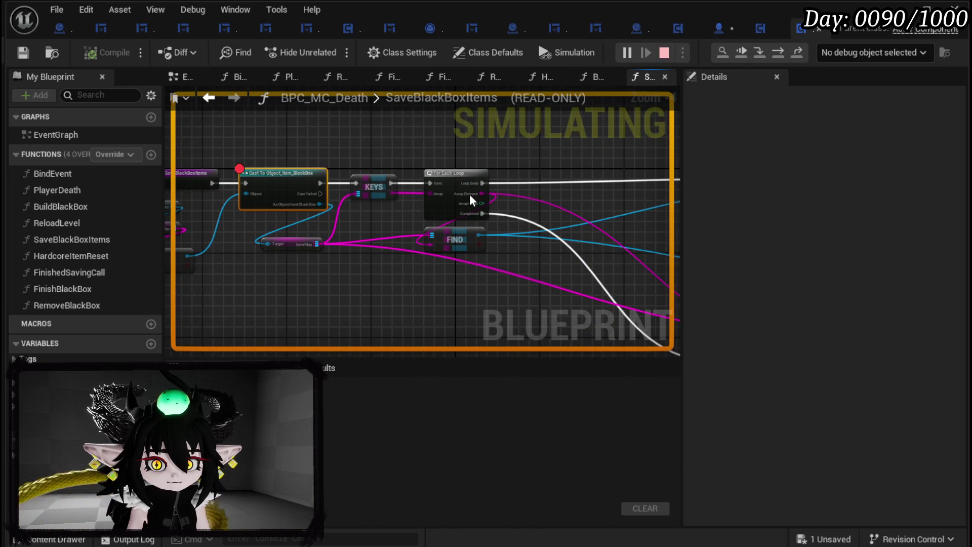
{"action": "key", "text": "Escape"}
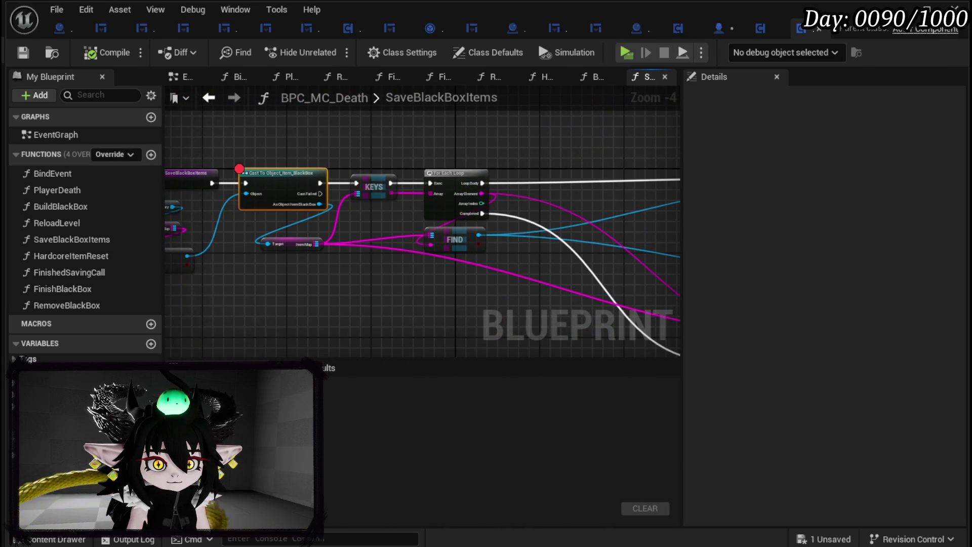
{"action": "left_click", "coordinate": [626, 53]}
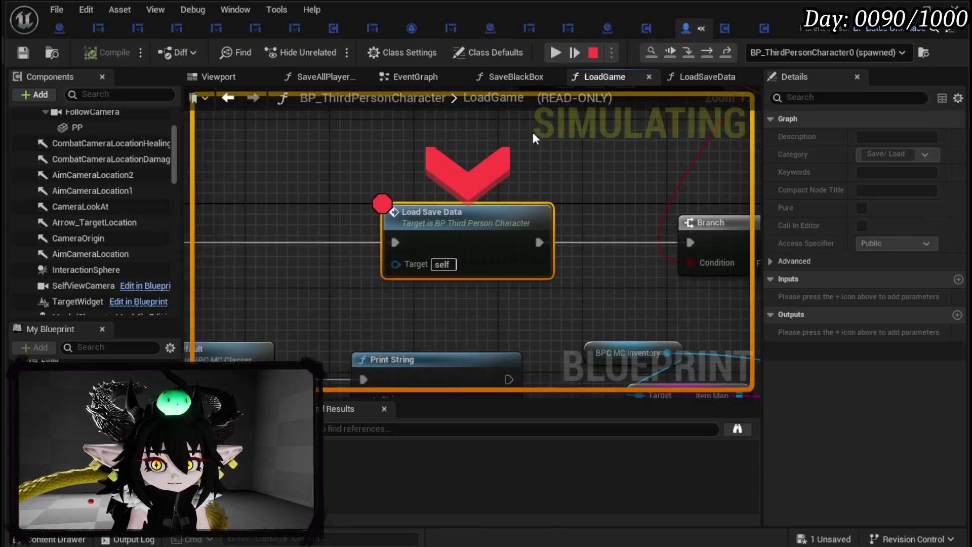
- Resume past the LoadSaveData breakpoints and close the game menu to resume play
{"action": "left_click", "coordinate": [549, 58]}
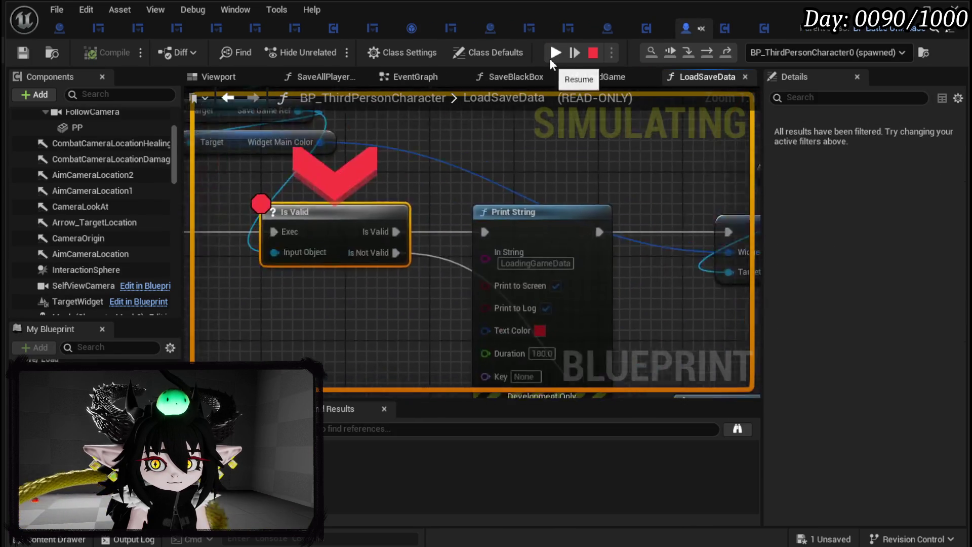
{"action": "left_click", "coordinate": [549, 59]}
{"action": "left_click", "coordinate": [549, 58]}
{"action": "left_click", "coordinate": [549, 59]}
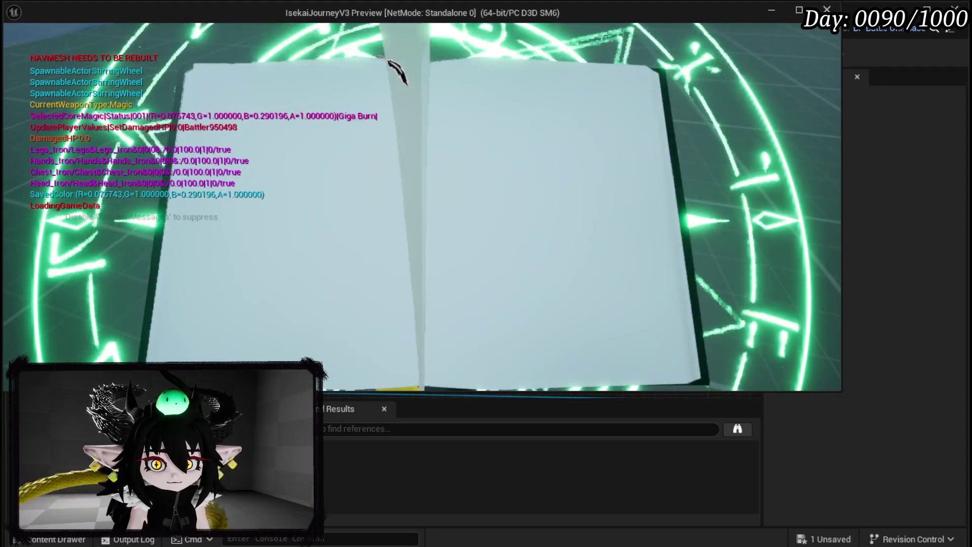
{"action": "left_click", "coordinate": [815, 48]}
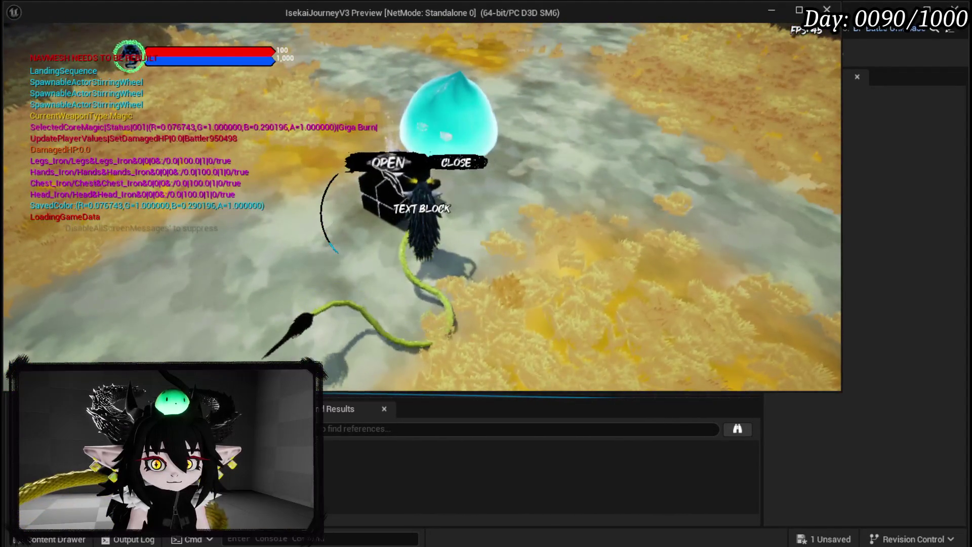
- Open the in-game black box and resume through breakpoints past SaveBlackBoxItems' Cast node
{"action": "left_click", "coordinate": [377, 166]}
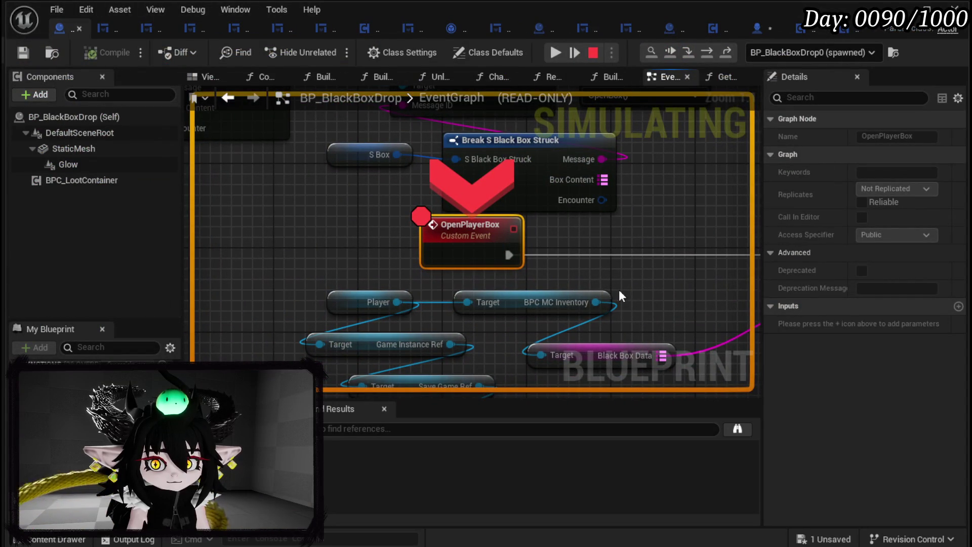
{"action": "mouse_move", "coordinate": [663, 356]}
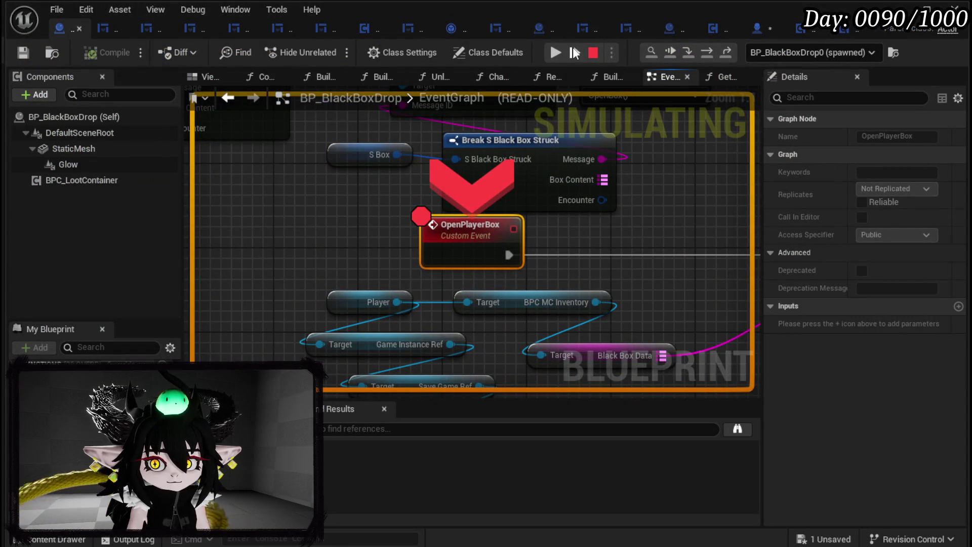
{"action": "left_click", "coordinate": [555, 53]}
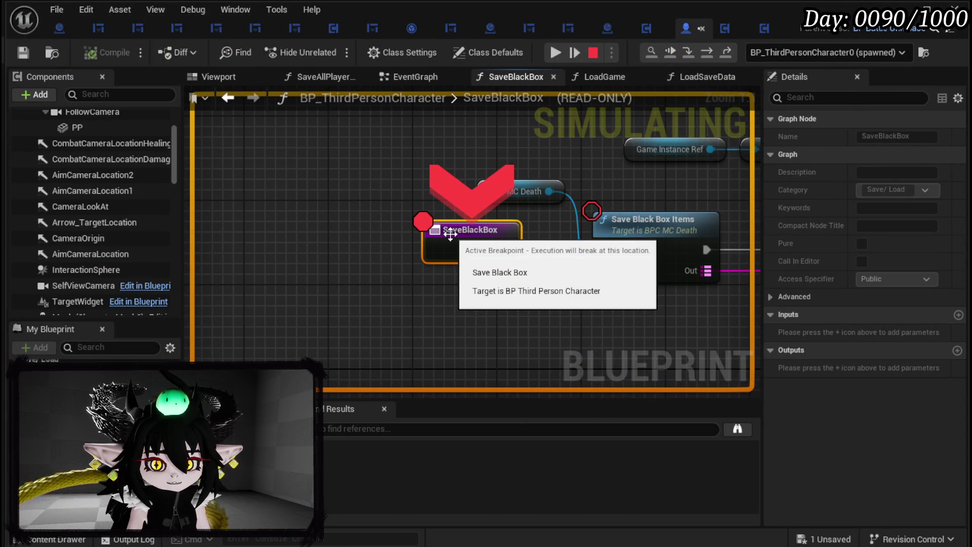
{"action": "left_click", "coordinate": [555, 53]}
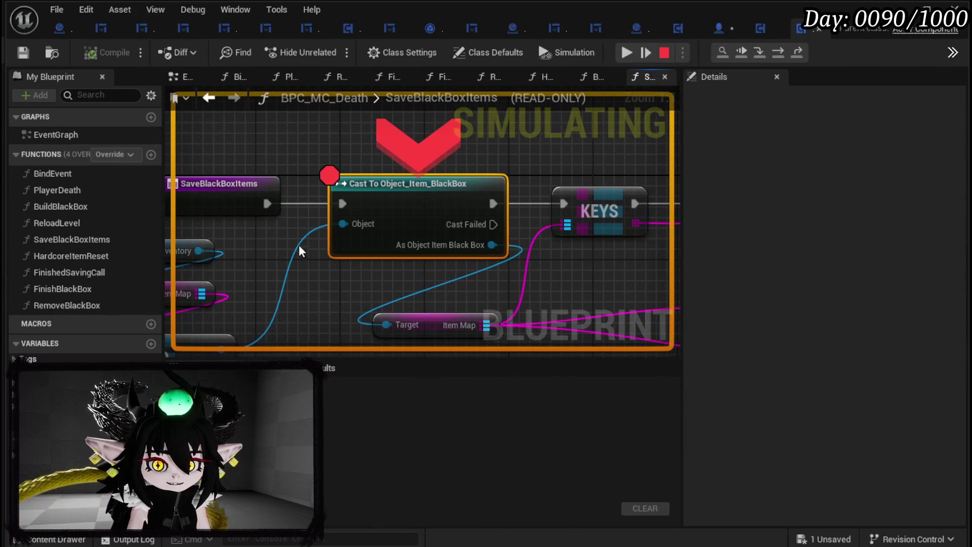
{"action": "left_click", "coordinate": [779, 53]}
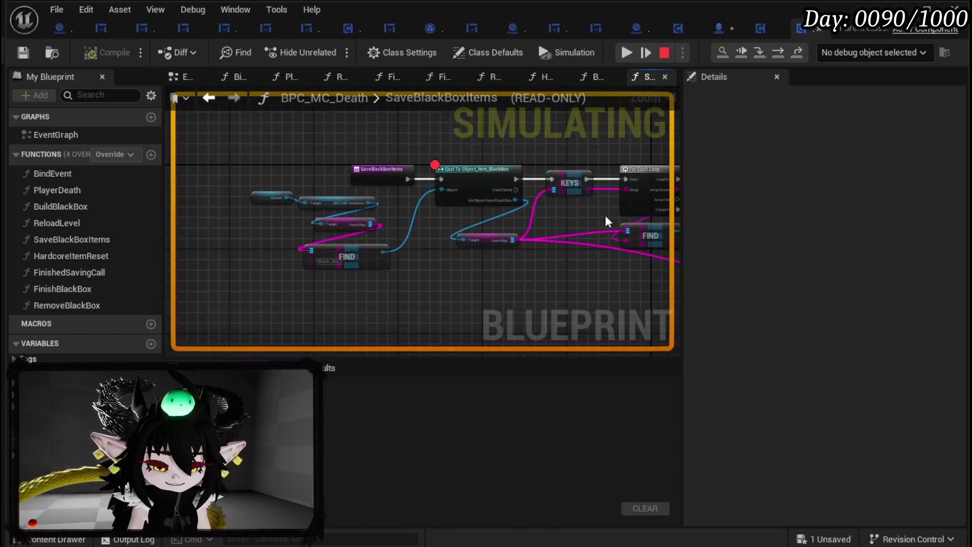
- Stop the simulation and shift the function's starting nodes further left
{"action": "left_click", "coordinate": [664, 52]}
{"action": "left_click_drag", "start_coordinate": [371, 196], "coordinate": [263, 283]}
{"action": "mouse_move", "coordinate": [411, 178]}
{"action": "left_mouse_down"}
{"action": "mouse_move", "coordinate": [451, 162]}
{"action": "mouse_move", "coordinate": [285, 178]}
{"action": "left_mouse_up"}
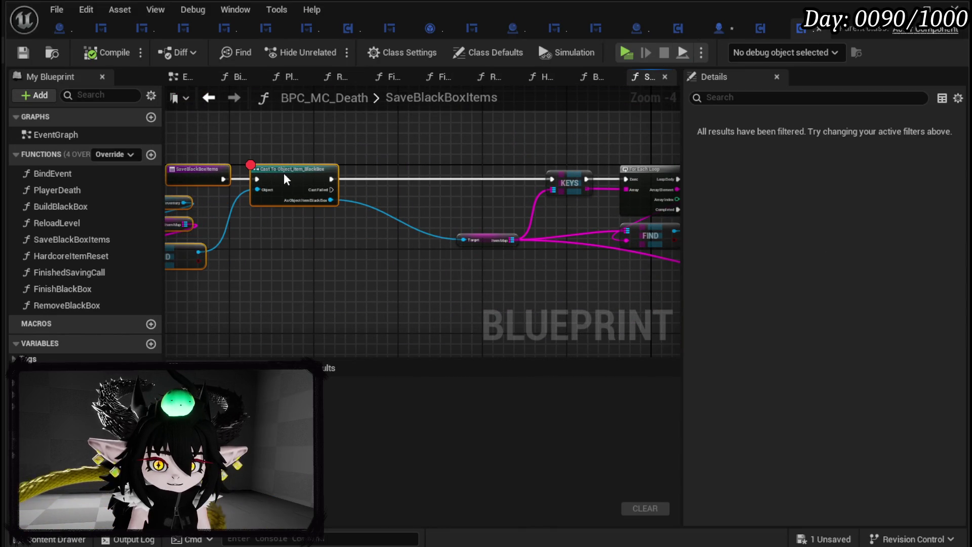
{"action": "left_click_drag", "start_coordinate": [373, 188], "coordinate": [459, 203]}
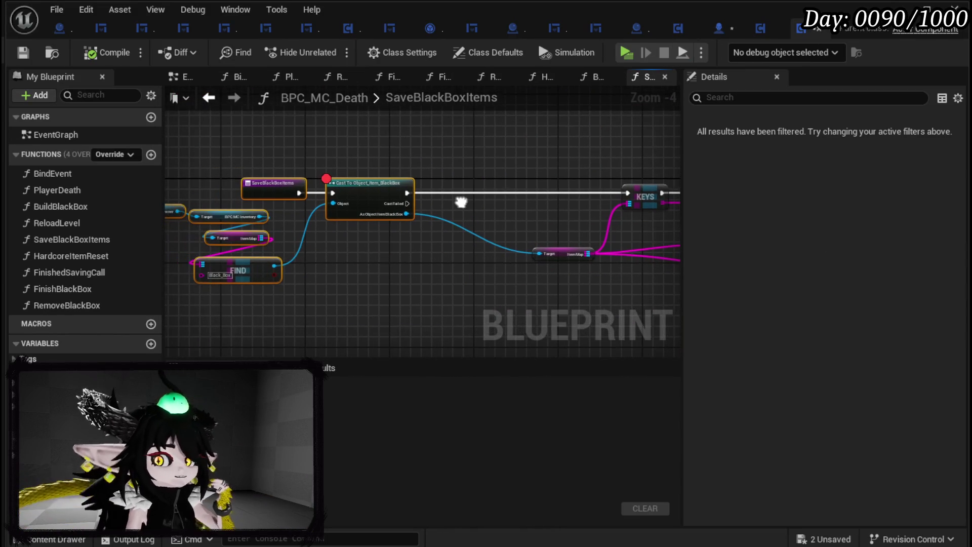
{"action": "left_click", "coordinate": [303, 236]}
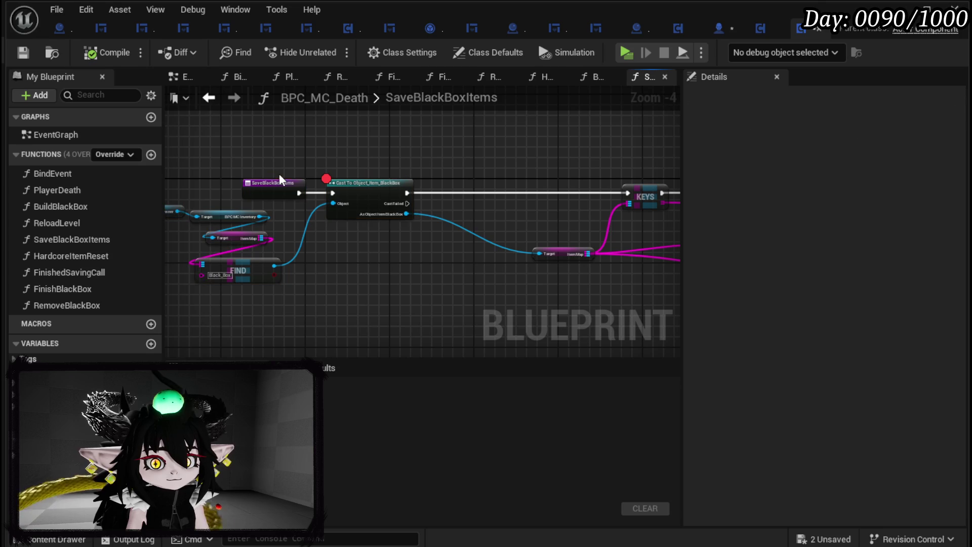
- Add a Boolean output named BlackBox? to the SaveBlackBoxItems function
{"action": "left_click", "coordinate": [262, 183]}
{"action": "left_click", "coordinate": [957, 350]}
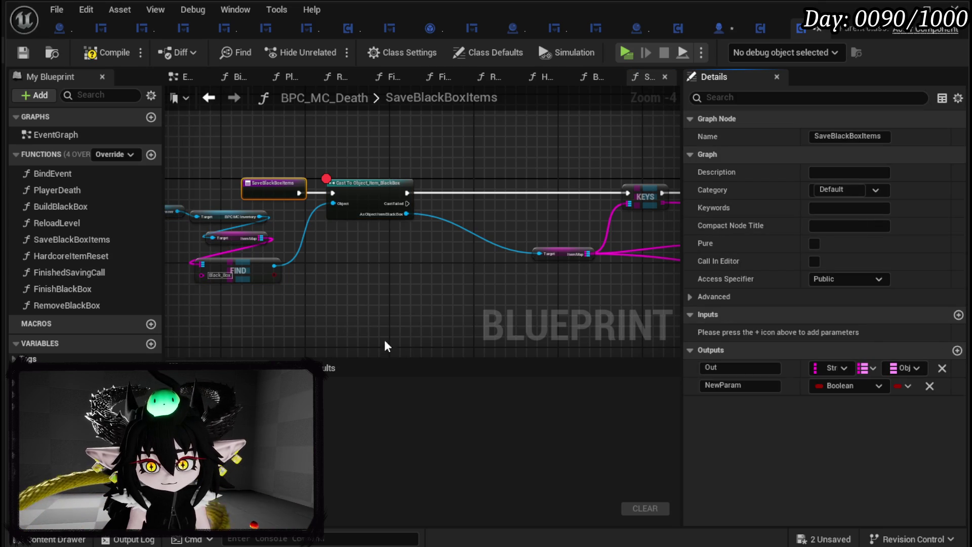
{"action": "left_click", "coordinate": [748, 385]}
{"action": "type", "text": "BlackBox?"}
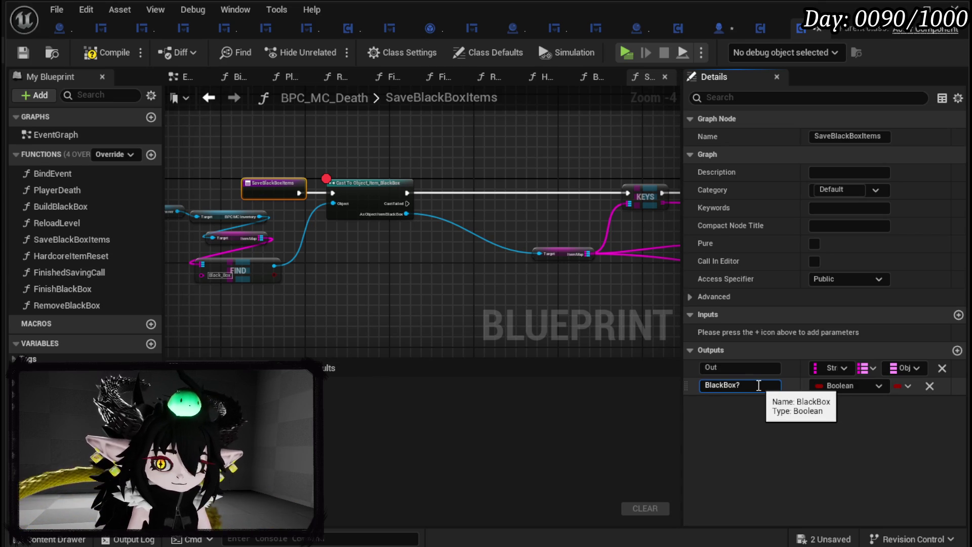
{"action": "key", "text": "Return"}
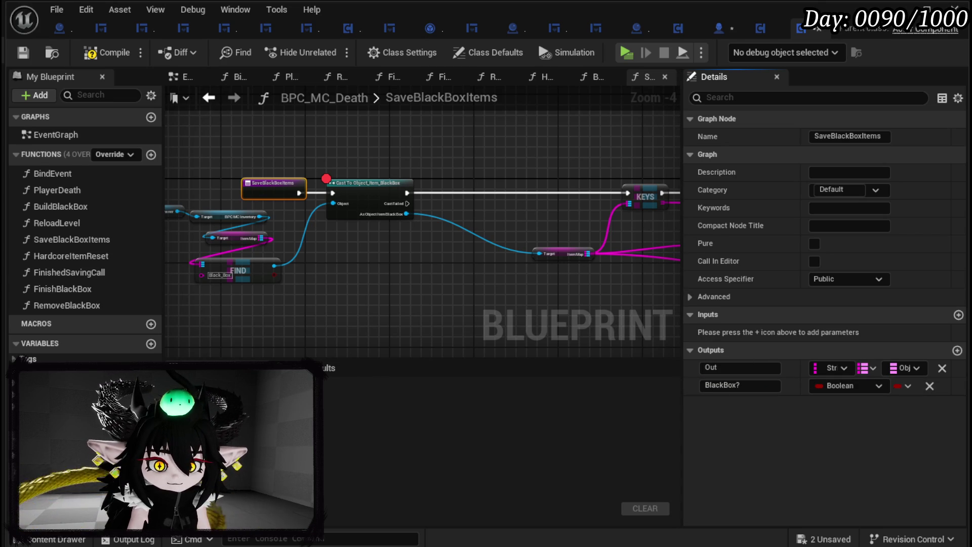
- Wire a Data getter into the Return Node, duplicate both, and connect Cast Failed to the copy
{"action": "scroll", "coordinate": [341, 256], "scroll_direction": "down", "scroll_amount": 2}
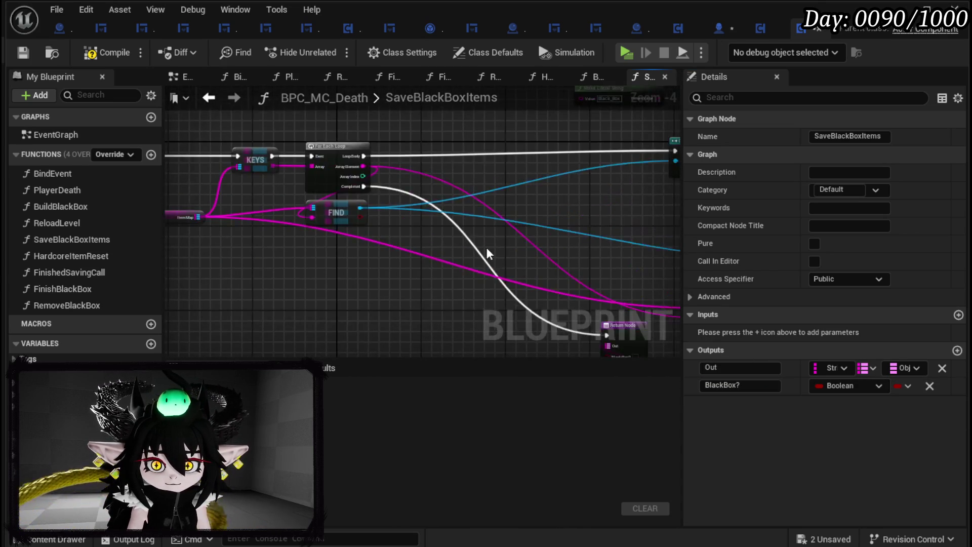
{"action": "scroll", "coordinate": [375, 251], "scroll_direction": "up", "scroll_amount": 3}
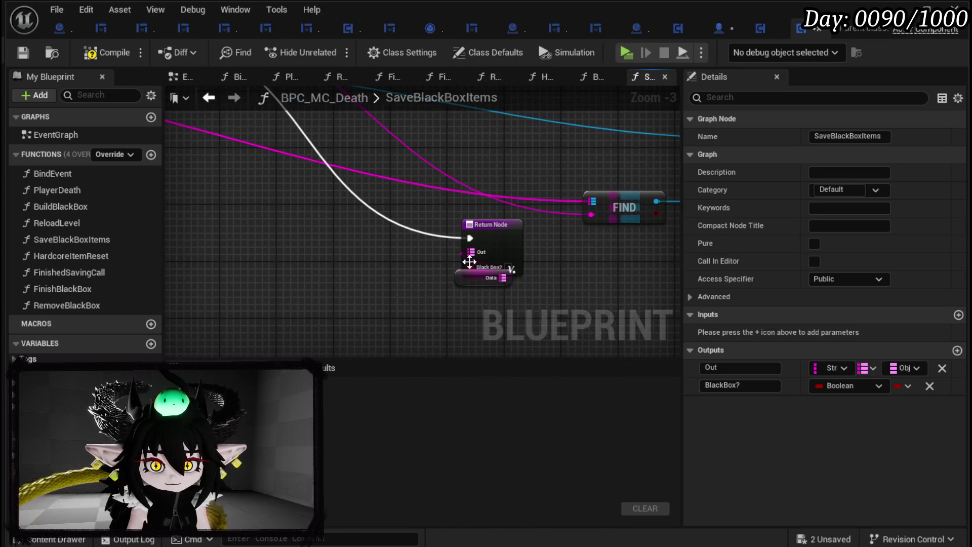
{"action": "left_click_drag", "start_coordinate": [465, 284], "coordinate": [466, 283]}
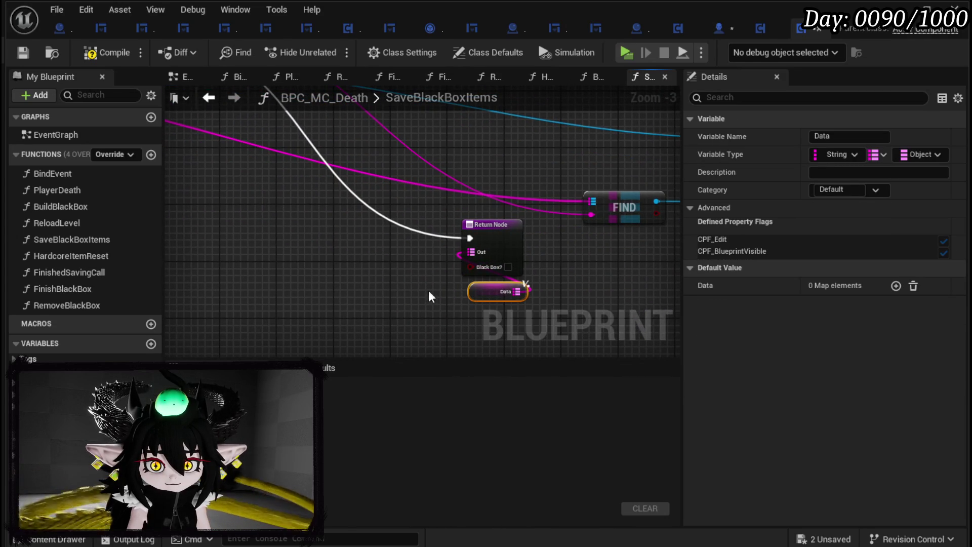
{"action": "left_click", "coordinate": [520, 314]}
{"action": "scroll", "coordinate": [327, 215], "scroll_direction": "down", "scroll_amount": 2}
{"action": "scroll", "coordinate": [302, 200], "scroll_direction": "up", "scroll_amount": 3}
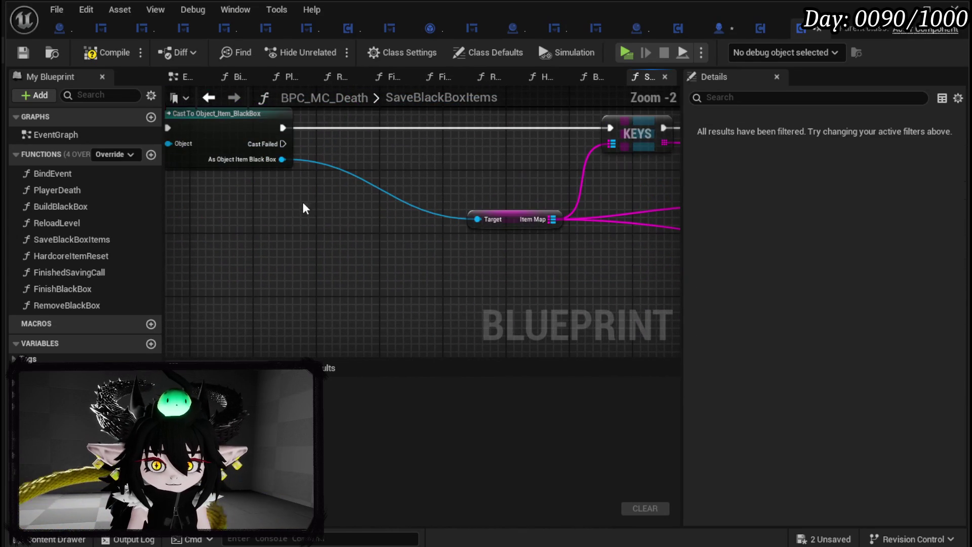
{"action": "key", "text": "ctrl+v"}
{"action": "mouse_move", "coordinate": [283, 144]}
{"action": "left_mouse_down"}
{"action": "mouse_move", "coordinate": [338, 175]}
{"action": "mouse_move", "coordinate": [326, 175]}
{"action": "left_mouse_up"}
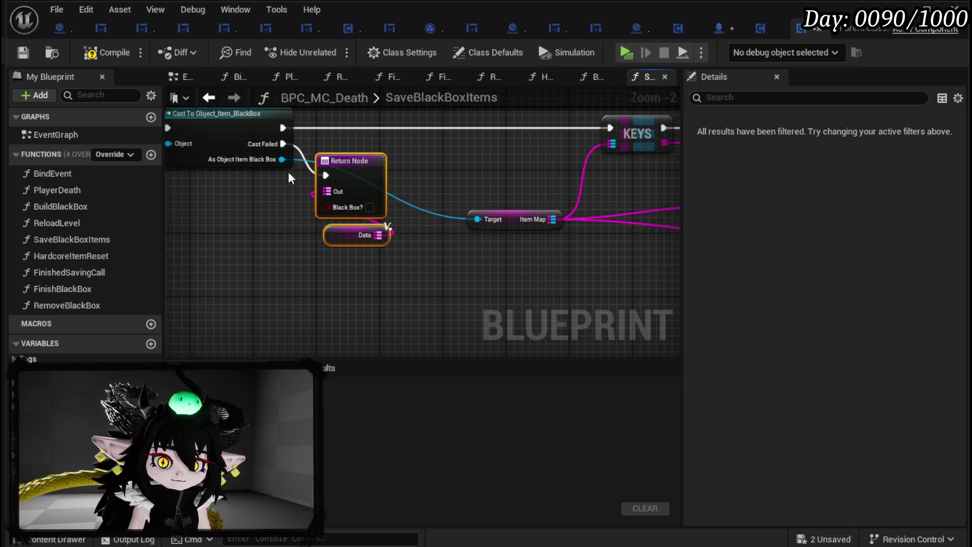
- Tick Black Box? on the loop-completed Return Node and compile BPC_MC_Death
{"action": "left_click", "coordinate": [442, 180]}
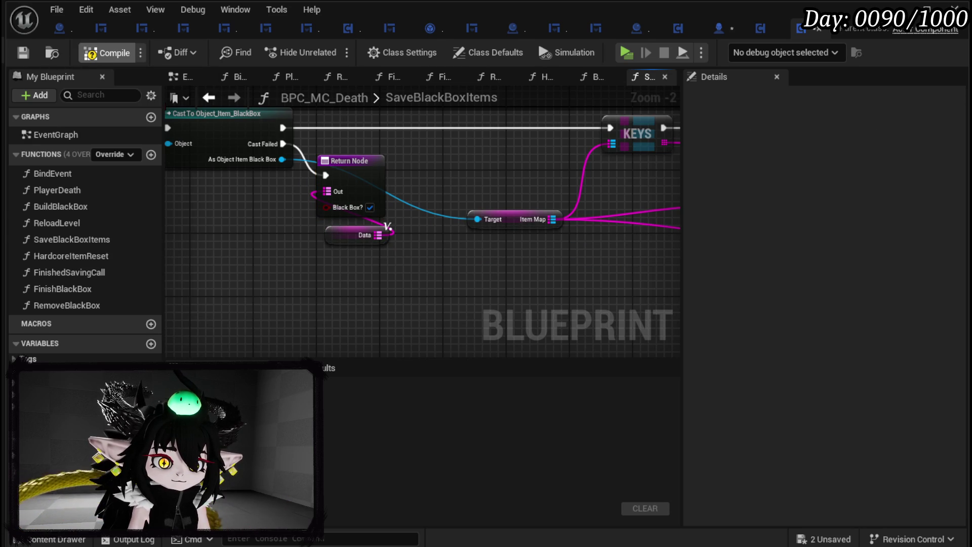
{"action": "left_click", "coordinate": [22, 54]}
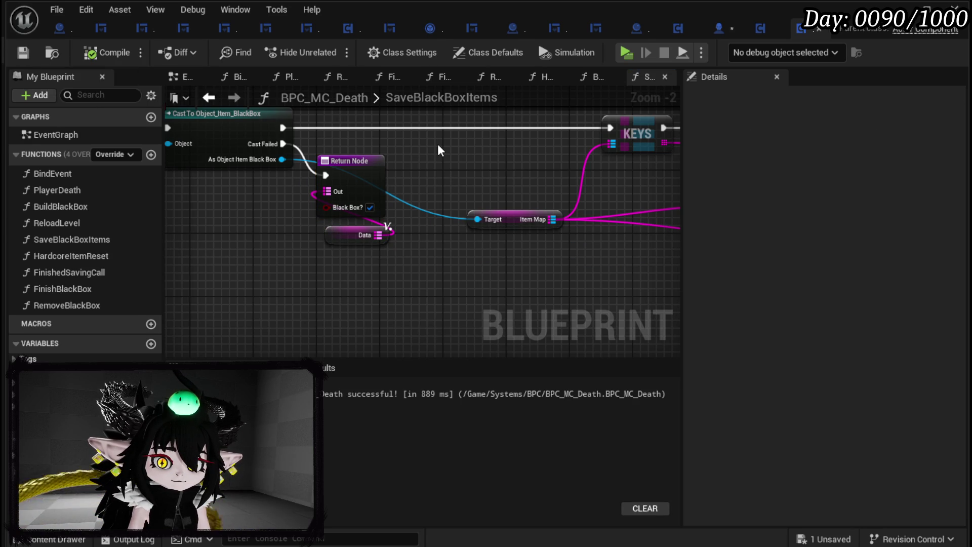
{"action": "scroll", "coordinate": [431, 174], "scroll_direction": "down", "scroll_amount": 2}
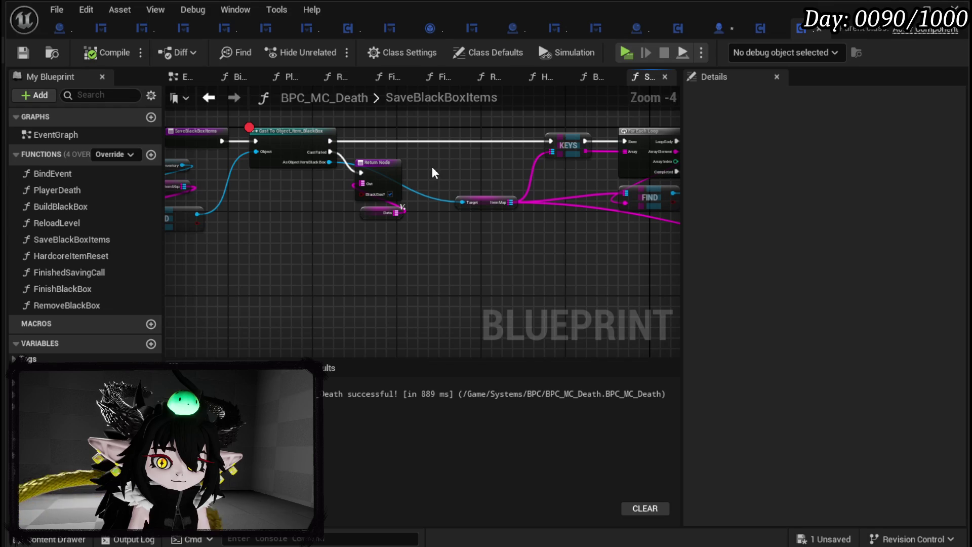
{"action": "scroll", "coordinate": [432, 169], "scroll_direction": "up", "scroll_amount": 1}
{"action": "scroll", "coordinate": [373, 202], "scroll_direction": "up", "scroll_amount": 1}
{"action": "left_click", "coordinate": [373, 205]}
{"action": "scroll", "coordinate": [205, 163], "scroll_direction": "down", "scroll_amount": 4}
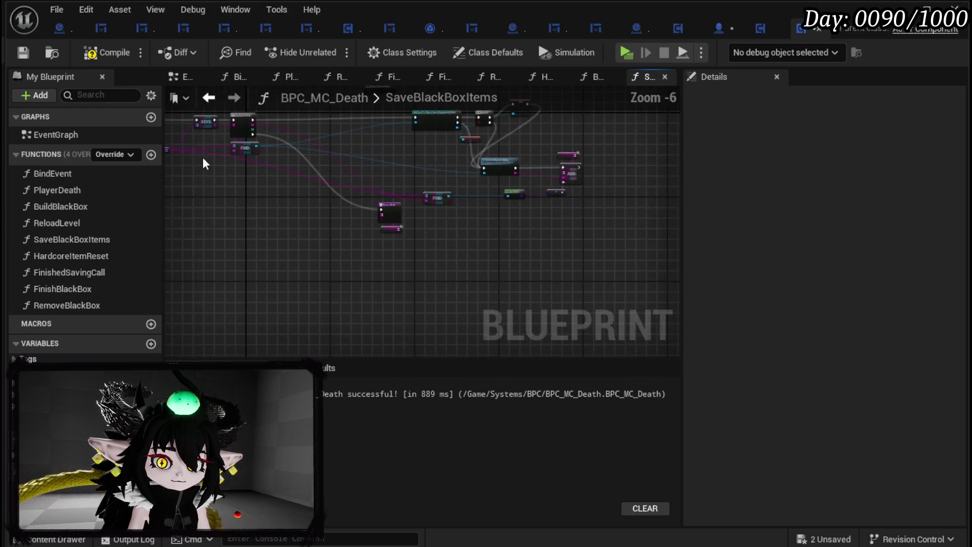
{"action": "scroll", "coordinate": [418, 197], "scroll_direction": "up", "scroll_amount": 3}
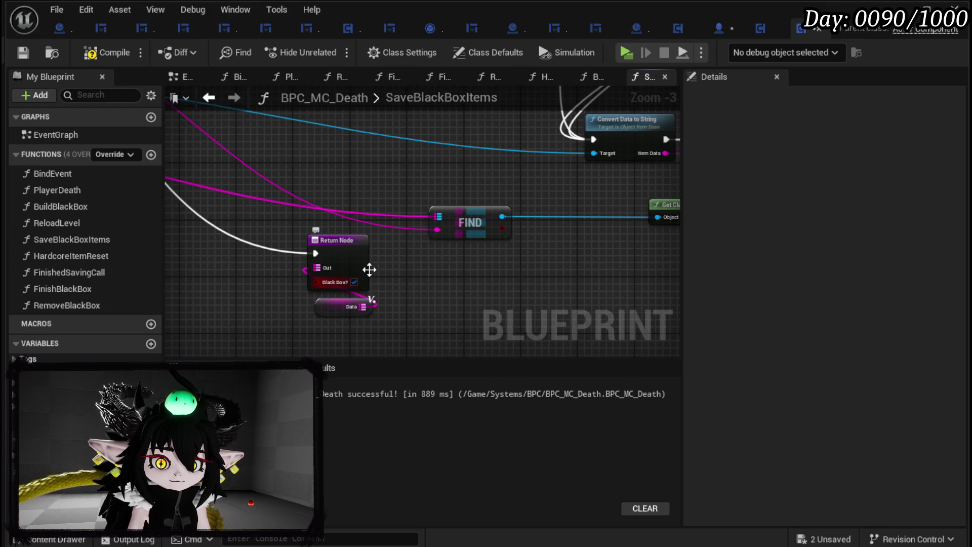
{"action": "scroll", "coordinate": [369, 271], "scroll_direction": "down", "scroll_amount": 1}
- Review the loop, FIND and cast Return Nodes and save the blueprint
{"action": "mouse_move", "coordinate": [516, 304]}
{"action": "left_mouse_down"}
{"action": "mouse_move", "coordinate": [577, 283]}
{"action": "mouse_move", "coordinate": [667, 317]}
{"action": "mouse_move", "coordinate": [713, 276]}
{"action": "left_mouse_up"}
{"action": "left_click_drag", "start_coordinate": [557, 283], "coordinate": [674, 279]}
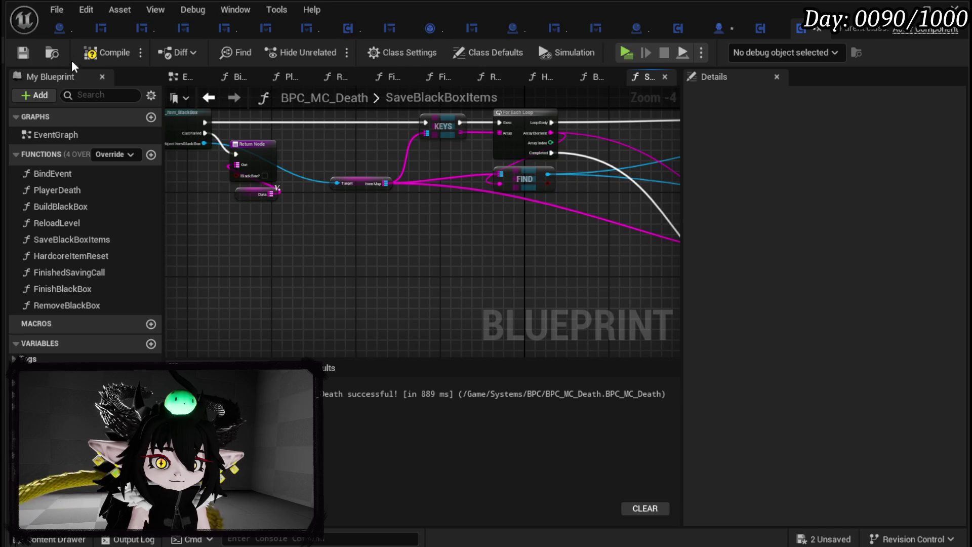
{"action": "left_click", "coordinate": [22, 50]}
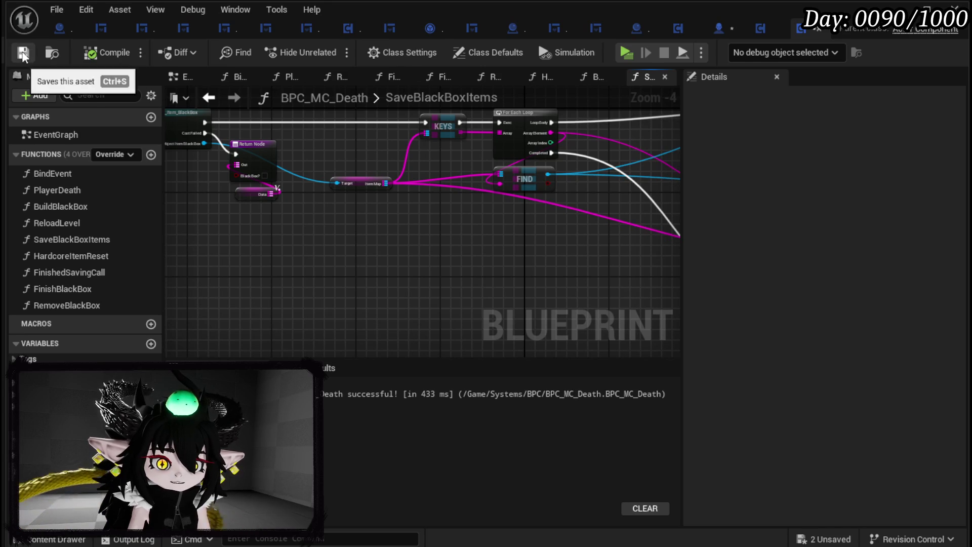
{"action": "scroll", "coordinate": [226, 119], "scroll_direction": "up", "scroll_amount": 4}
{"action": "mouse_move", "coordinate": [226, 125]}
{"action": "left_mouse_down"}
{"action": "mouse_move", "coordinate": [508, 210]}
{"action": "mouse_move", "coordinate": [545, 212]}
{"action": "left_mouse_up"}
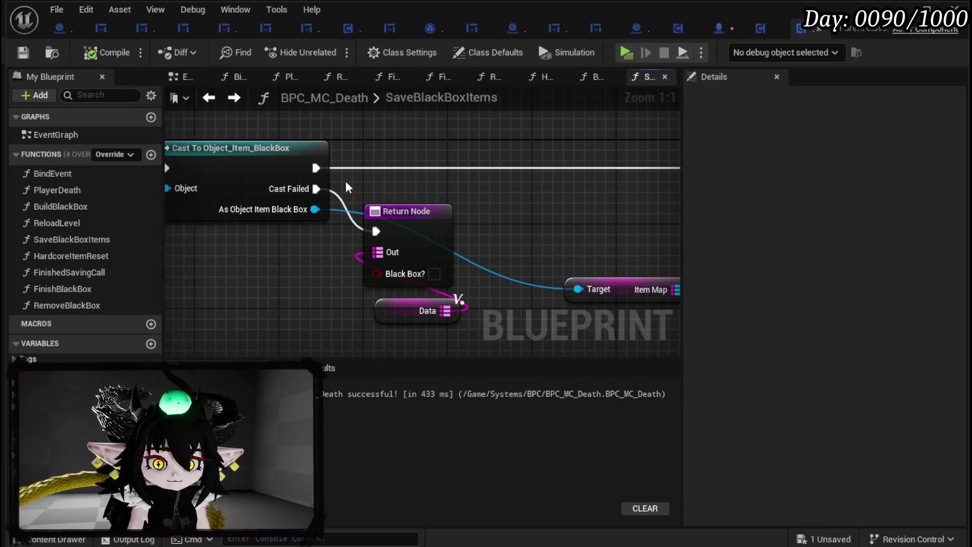
{"action": "scroll", "coordinate": [372, 181], "scroll_direction": "down", "scroll_amount": 4}
{"action": "mouse_move", "coordinate": [373, 182]}
{"action": "left_mouse_down"}
{"action": "mouse_move", "coordinate": [549, 191]}
{"action": "mouse_move", "coordinate": [167, 162]}
{"action": "mouse_move", "coordinate": [495, 191]}
{"action": "left_mouse_up"}
- Review the Cast, Find and Return nodes by moving back and forward through the graph view history
{"action": "scroll", "coordinate": [481, 185], "scroll_direction": "up", "scroll_amount": 4}
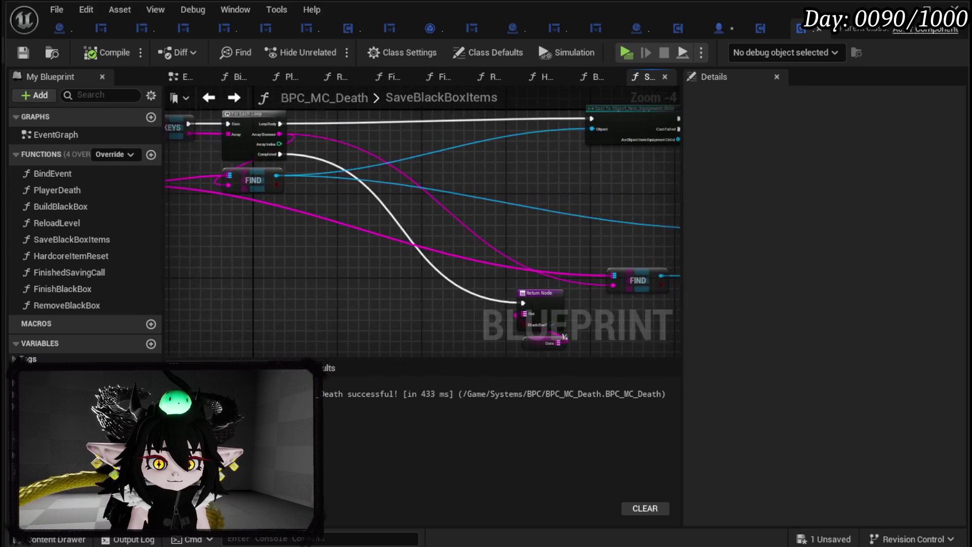
{"action": "scroll", "coordinate": [461, 177], "scroll_direction": "down", "scroll_amount": 6}
{"action": "scroll", "coordinate": [461, 177], "scroll_direction": "up", "scroll_amount": 3}
{"action": "mouse_move", "coordinate": [315, 169]}
{"action": "left_mouse_down"}
{"action": "mouse_move", "coordinate": [586, 201]}
{"action": "mouse_move", "coordinate": [560, 194]}
{"action": "mouse_move", "coordinate": [677, 200]}
{"action": "left_mouse_up"}
{"action": "left_click", "coordinate": [205, 99]}
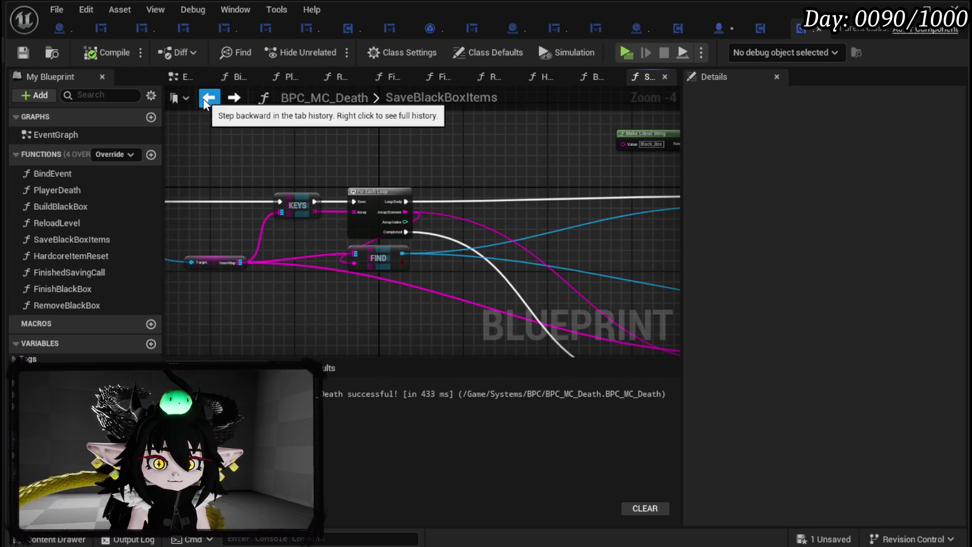
{"action": "scroll", "coordinate": [587, 212], "scroll_direction": "down", "scroll_amount": 1}
{"action": "left_click_drag", "start_coordinate": [587, 212], "coordinate": [715, 205]}
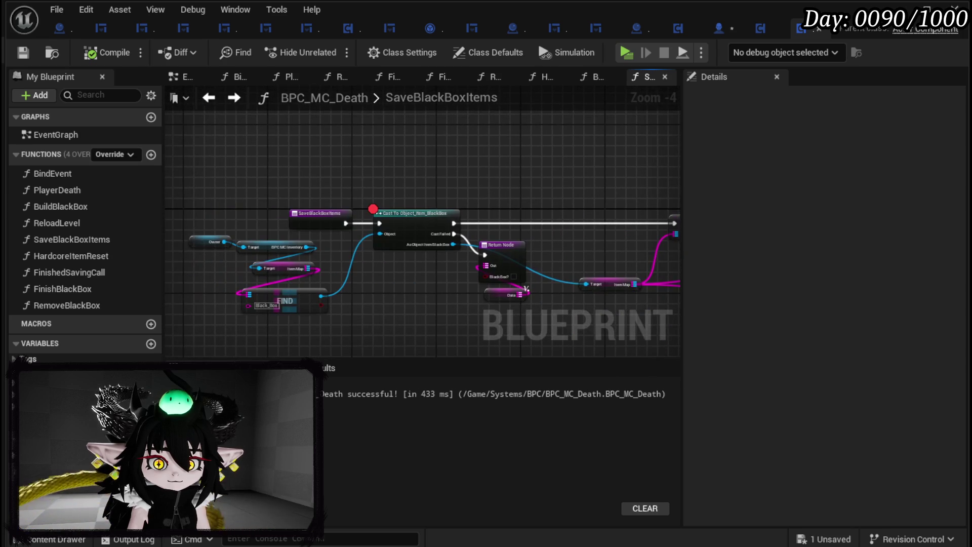
{"action": "left_click", "coordinate": [234, 97]}
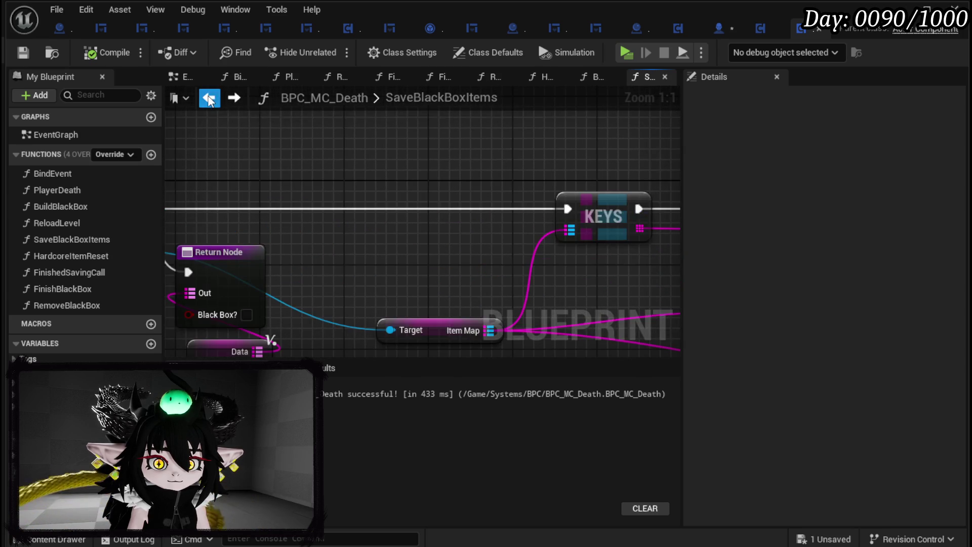
{"action": "left_click", "coordinate": [213, 97]}
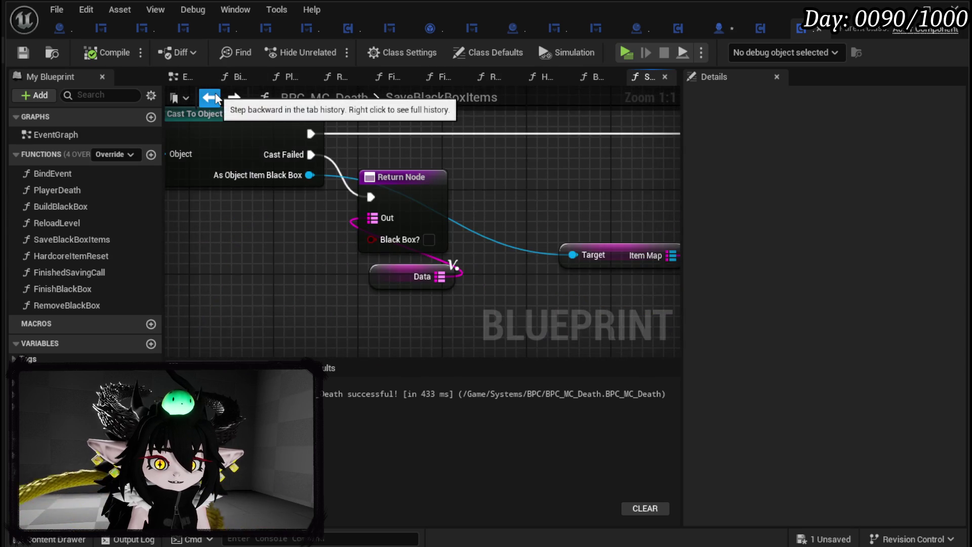
{"action": "left_click", "coordinate": [214, 97]}
{"action": "left_click", "coordinate": [214, 96]}
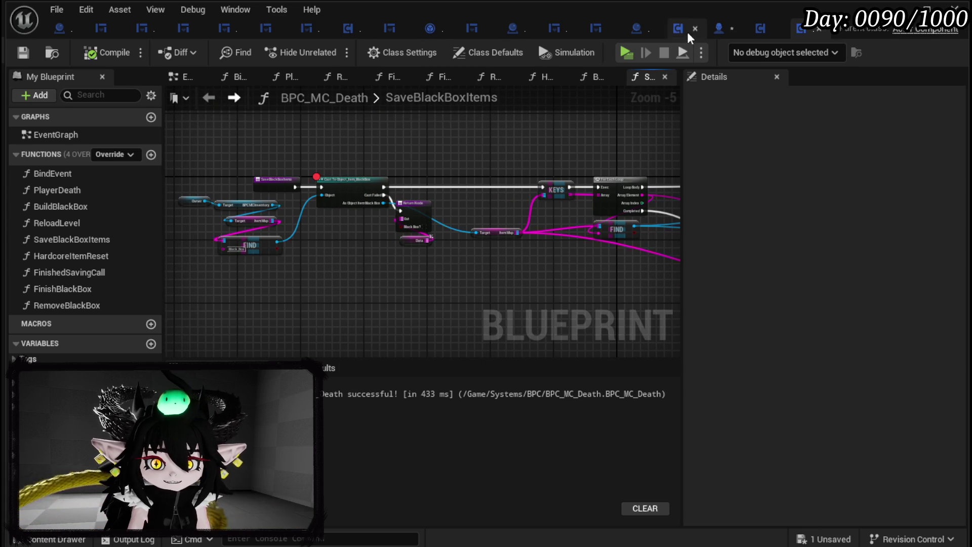
- Review the BuildItemMap function logic in BP_BlackBoxDrop
{"action": "scroll", "coordinate": [248, 190], "scroll_direction": "up", "scroll_amount": 3}
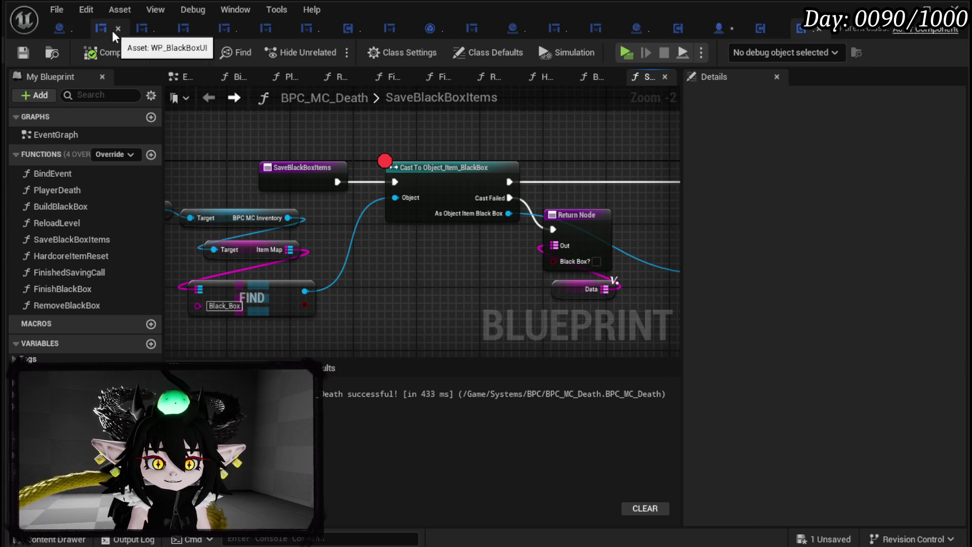
{"action": "left_click", "coordinate": [65, 29]}
{"action": "left_click_drag", "start_coordinate": [803, 283], "coordinate": [387, 253]}
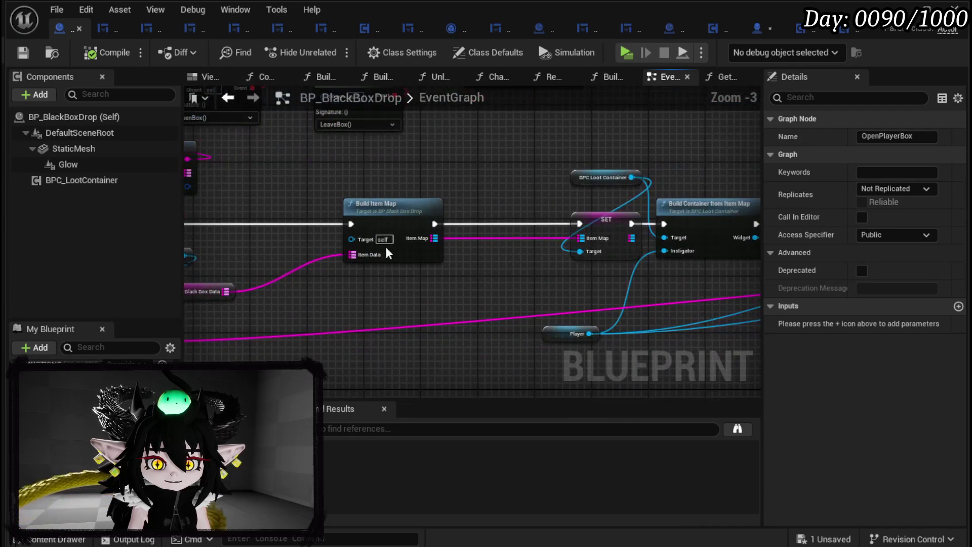
{"action": "double_click", "coordinate": [373, 206]}
{"action": "mouse_move", "coordinate": [520, 226]}
{"action": "left_mouse_down"}
{"action": "mouse_move", "coordinate": [355, 223]}
{"action": "mouse_move", "coordinate": [405, 217]}
{"action": "mouse_move", "coordinate": [446, 151]}
{"action": "mouse_move", "coordinate": [381, 142]}
{"action": "left_mouse_up"}
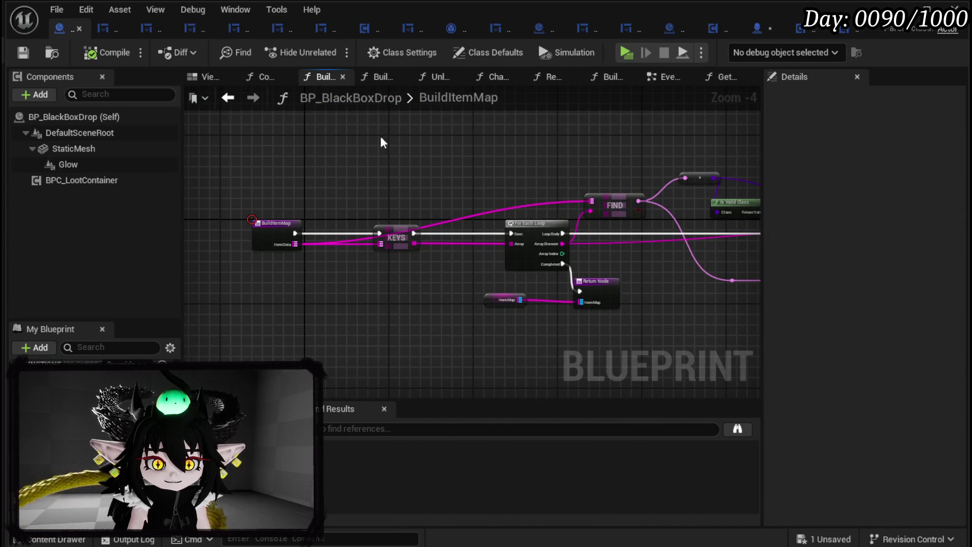
- In SaveBlackBox, move the SET, Save Game Data and Game Instance Ref nodes right to make room
{"action": "left_click", "coordinate": [758, 28]}
{"action": "mouse_move", "coordinate": [318, 191]}
{"action": "left_mouse_down"}
{"action": "mouse_move", "coordinate": [404, 177]}
{"action": "mouse_move", "coordinate": [356, 177]}
{"action": "mouse_move", "coordinate": [390, 181]}
{"action": "left_mouse_up"}
{"action": "left_click_drag", "start_coordinate": [355, 309], "coordinate": [664, 190]}
{"action": "mouse_move", "coordinate": [228, 244]}
{"action": "left_mouse_down"}
{"action": "mouse_move", "coordinate": [446, 214]}
{"action": "mouse_move", "coordinate": [448, 176]}
{"action": "left_mouse_up"}
- Insert a Branch after Save Black Box Items, with True wired to the Black Box Data SET
{"action": "left_click", "coordinate": [436, 198]}
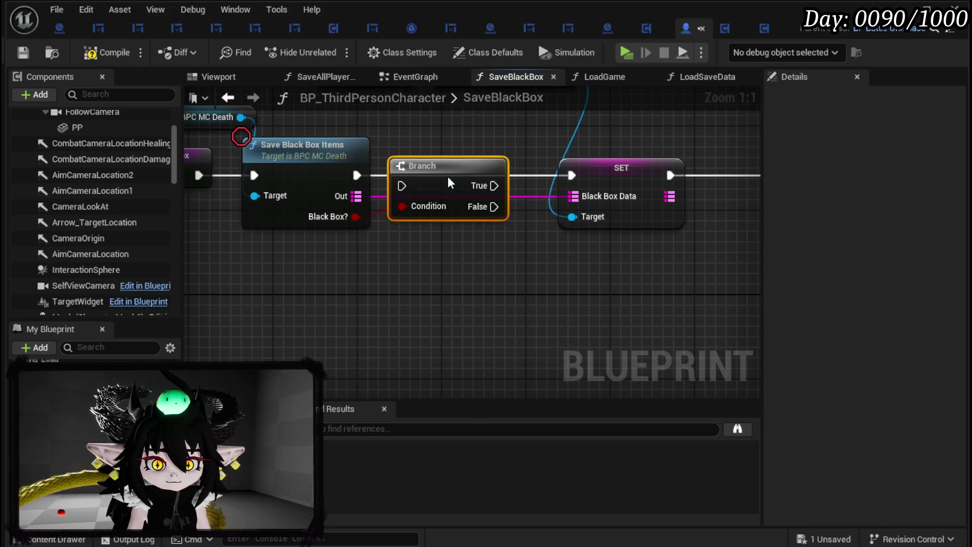
{"action": "left_click_drag", "start_coordinate": [357, 175], "coordinate": [405, 174]}
{"action": "left_click_drag", "start_coordinate": [493, 175], "coordinate": [572, 175]}
- Add a Print String reading 'NoBlackBox' on the Branch False path, then compile and save
{"action": "left_click_drag", "start_coordinate": [494, 196], "coordinate": [469, 267]}
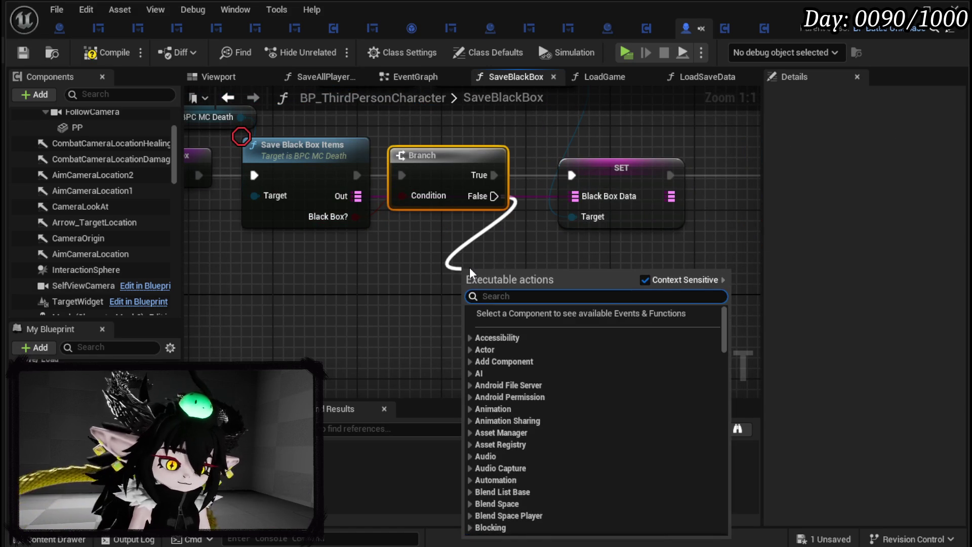
{"action": "type", "text": "Print String"}
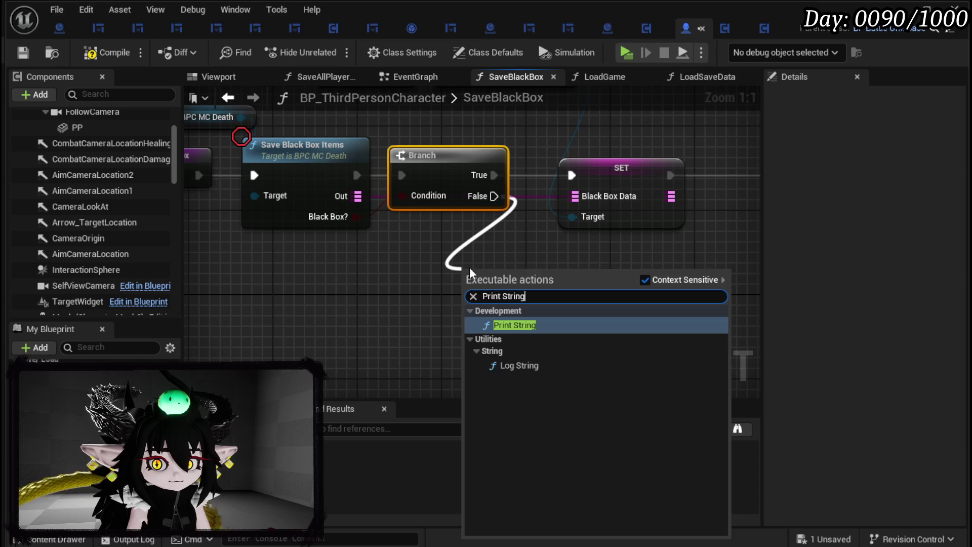
{"action": "key", "text": "Return"}
{"action": "left_click", "coordinate": [517, 313]}
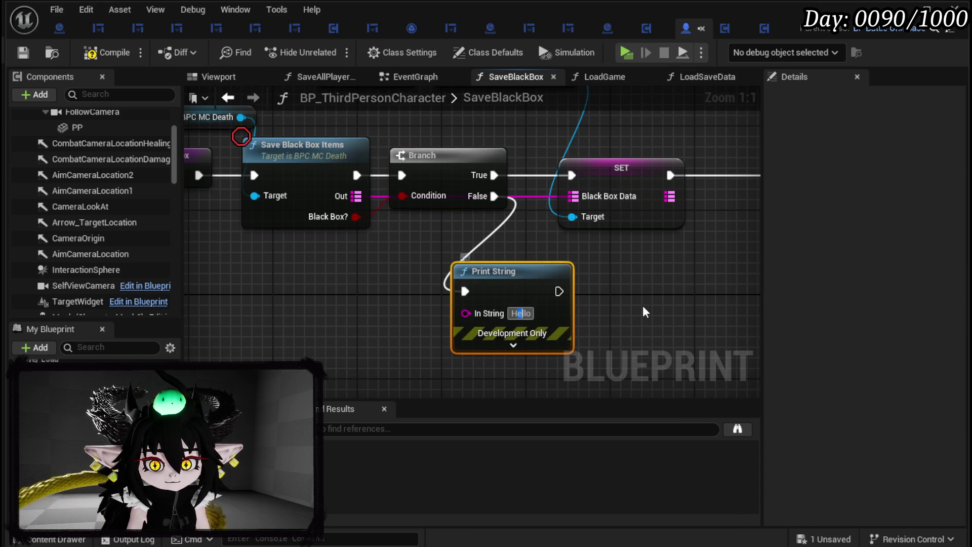
{"action": "double_click", "coordinate": [521, 313]}
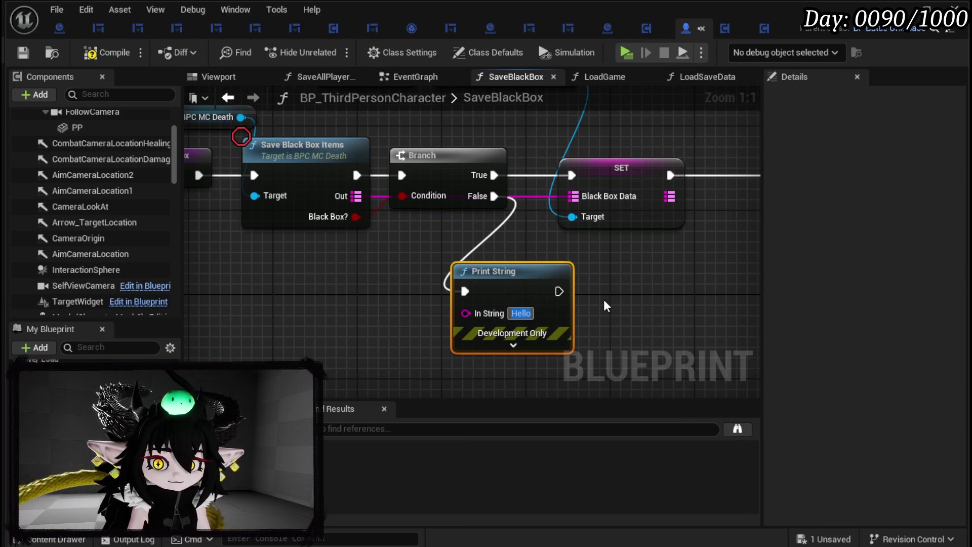
{"action": "type", "text": "NoB"}
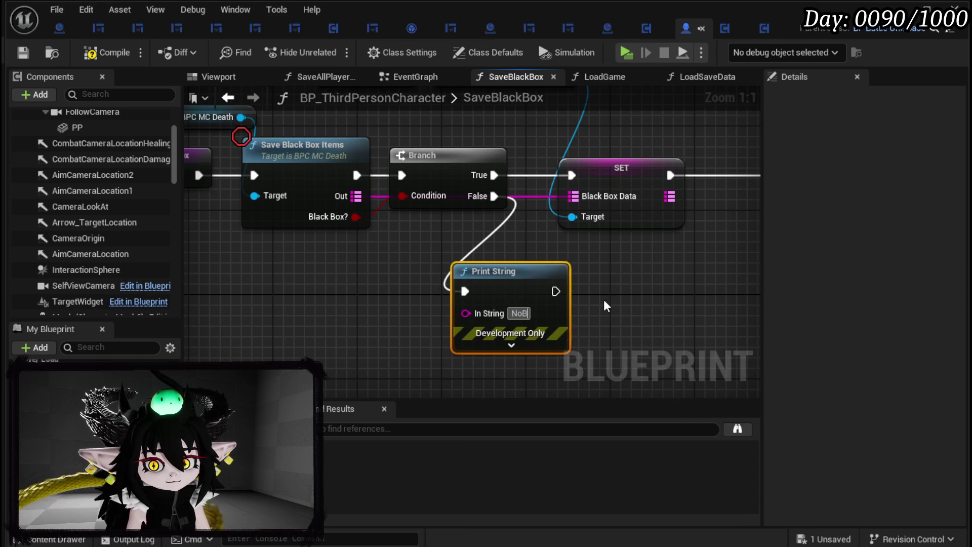
{"action": "type", "text": "lackBox"}
{"action": "key", "text": "Return"}
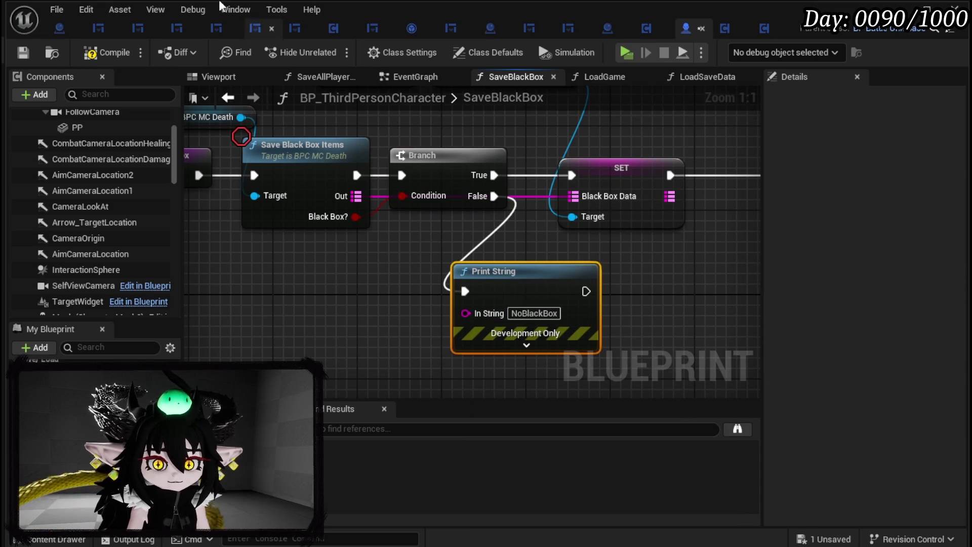
{"action": "left_click", "coordinate": [21, 55]}
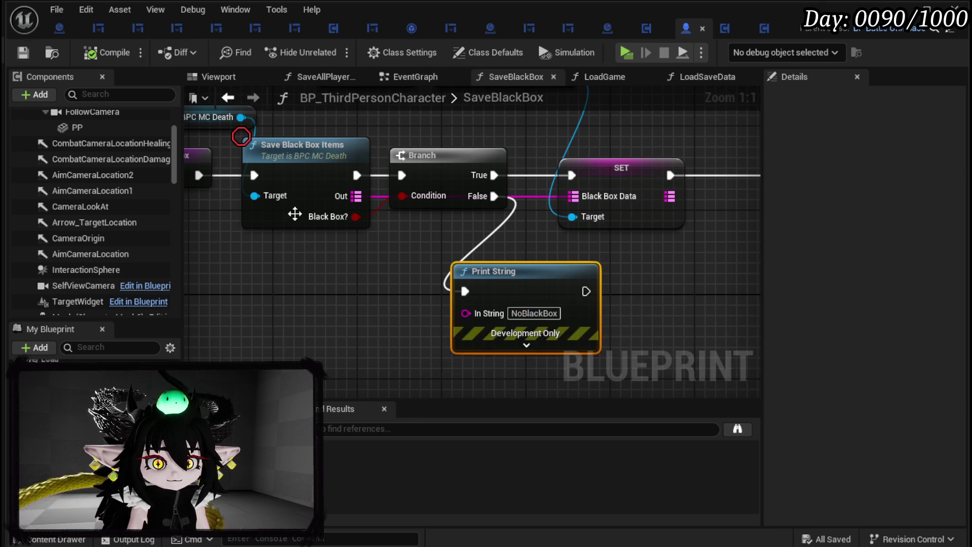
{"action": "left_click", "coordinate": [373, 194]}
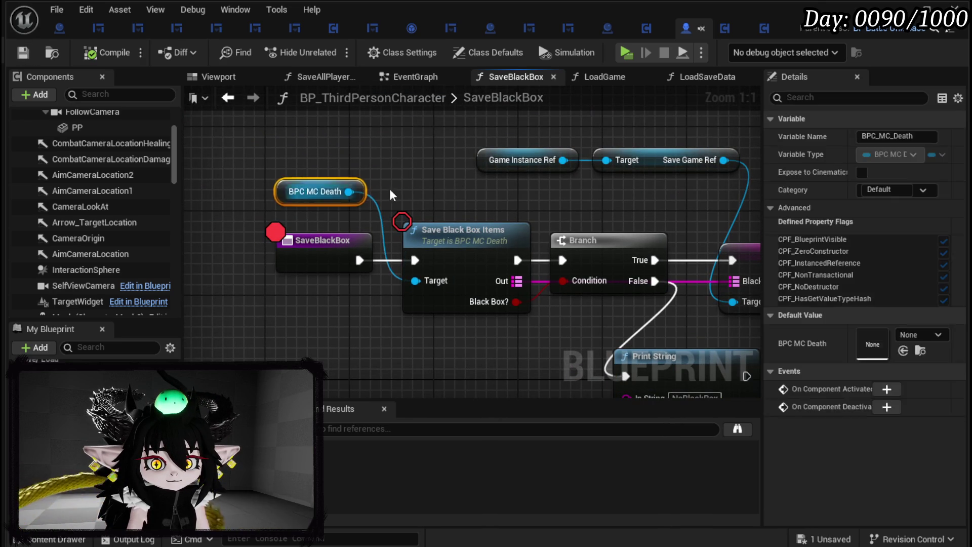
- Inspect the Cast To Object_Item_BlackBox node in BPC_MC_Death's SaveBlackBoxItems function
{"action": "double_click", "coordinate": [398, 187]}
{"action": "mouse_move", "coordinate": [453, 263]}
{"action": "left_mouse_down"}
{"action": "mouse_move", "coordinate": [586, 287]}
{"action": "mouse_move", "coordinate": [582, 245]}
{"action": "mouse_move", "coordinate": [374, 230]}
{"action": "mouse_move", "coordinate": [467, 230]}
{"action": "left_mouse_up"}
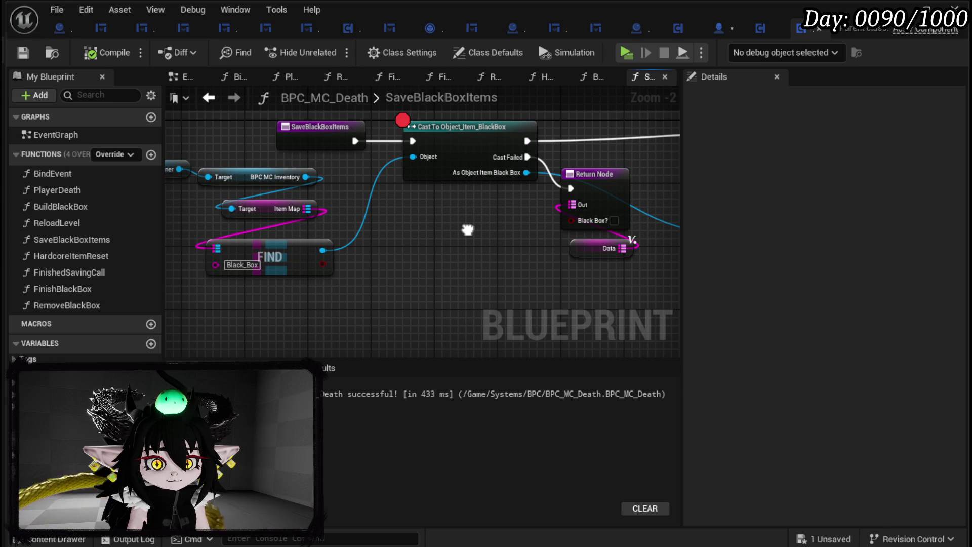
{"action": "left_click_drag", "start_coordinate": [468, 230], "coordinate": [465, 229]}
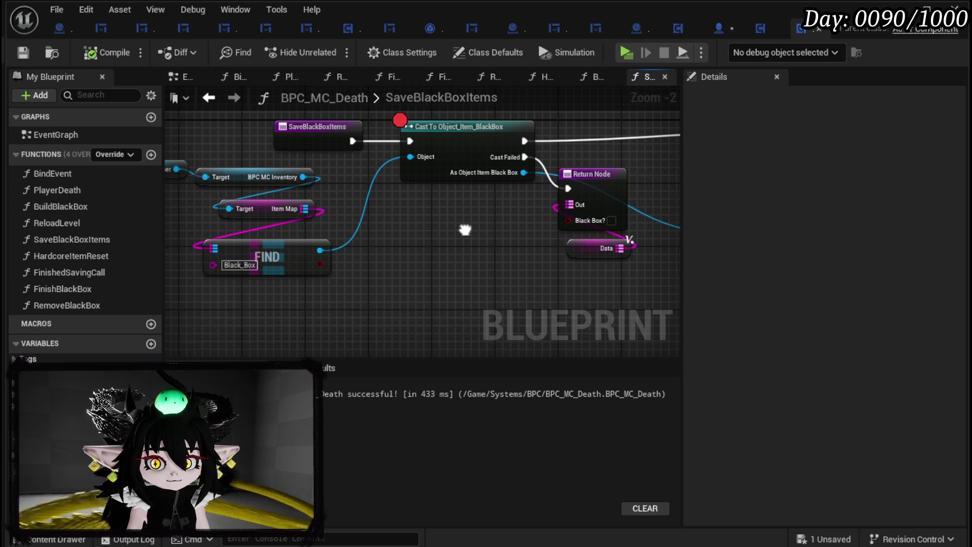
{"action": "left_click", "coordinate": [446, 149]}
{"action": "left_click", "coordinate": [466, 260]}
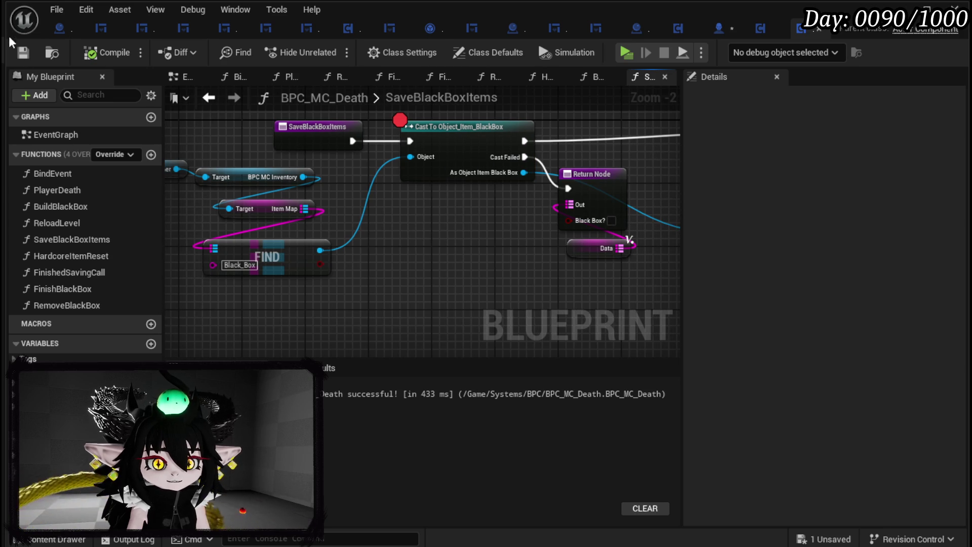
{"action": "left_click", "coordinate": [447, 125]}
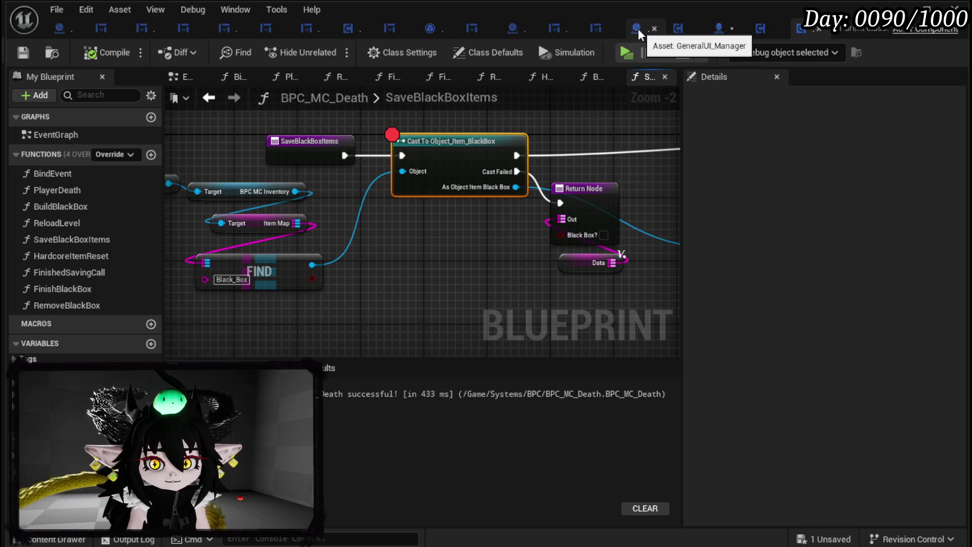
- Save all changes and review the Set Data and Add Item nodes in the tutorial sign's CreateMessage
{"action": "left_click", "coordinate": [720, 30]}
{"action": "left_click", "coordinate": [23, 53]}
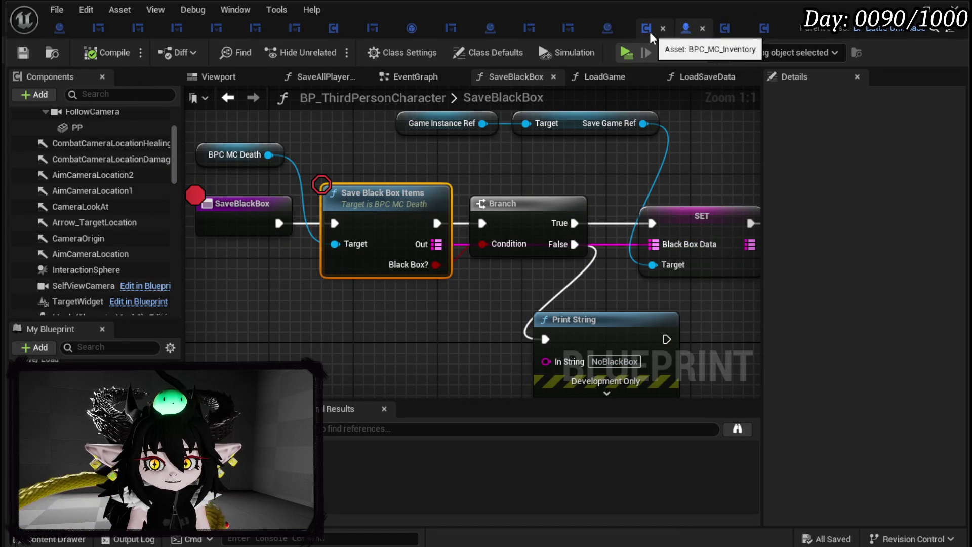
{"action": "left_click", "coordinate": [490, 33]}
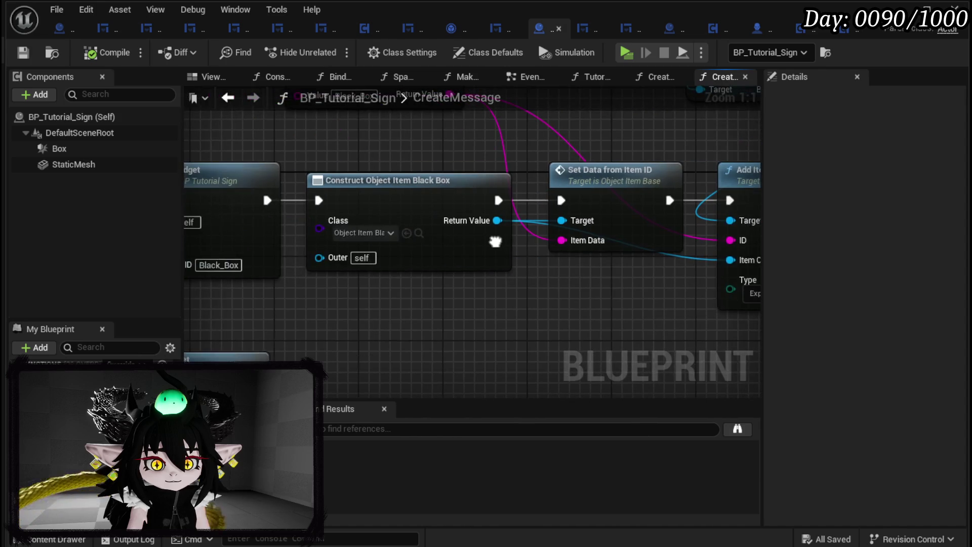
{"action": "left_click_drag", "start_coordinate": [379, 237], "coordinate": [337, 279]}
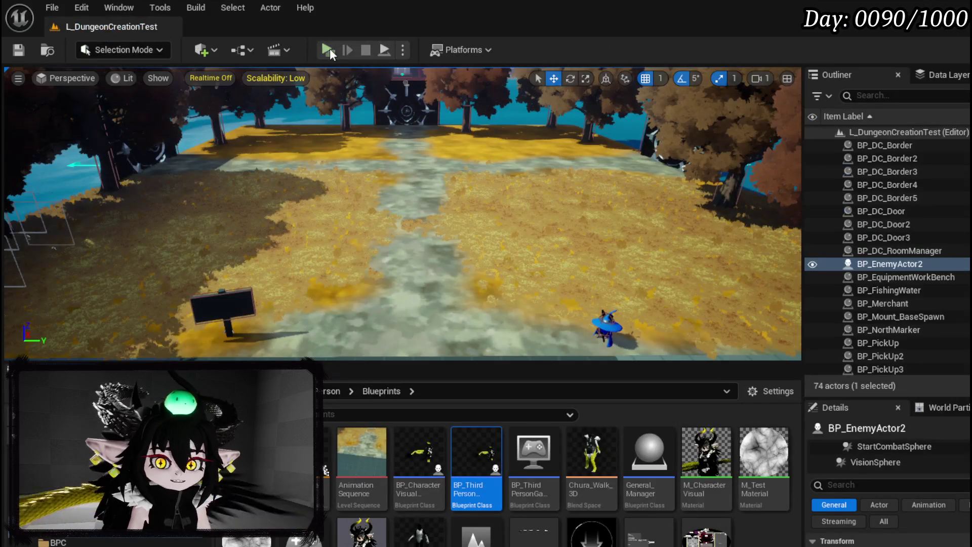
{"action": "left_click", "coordinate": [327, 49]}
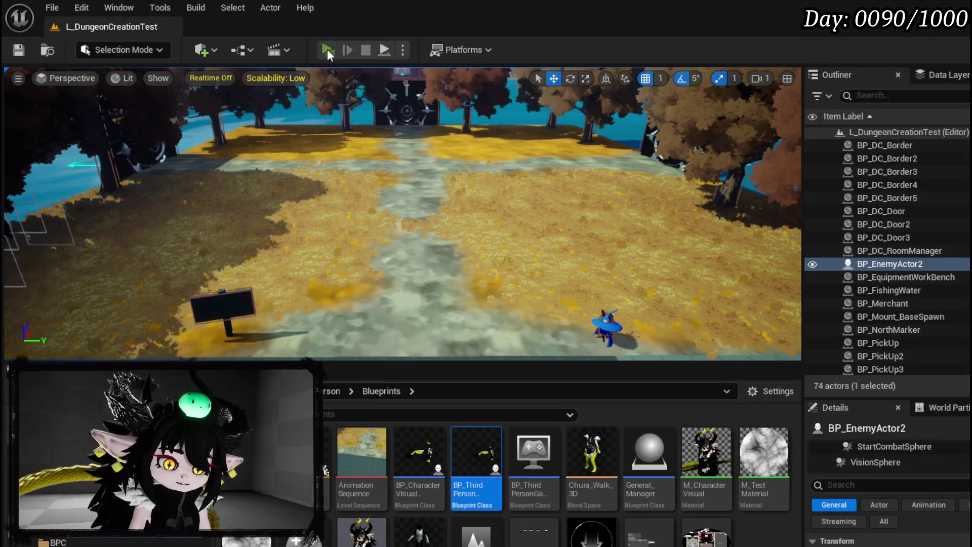
- Remove the Load Save Data, Is Valid and Apply Saved Data breakpoints, resuming after each, then walk forward
{"action": "right_click", "coordinate": [500, 202]}
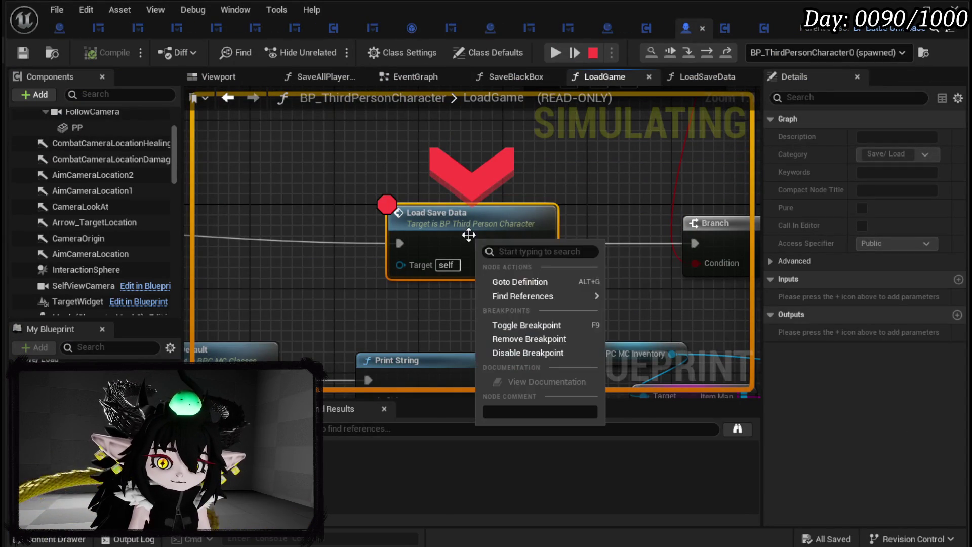
{"action": "left_click", "coordinate": [537, 340]}
{"action": "left_click", "coordinate": [561, 57]}
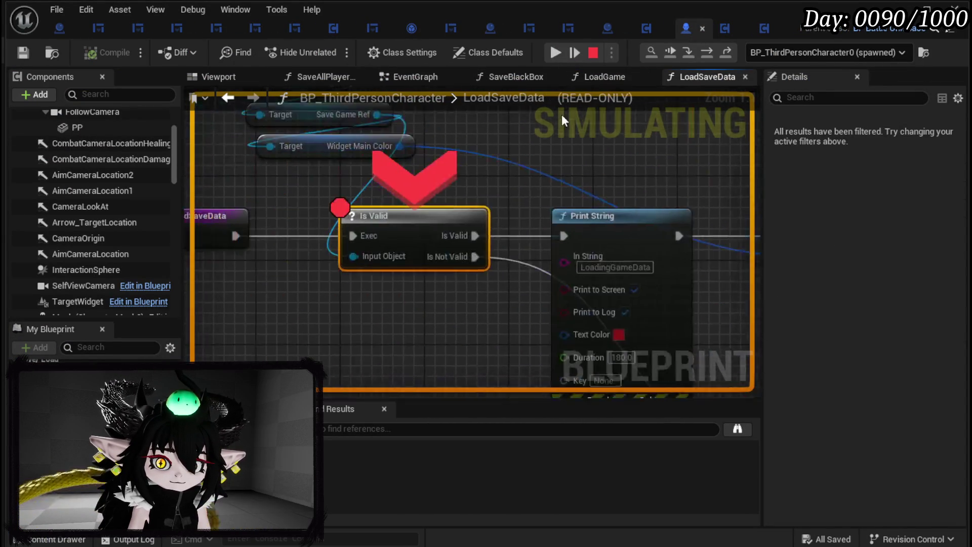
{"action": "right_click", "coordinate": [454, 240]}
{"action": "left_click", "coordinate": [512, 342]}
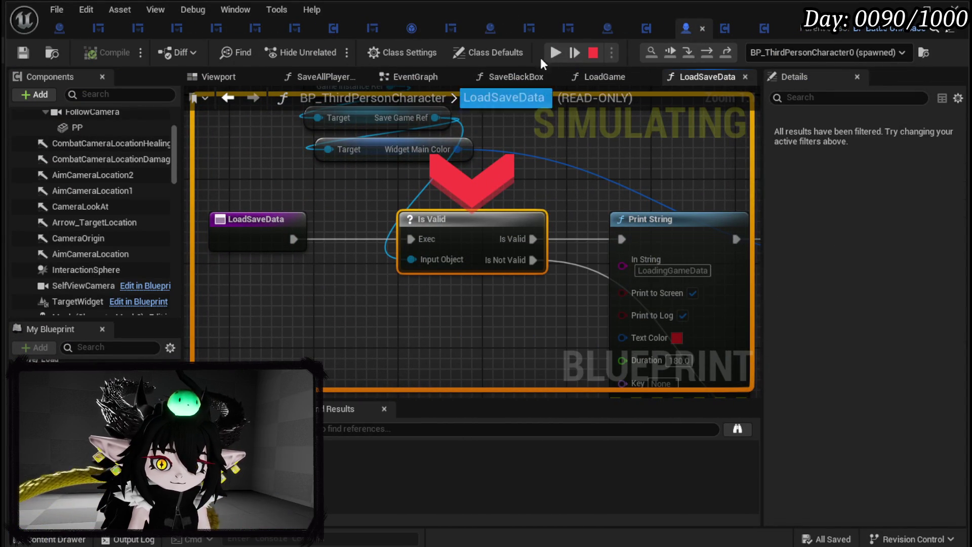
{"action": "left_click", "coordinate": [549, 52]}
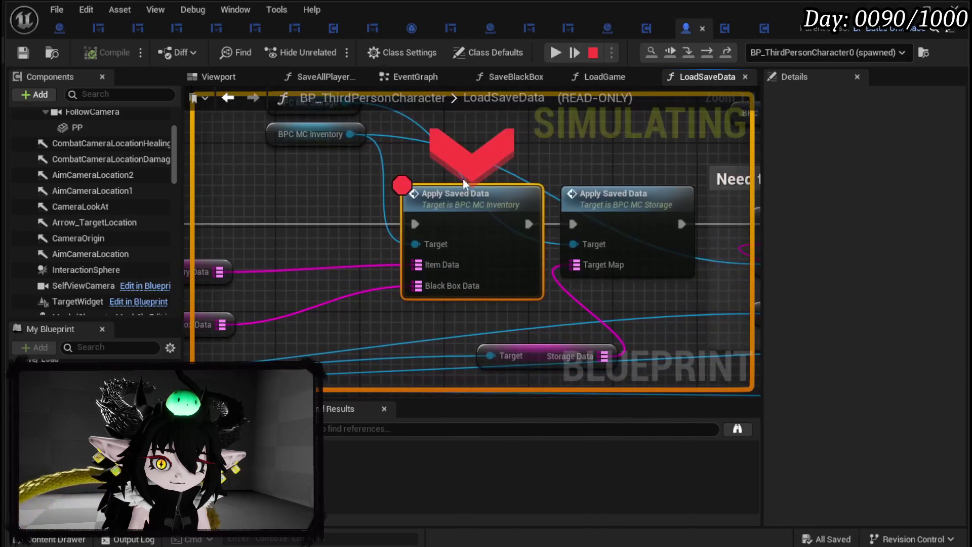
{"action": "right_click", "coordinate": [452, 210]}
{"action": "left_click", "coordinate": [491, 313]}
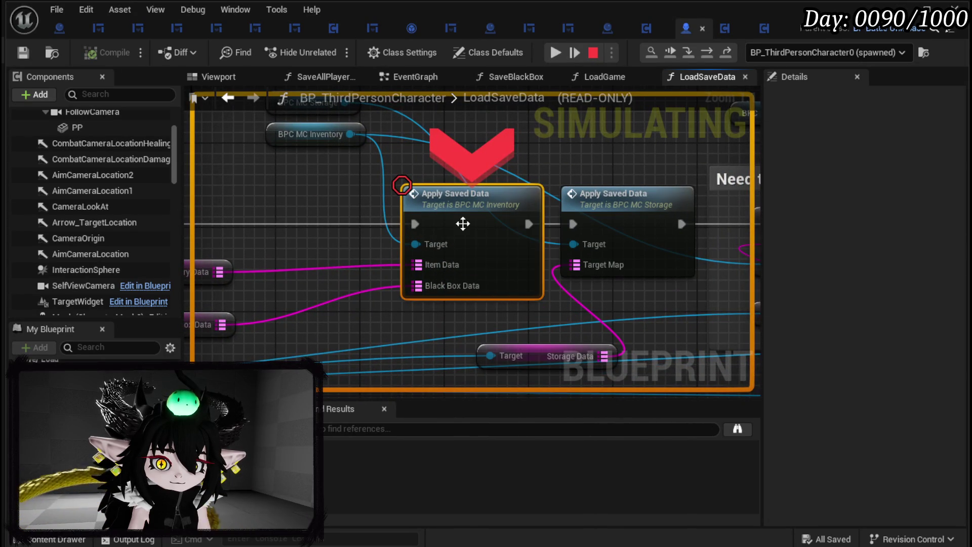
{"action": "left_click", "coordinate": [562, 53]}
{"action": "key", "text": "w"}
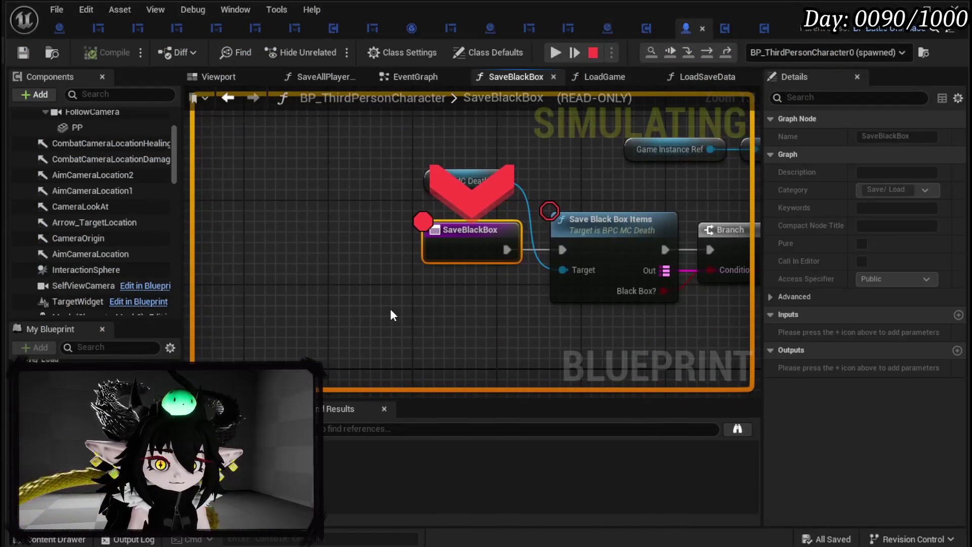
- Step into SaveBlackBoxItems and through its Cast to the Return Node and back out
{"action": "left_click", "coordinate": [710, 54]}
{"action": "left_click", "coordinate": [710, 54]}
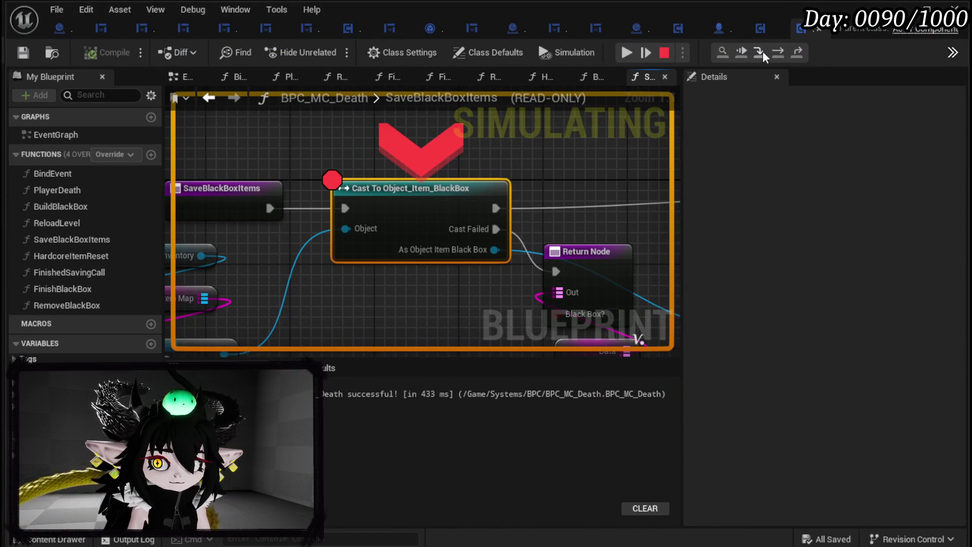
{"action": "left_click", "coordinate": [783, 52]}
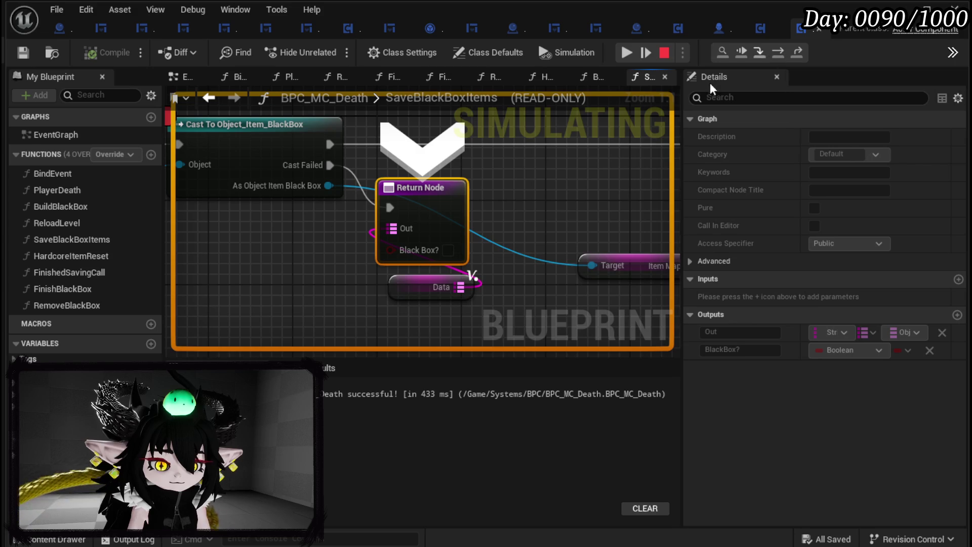
{"action": "key", "text": "F10"}
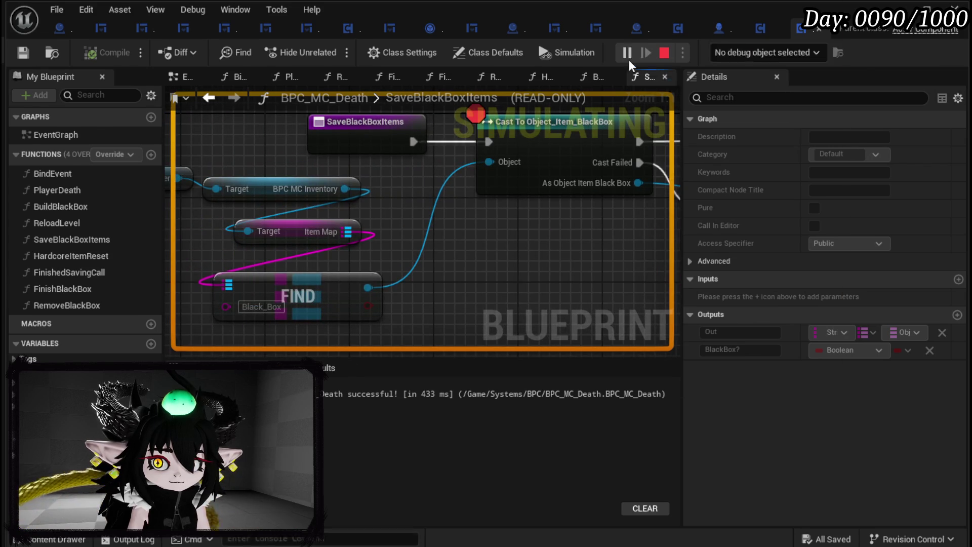
{"action": "key", "text": "F10"}
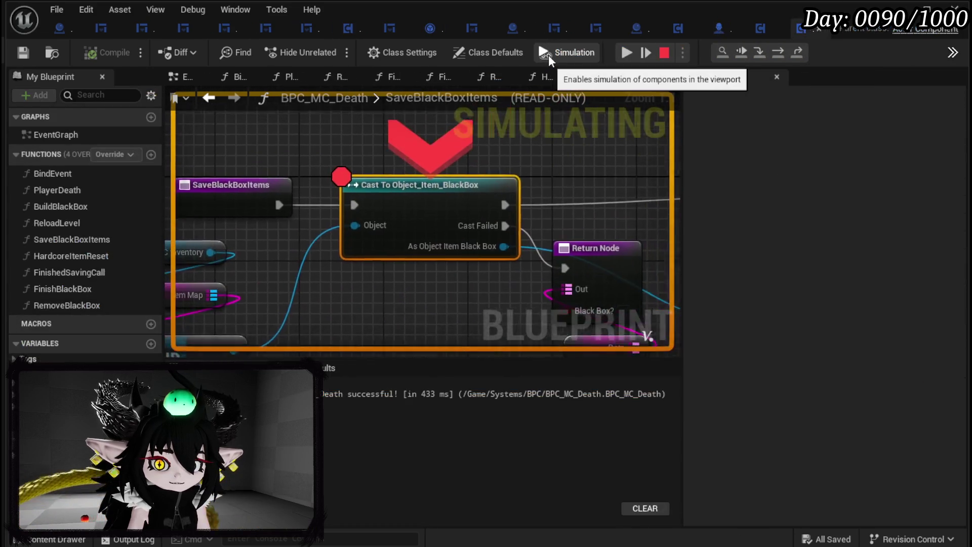
- Resume past the Cast breakpoints to the Branch breakpoint in CreateMessage beside Inventory Quick Save
{"action": "left_click", "coordinate": [627, 52]}
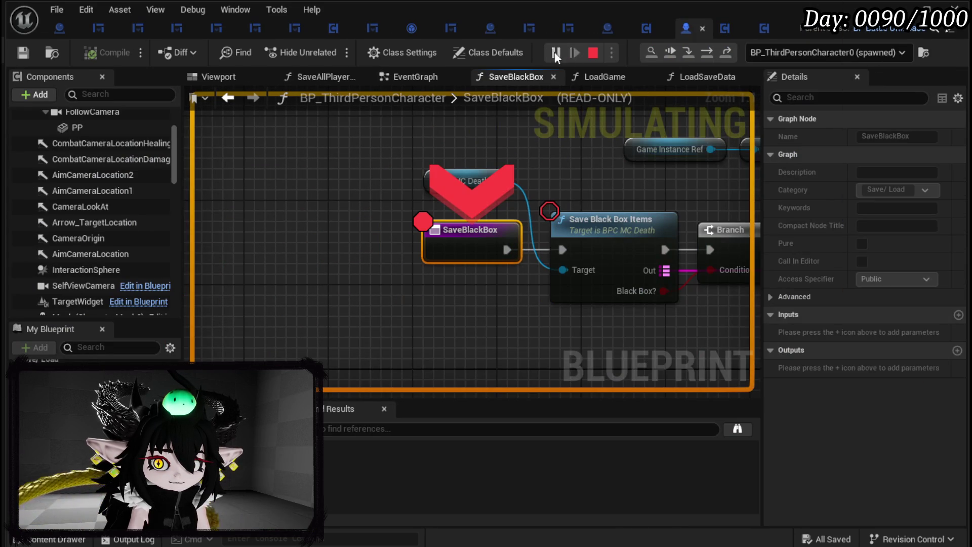
{"action": "left_click", "coordinate": [555, 52]}
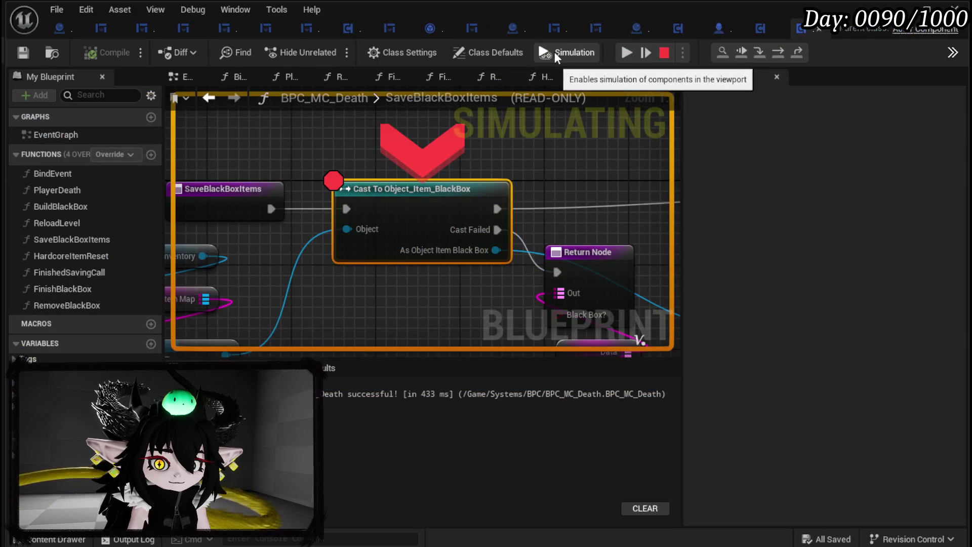
{"action": "left_click", "coordinate": [626, 52]}
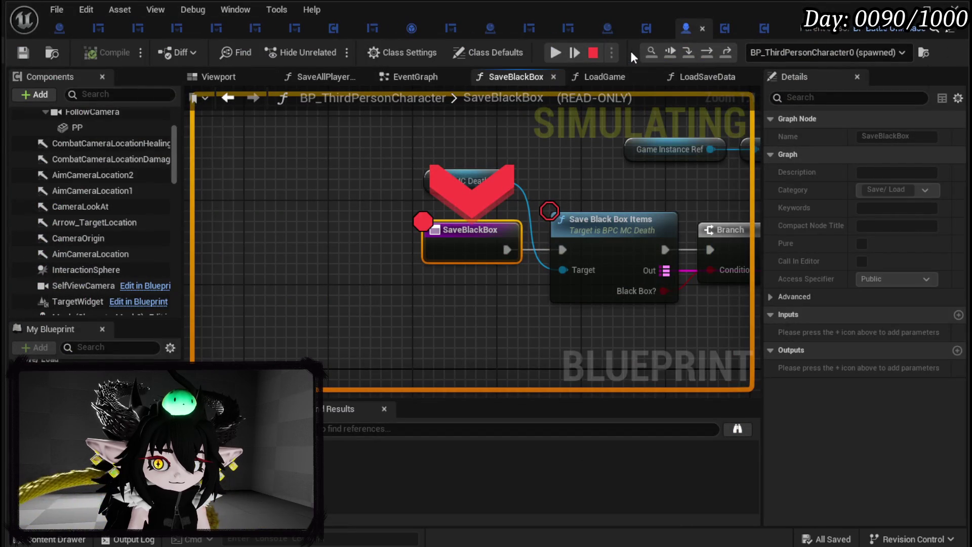
{"action": "left_click", "coordinate": [556, 53]}
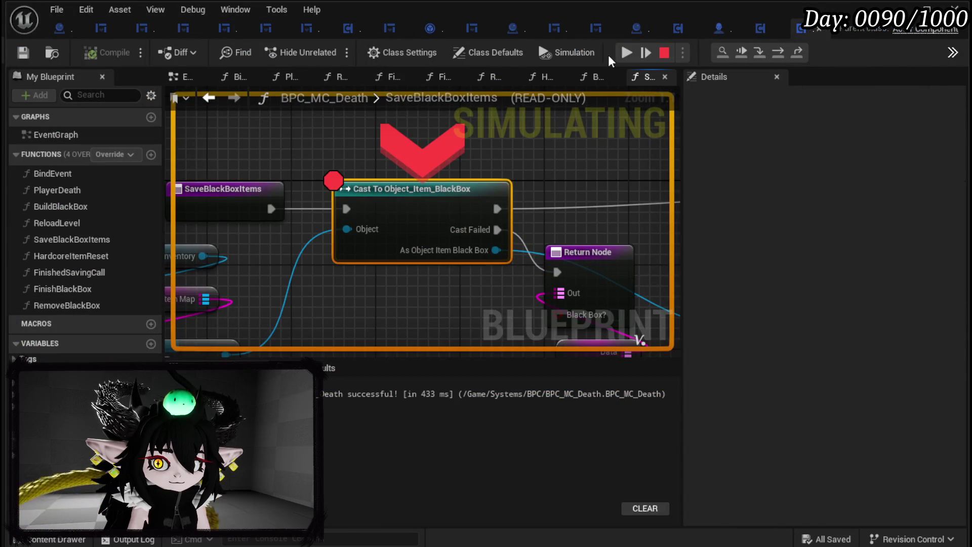
{"action": "left_click", "coordinate": [628, 53]}
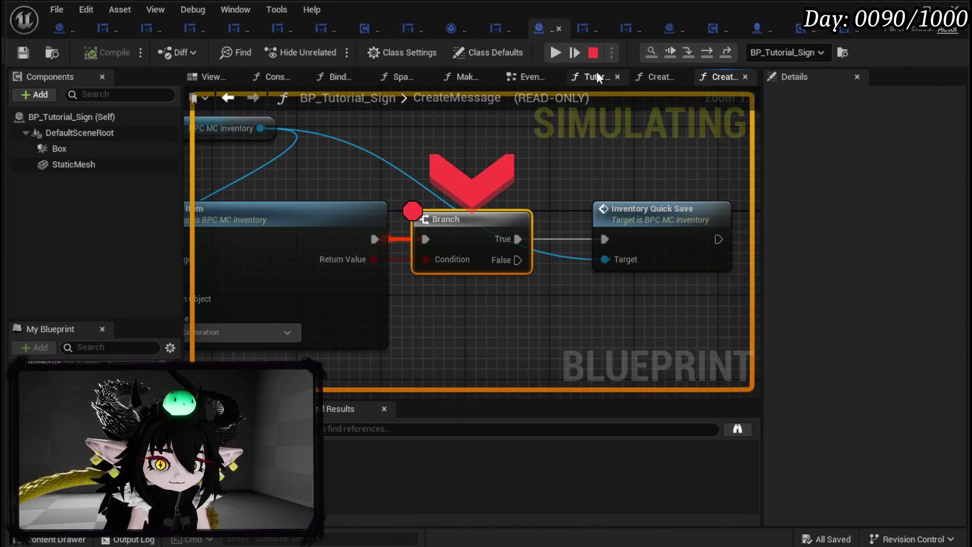
{"action": "mouse_move", "coordinate": [367, 172]}
{"action": "left_mouse_down"}
{"action": "mouse_move", "coordinate": [581, 161]}
{"action": "mouse_move", "coordinate": [471, 164]}
{"action": "left_mouse_up"}
{"action": "mouse_move", "coordinate": [461, 251]}
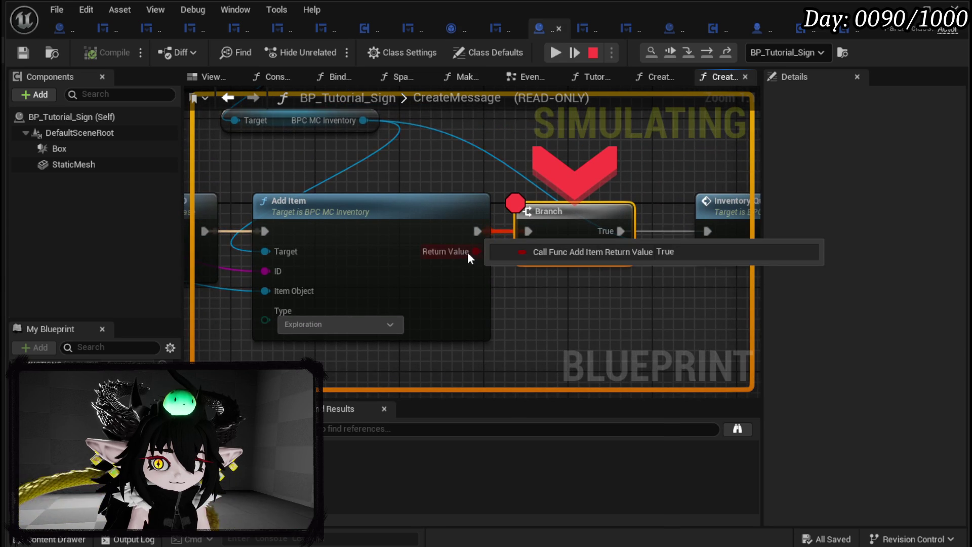
{"action": "left_click_drag", "start_coordinate": [582, 280], "coordinate": [423, 286]}
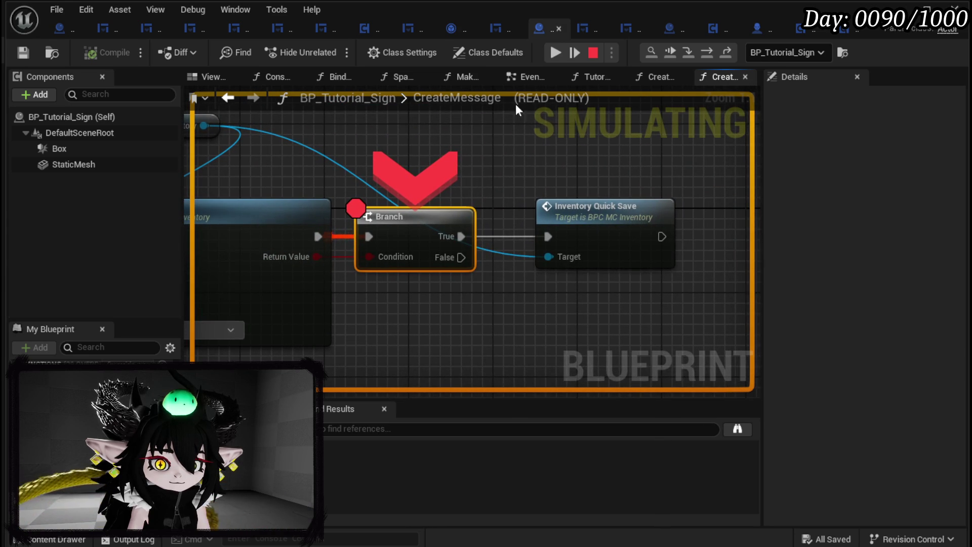
- Step through InventoryQuickSave's Save Inventory and SET nodes into the character's SaveBlackBox graph
{"action": "left_click", "coordinate": [707, 50]}
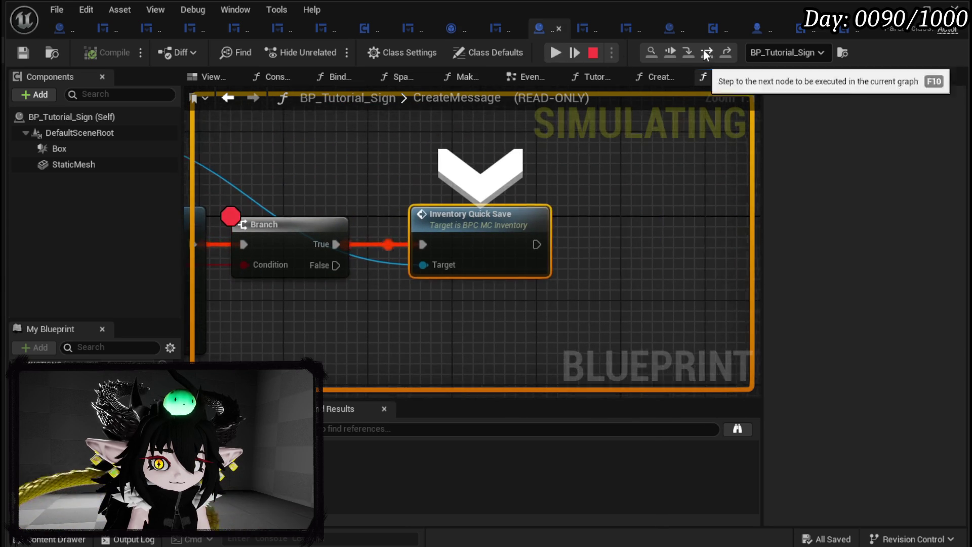
{"action": "left_click", "coordinate": [687, 53]}
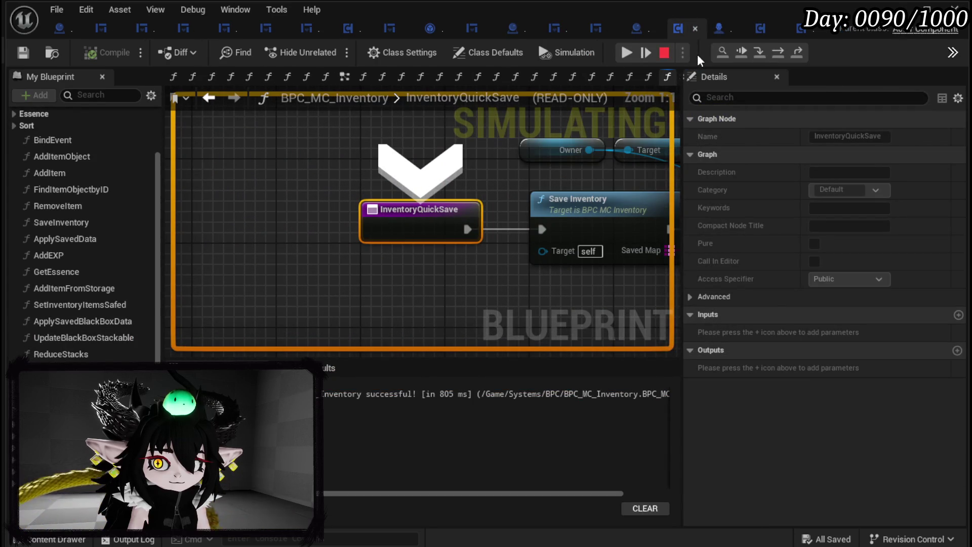
{"action": "left_click", "coordinate": [777, 53]}
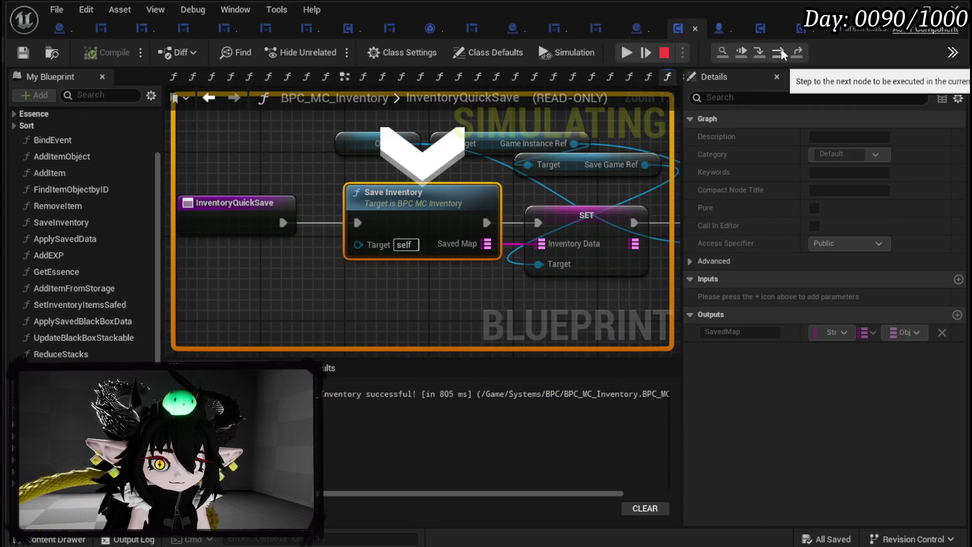
{"action": "left_click", "coordinate": [780, 53]}
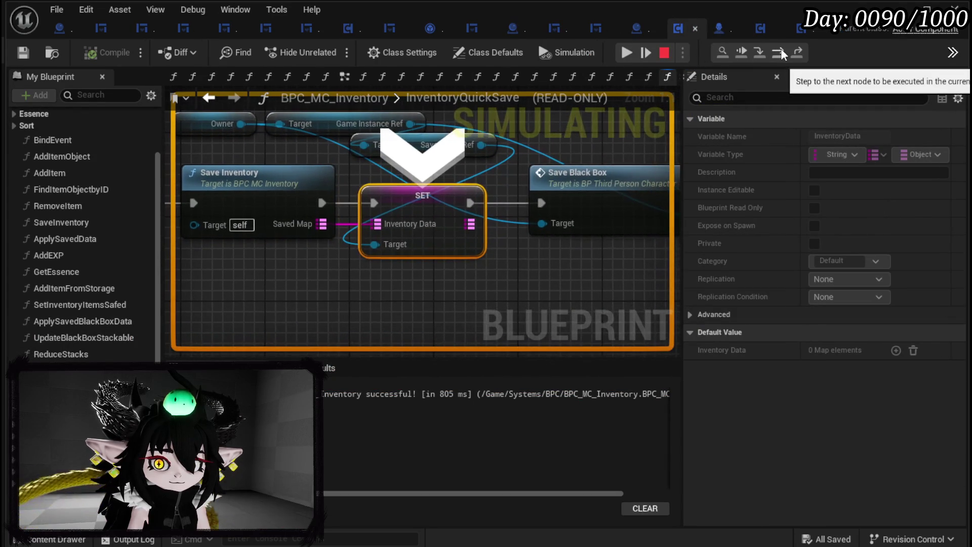
{"action": "left_click", "coordinate": [783, 54]}
{"action": "left_click", "coordinate": [783, 54]}
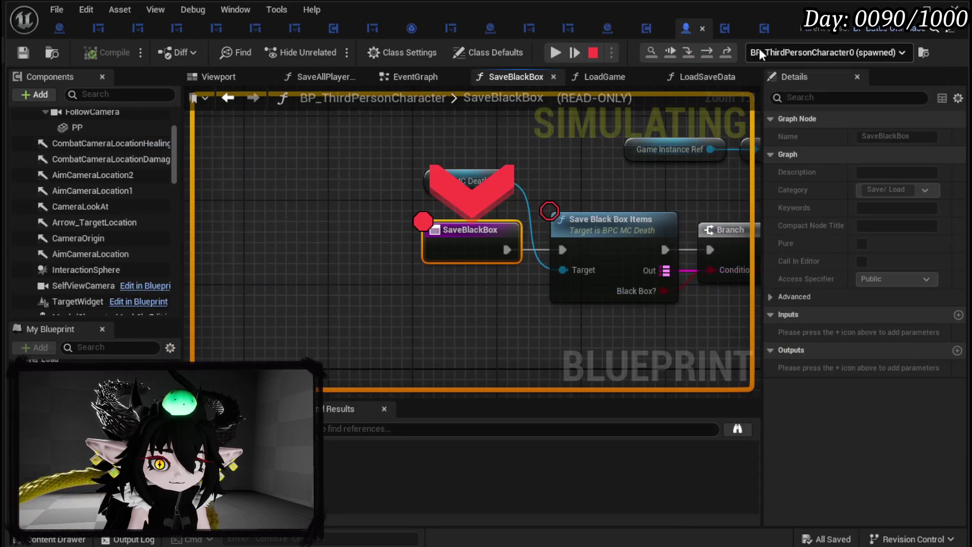
- Step into SaveBlackBoxItems through Cast and KEYS to the For Each Loop, then resume the game
{"action": "left_click", "coordinate": [716, 49]}
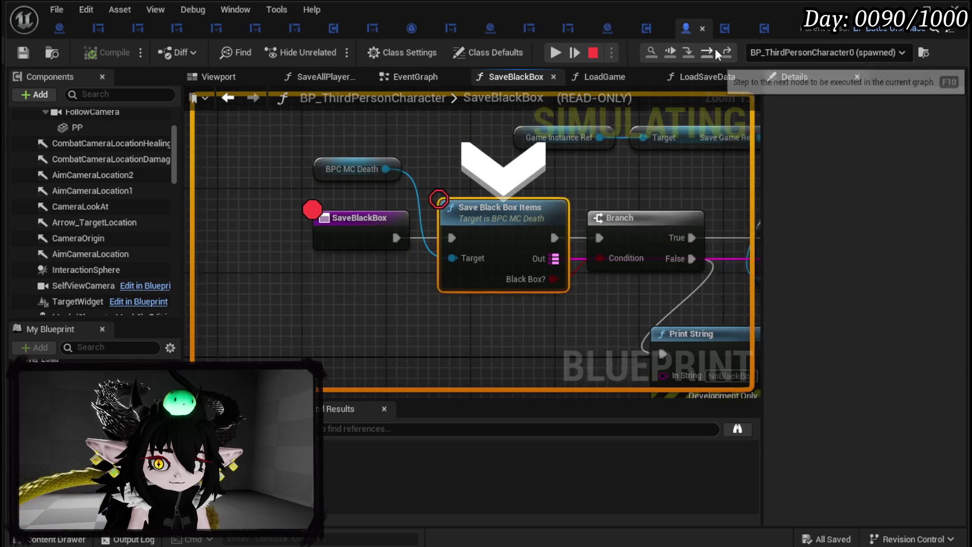
{"action": "left_click", "coordinate": [715, 48]}
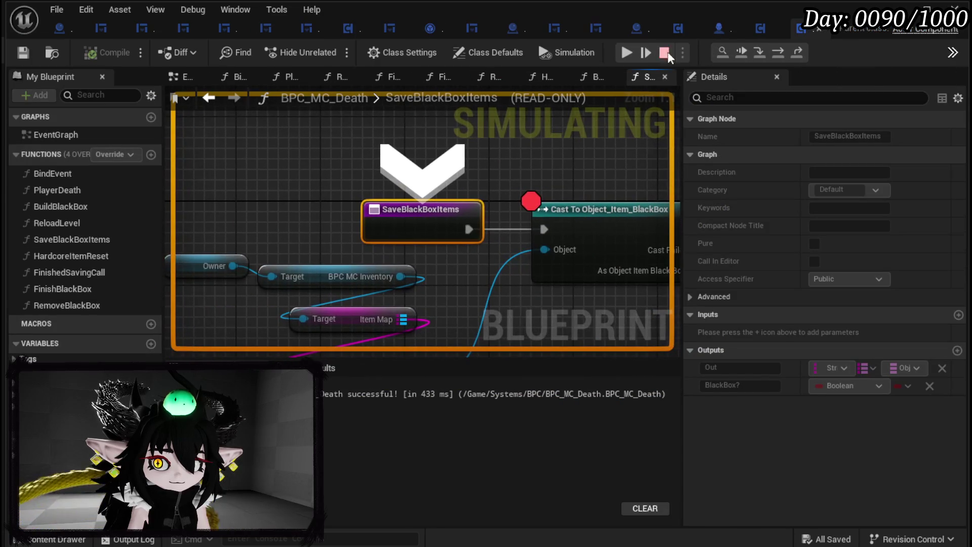
{"action": "left_click", "coordinate": [782, 53]}
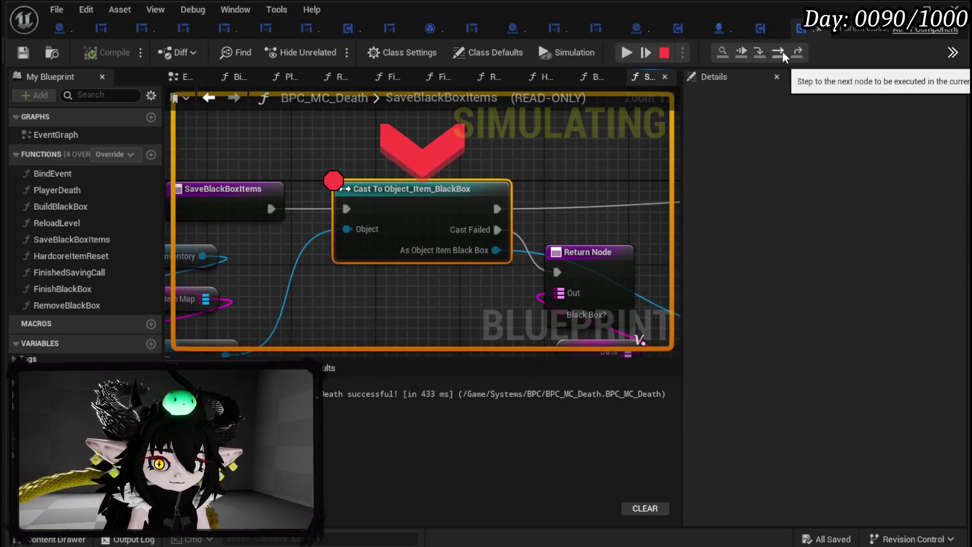
{"action": "left_click", "coordinate": [782, 53]}
{"action": "left_click", "coordinate": [783, 53]}
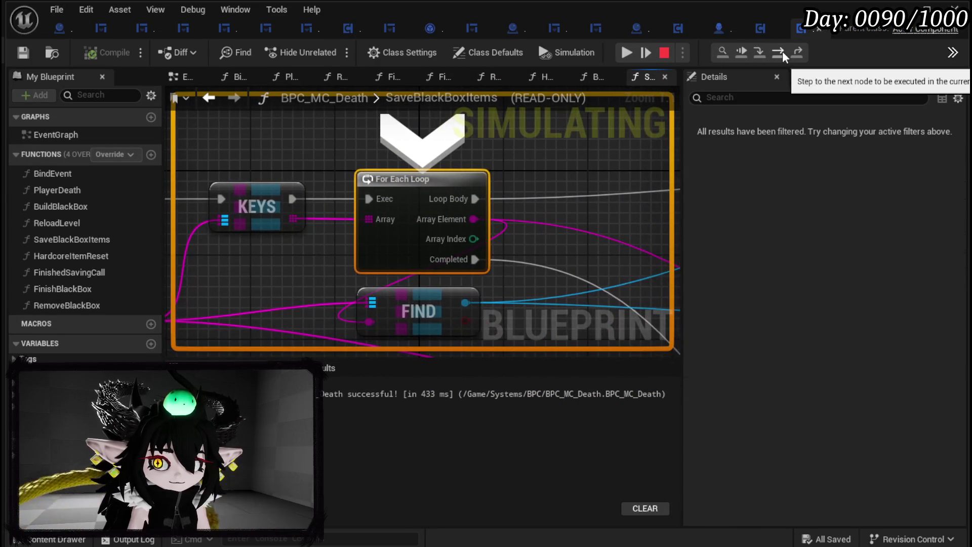
{"action": "left_click", "coordinate": [628, 52]}
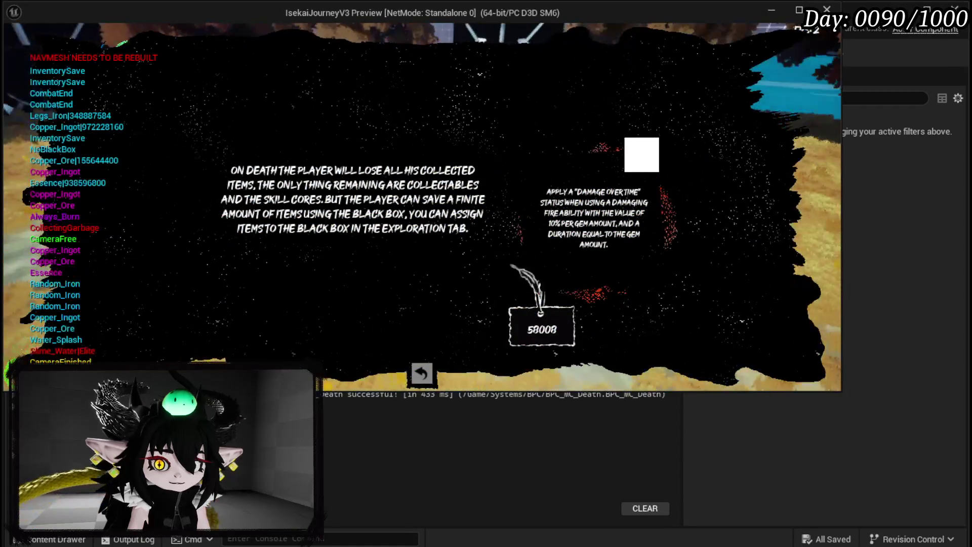
- Dismiss the death screen and add the iron head, chest, hands and legs to the Black Box
{"action": "left_click", "coordinate": [422, 374]}
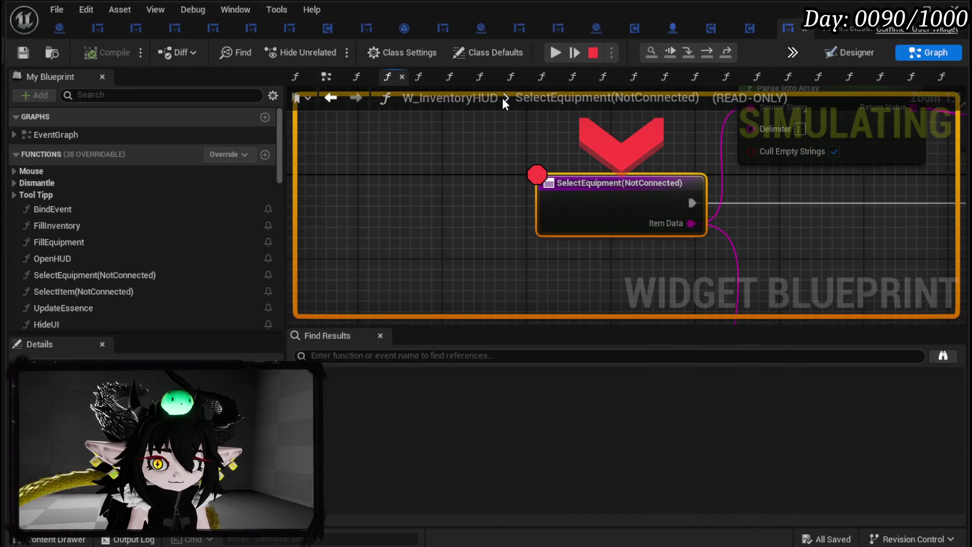
{"action": "left_click", "coordinate": [550, 51]}
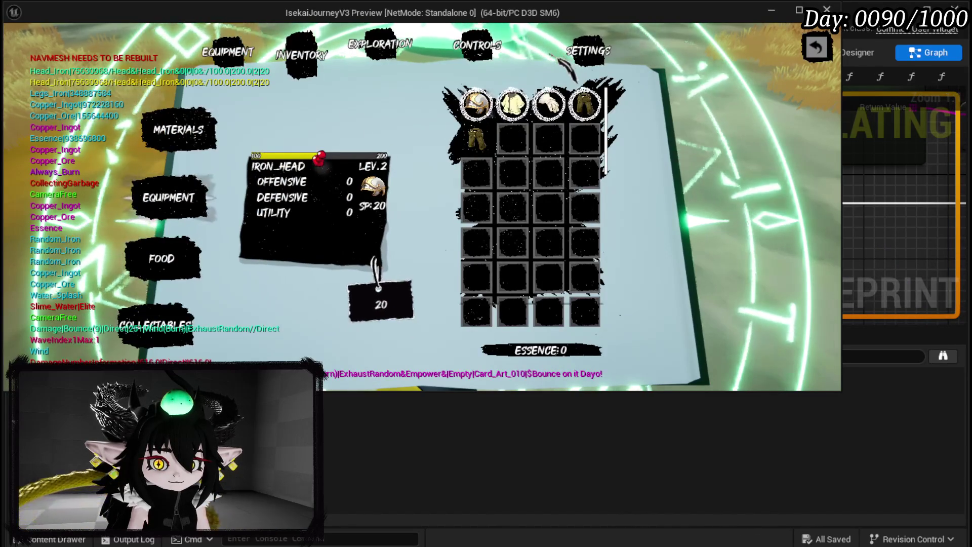
{"action": "left_click", "coordinate": [400, 57]}
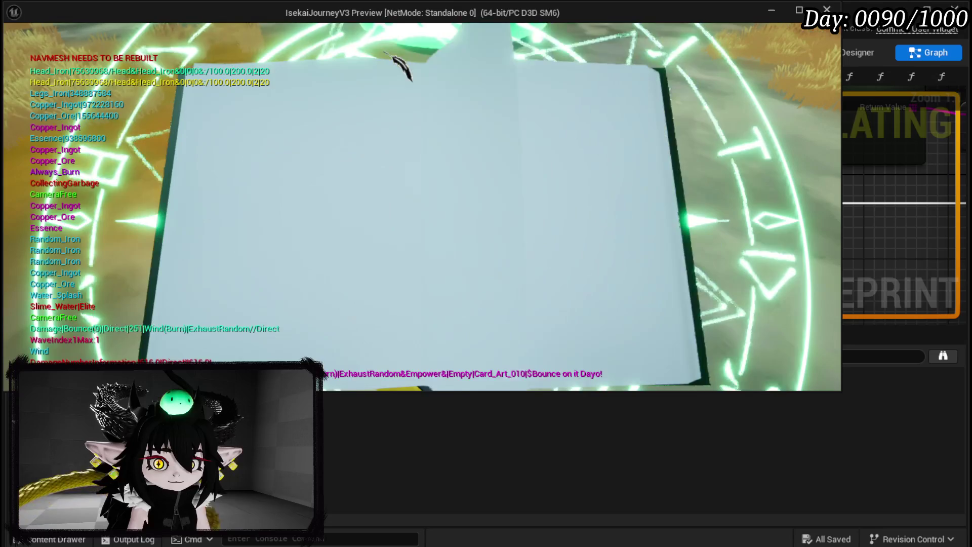
{"action": "left_click", "coordinate": [218, 152]}
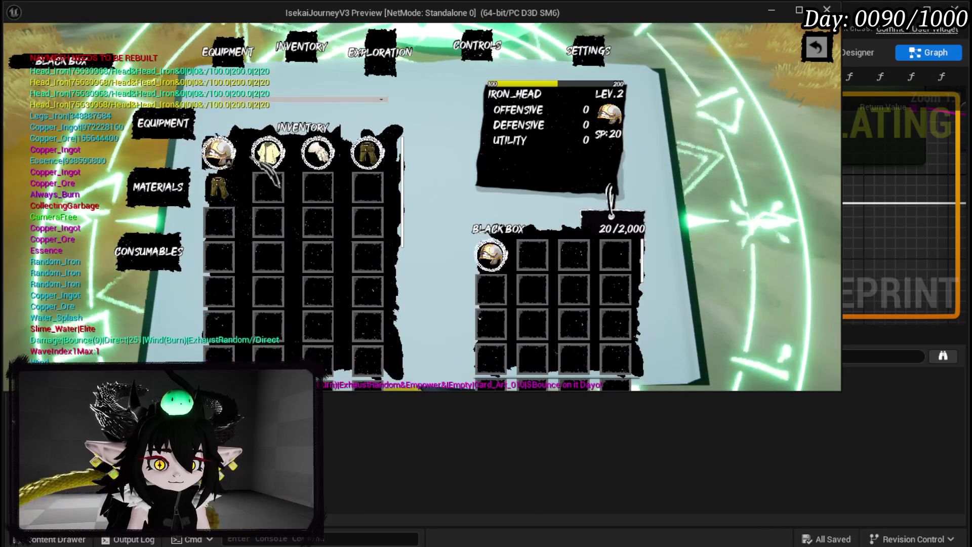
{"action": "left_click", "coordinate": [269, 152]}
{"action": "left_click", "coordinate": [318, 152]}
{"action": "left_click", "coordinate": [390, 145]}
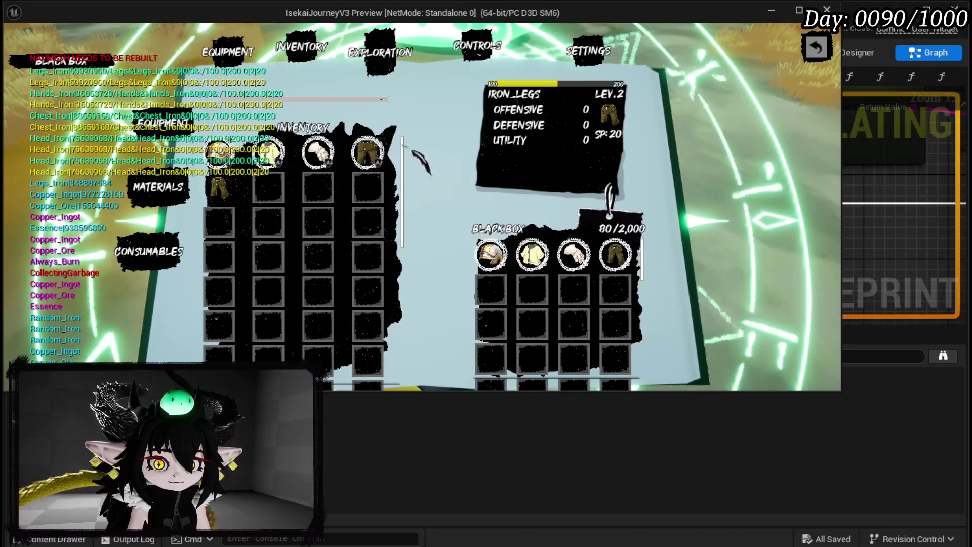
- Close the inventory book and choose Save Game from the pause menu
{"action": "left_click", "coordinate": [817, 46]}
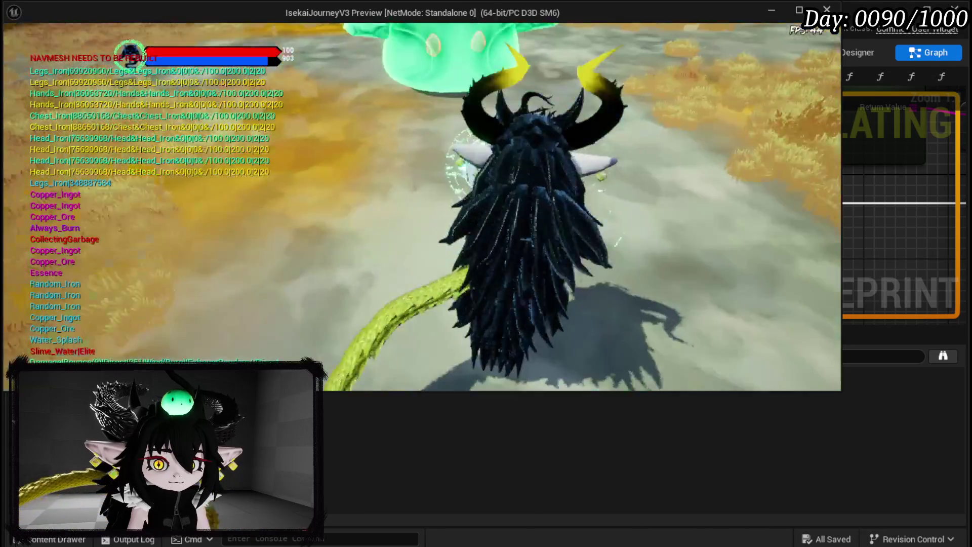
{"action": "key", "text": "Escape"}
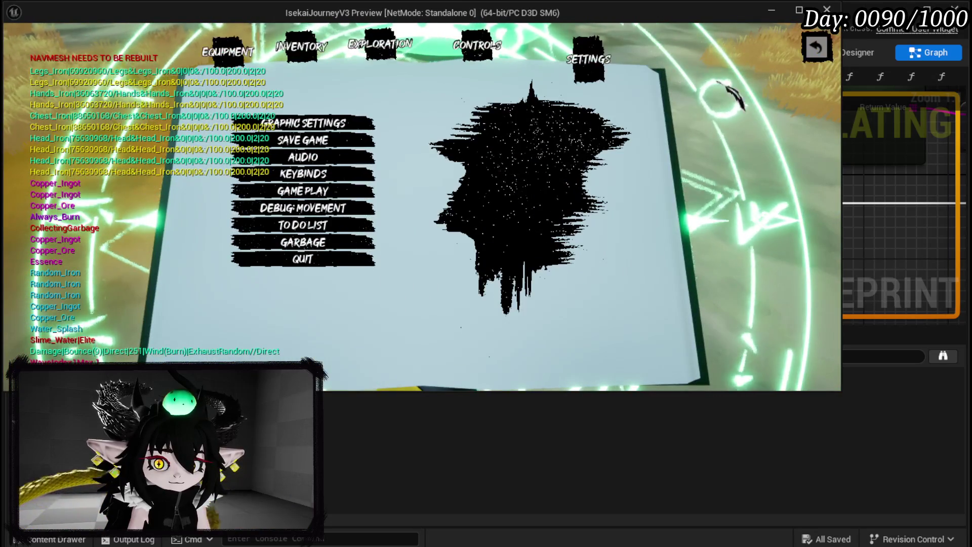
{"action": "left_click", "coordinate": [336, 142]}
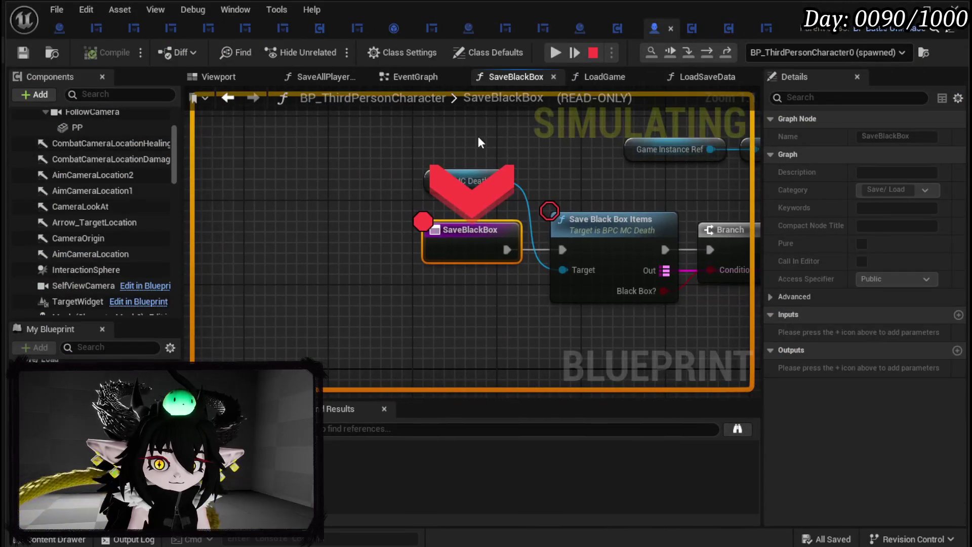
- Step into SaveBlackBoxItems through the Cast and KEYS nodes to the For Each Loop
{"action": "left_click", "coordinate": [709, 53]}
{"action": "left_click", "coordinate": [692, 50]}
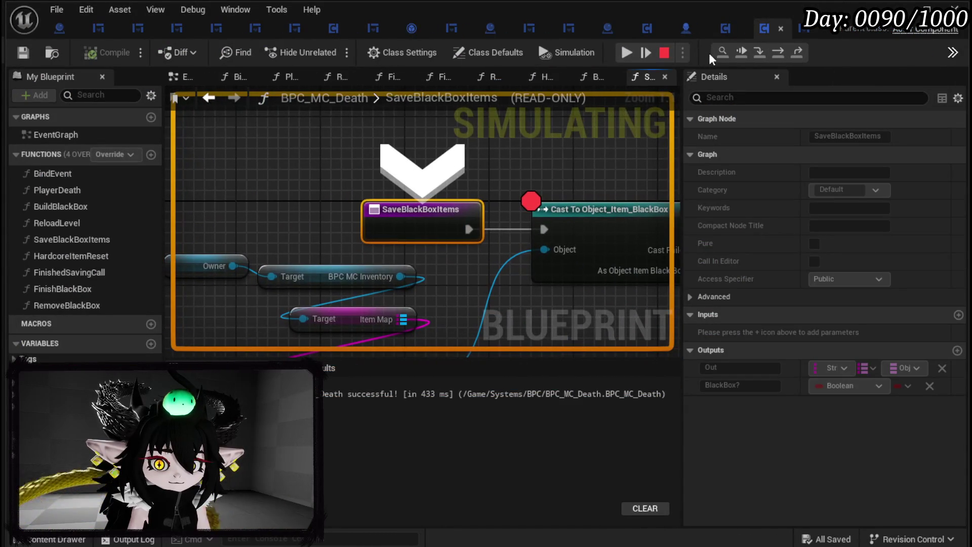
{"action": "left_click", "coordinate": [778, 53]}
{"action": "left_click", "coordinate": [778, 53]}
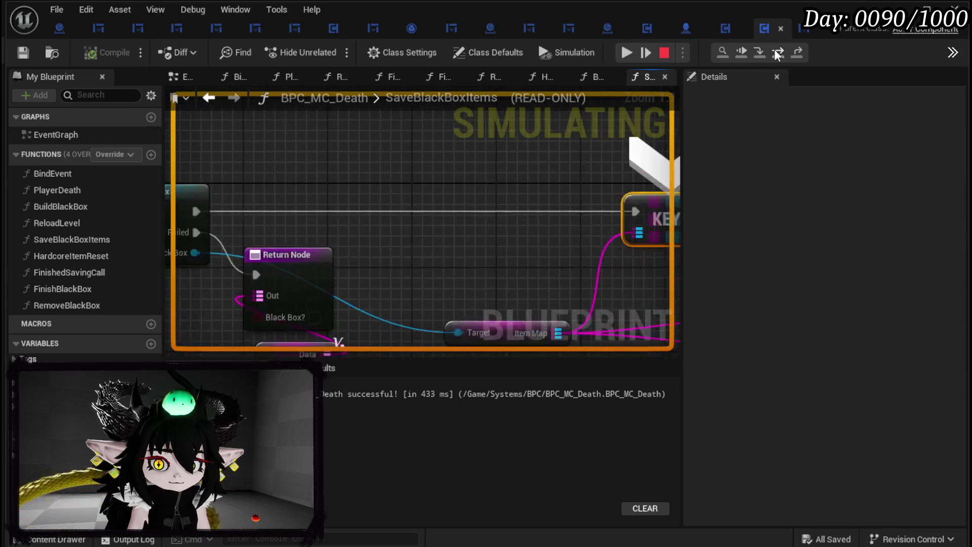
{"action": "mouse_move", "coordinate": [303, 341]}
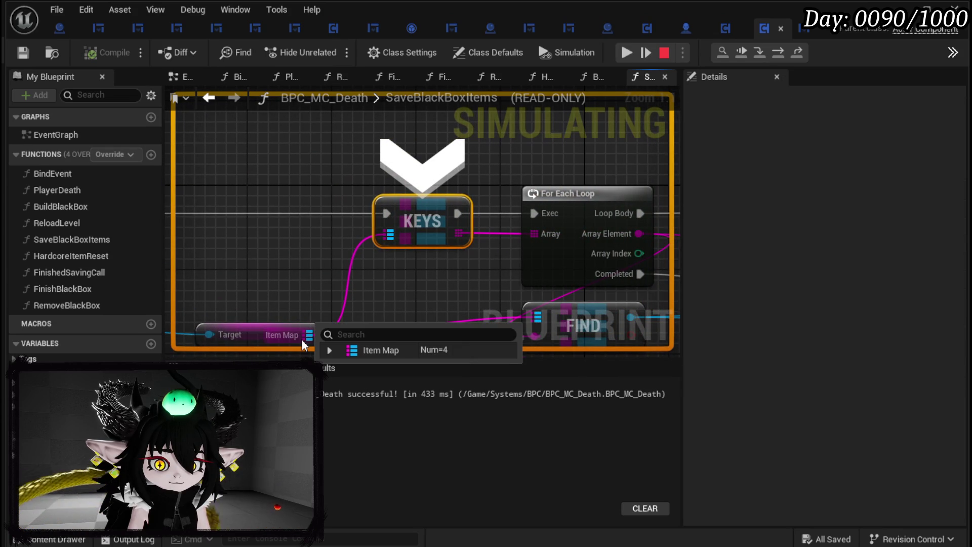
{"action": "left_click", "coordinate": [787, 54]}
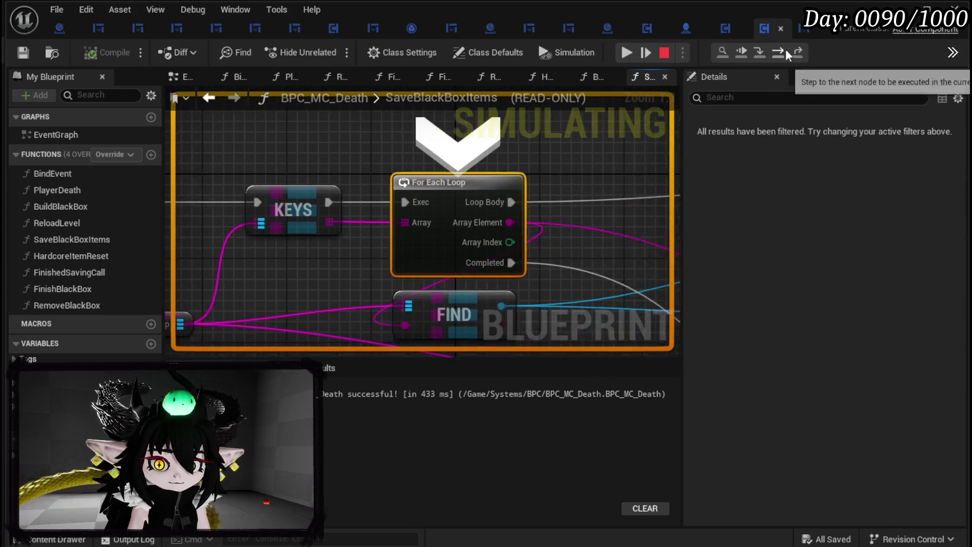
- Step through the equipment cast, Branch, SET and Convert Data to String to ADD, confirming Head_Iron data, then resume
{"action": "scroll", "coordinate": [284, 187], "scroll_direction": "down", "scroll_amount": 5}
{"action": "left_click_drag", "start_coordinate": [586, 165], "coordinate": [242, 168]}
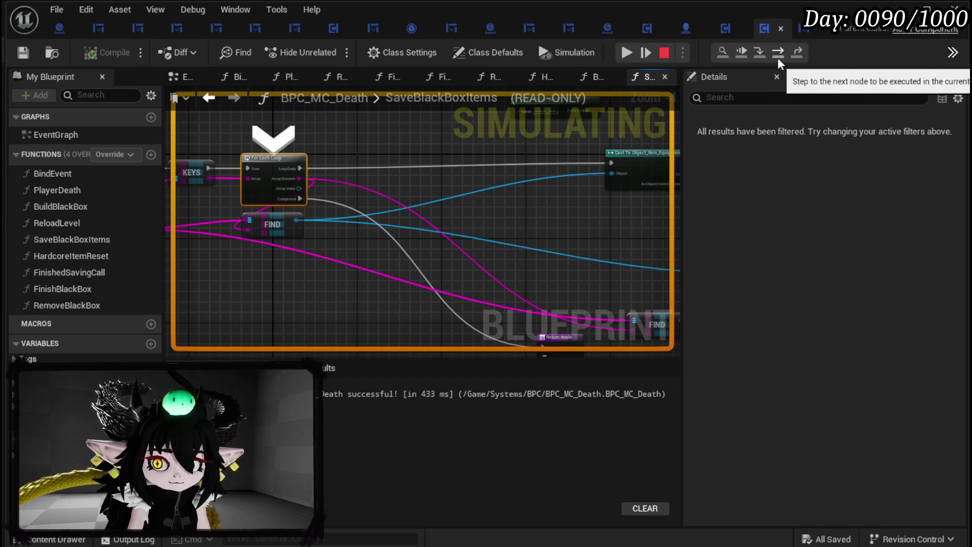
{"action": "left_click", "coordinate": [778, 59]}
{"action": "left_click_drag", "start_coordinate": [423, 223], "coordinate": [214, 201]}
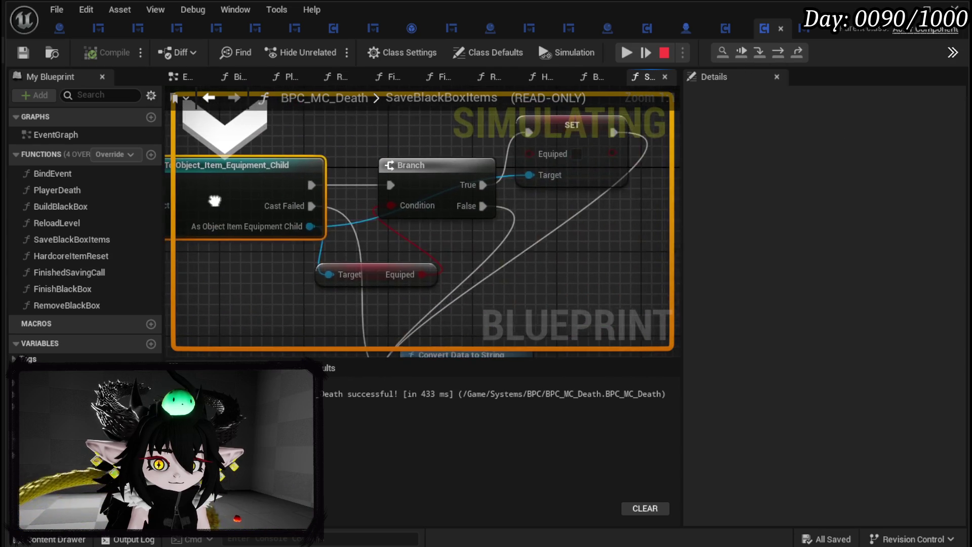
{"action": "left_click", "coordinate": [783, 57]}
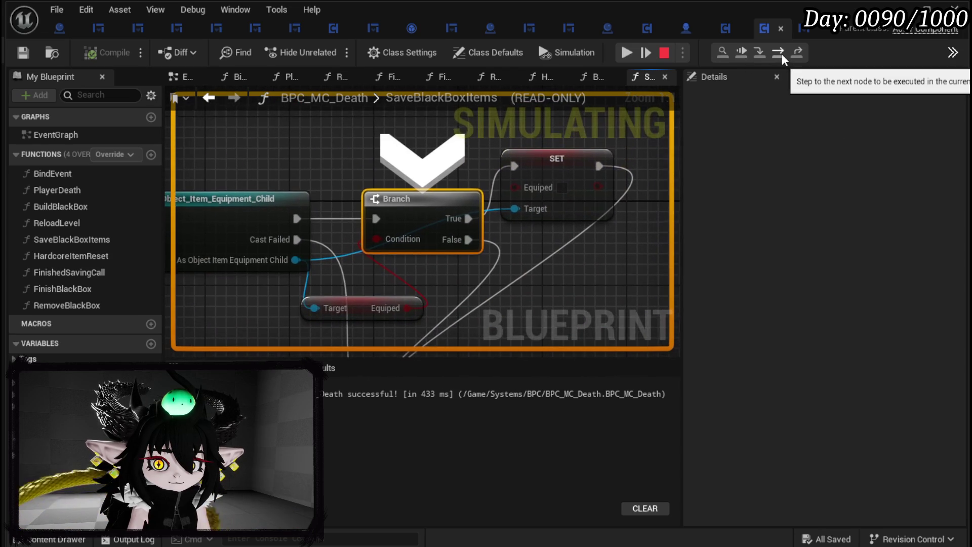
{"action": "left_click", "coordinate": [782, 57]}
{"action": "left_click", "coordinate": [783, 57]}
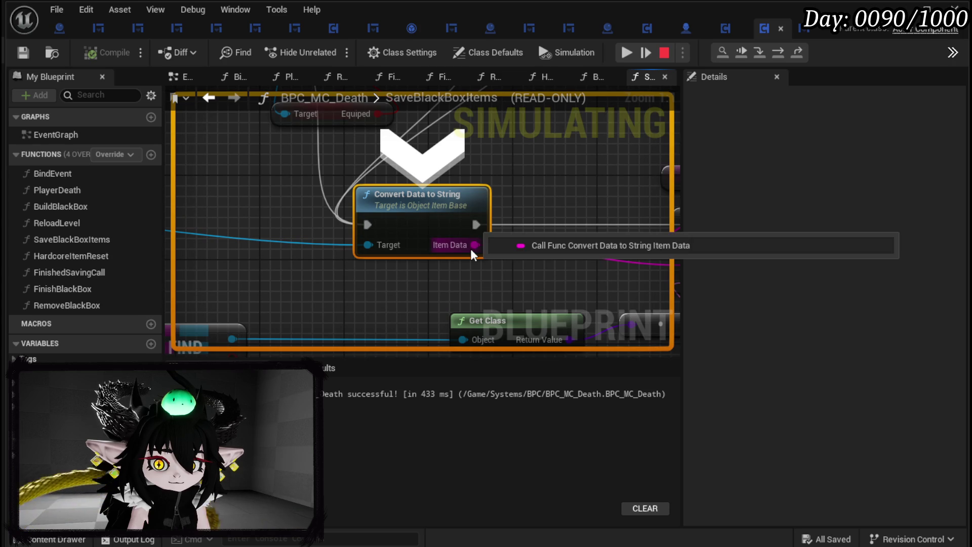
{"action": "left_click", "coordinate": [783, 57]}
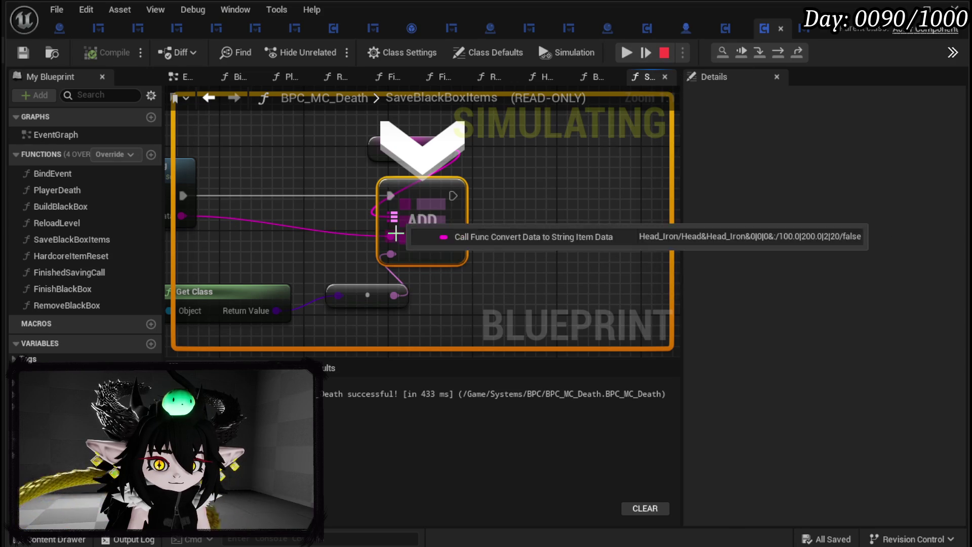
{"action": "mouse_move", "coordinate": [393, 233]}
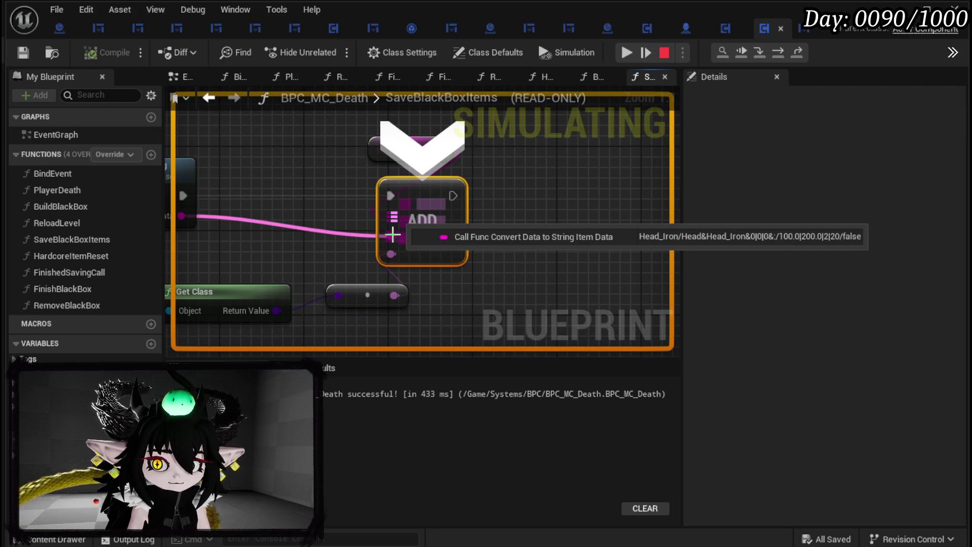
{"action": "left_click", "coordinate": [634, 51]}
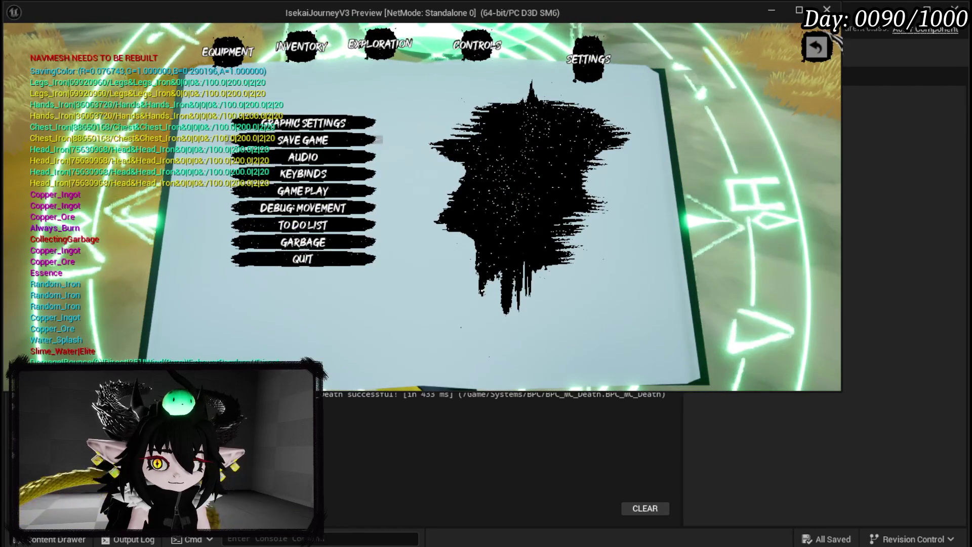
- Close the Settings menu and submit the 'Test' Black Box message to trigger saving
{"action": "key", "text": "Escape"}
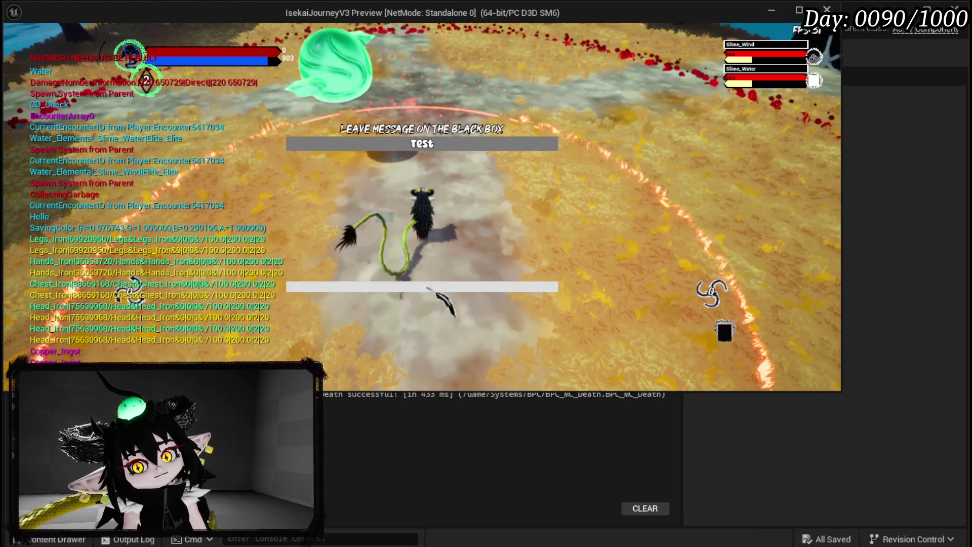
{"action": "key", "text": "Return"}
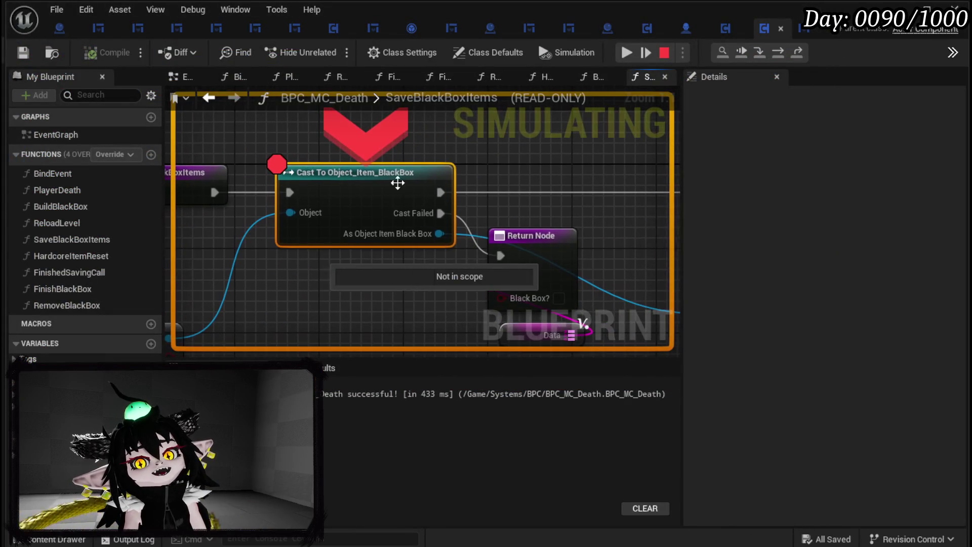
- Step from the Black Box cast via KEYS, loop, equipment cast and Branch to ADD, confirming Head_Iron again
{"action": "left_click_drag", "start_coordinate": [364, 244], "coordinate": [497, 208]}
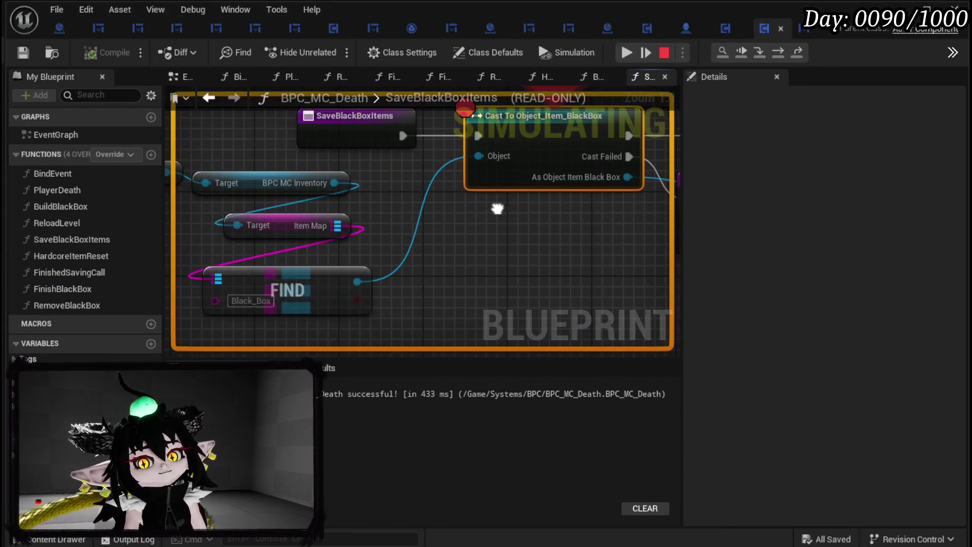
{"action": "mouse_move", "coordinate": [359, 282]}
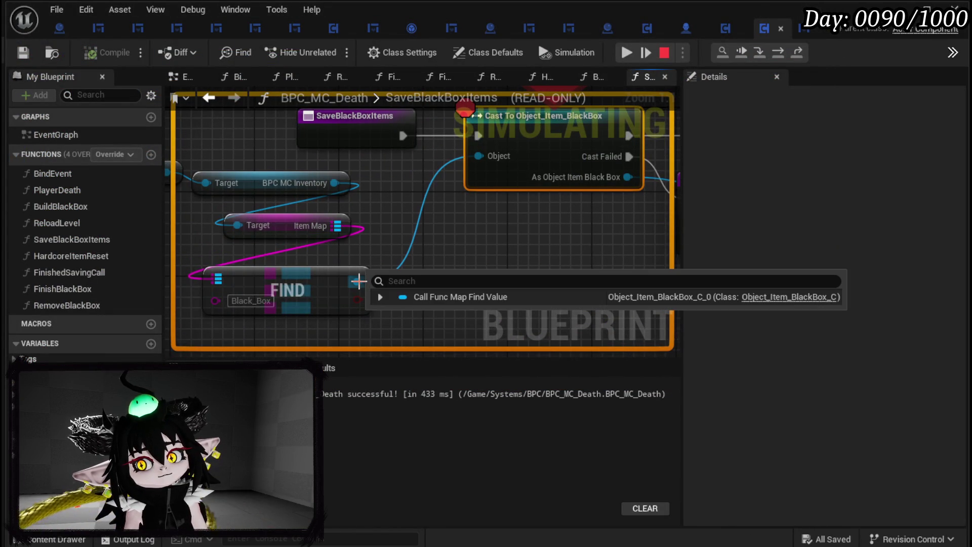
{"action": "left_click", "coordinate": [775, 55]}
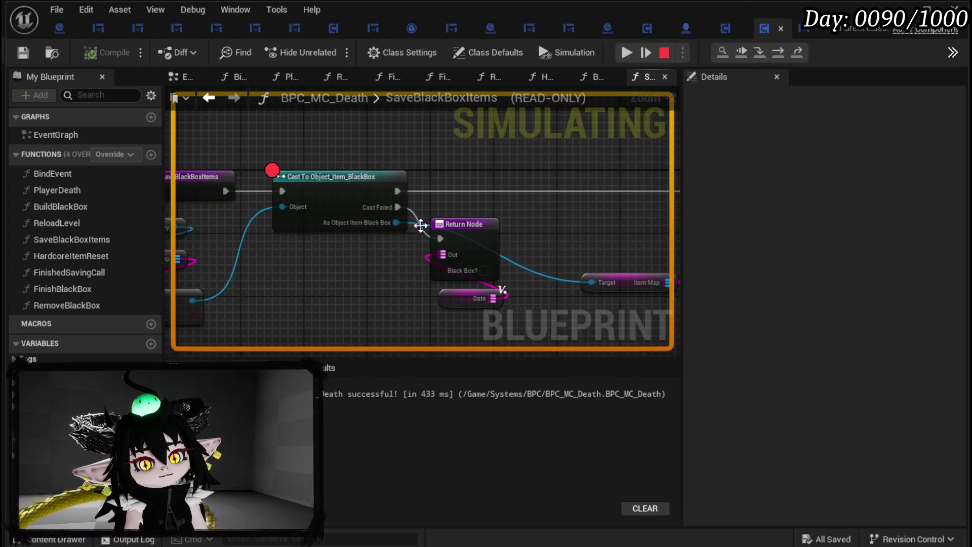
{"action": "left_click", "coordinate": [786, 57]}
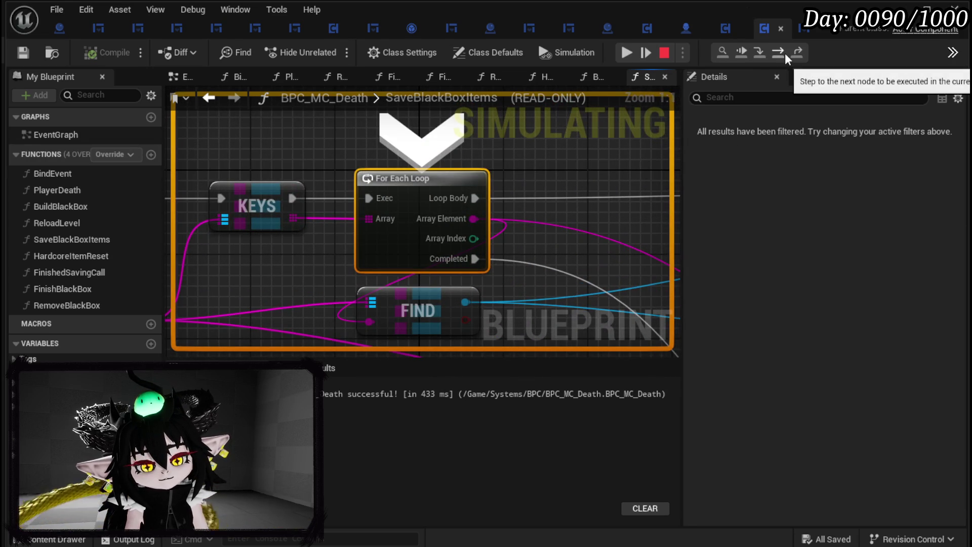
{"action": "left_click", "coordinate": [786, 57]}
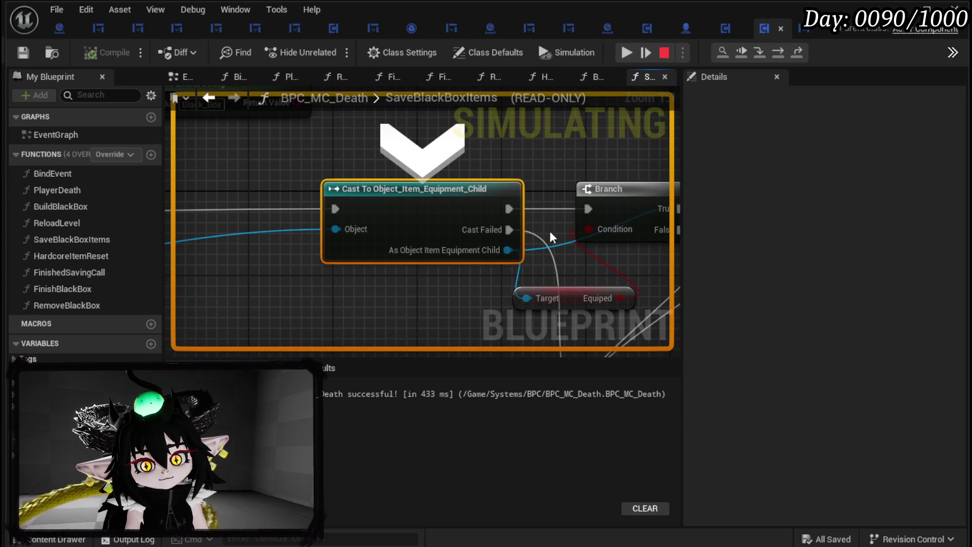
{"action": "mouse_move", "coordinate": [498, 259]}
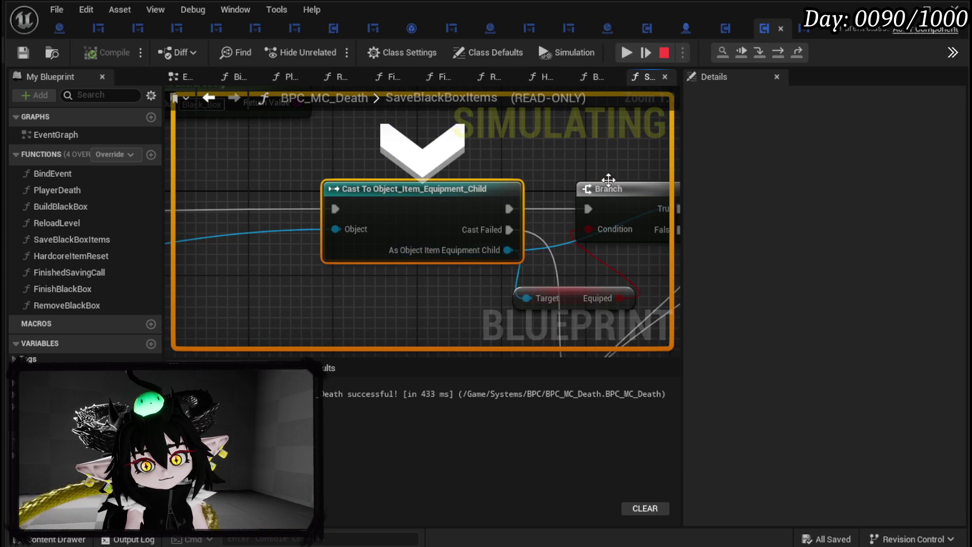
{"action": "left_click", "coordinate": [785, 60]}
{"action": "left_click", "coordinate": [784, 62]}
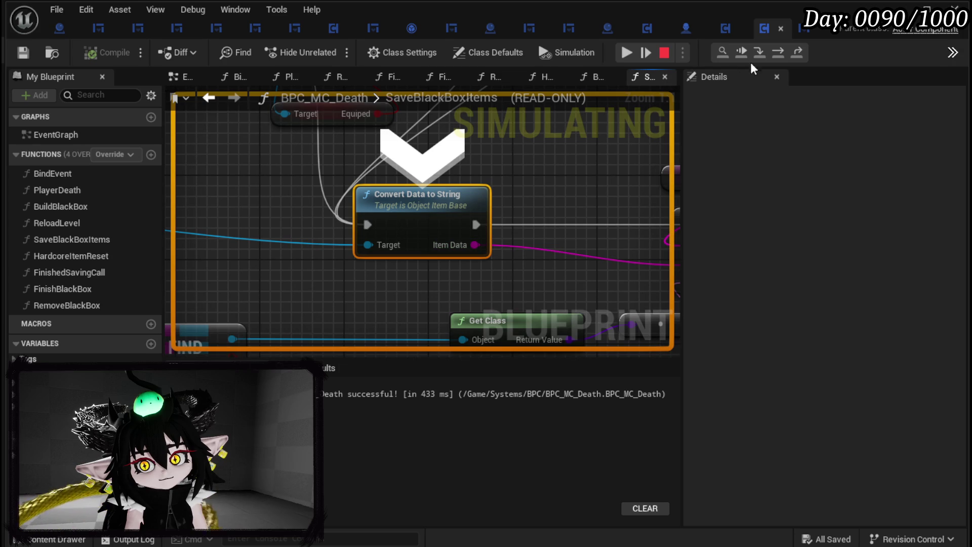
{"action": "left_click", "coordinate": [783, 56]}
{"action": "mouse_move", "coordinate": [393, 235]}
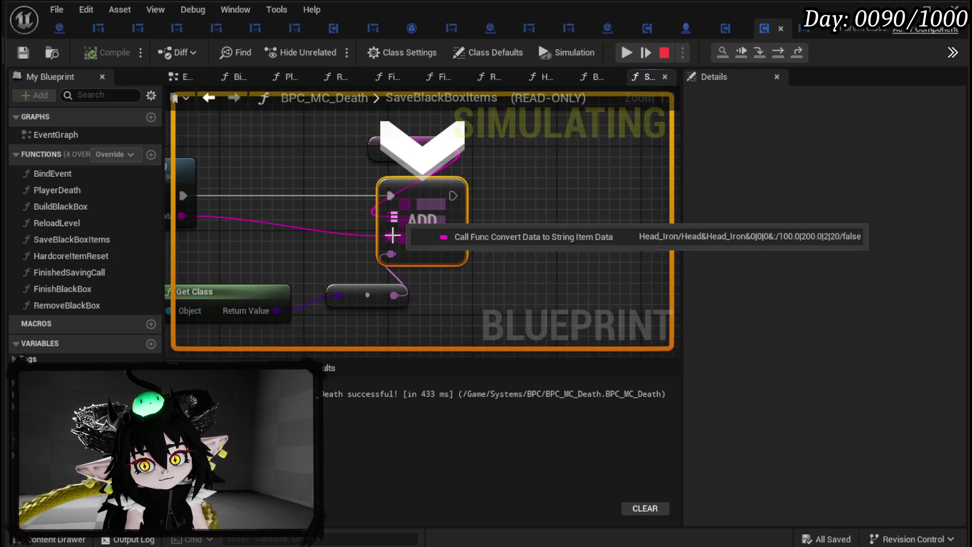
- Resume past the remaining breakpoints, including SaveBlackBox, until the preview runs again
{"action": "left_click", "coordinate": [628, 59]}
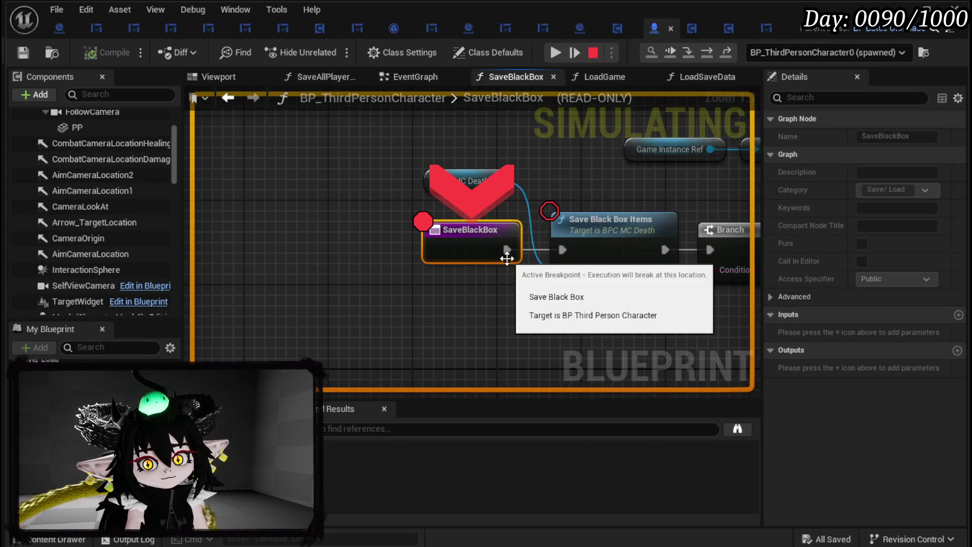
{"action": "left_click", "coordinate": [561, 55]}
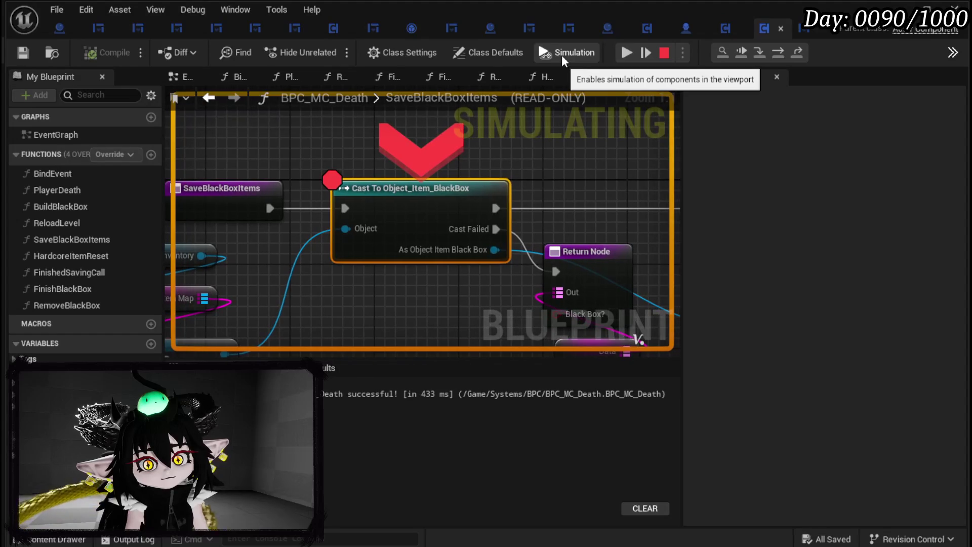
{"action": "scroll", "coordinate": [394, 167], "scroll_direction": "down", "scroll_amount": 2}
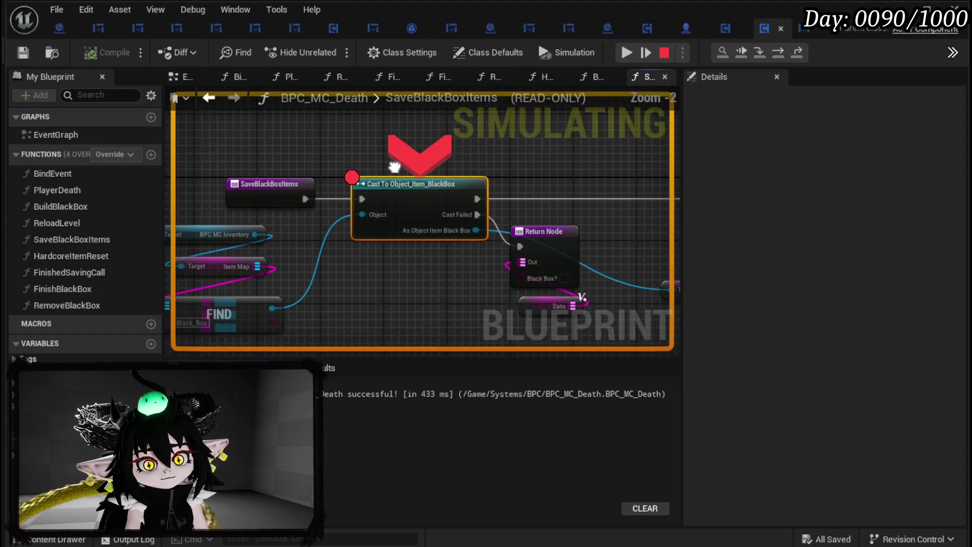
{"action": "left_click_drag", "start_coordinate": [395, 167], "coordinate": [207, 135]}
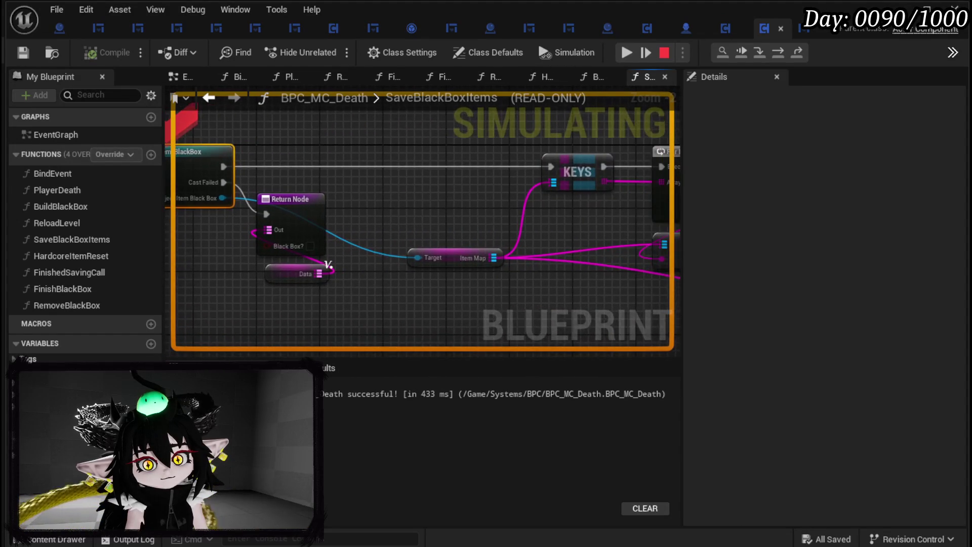
{"action": "left_click", "coordinate": [621, 54]}
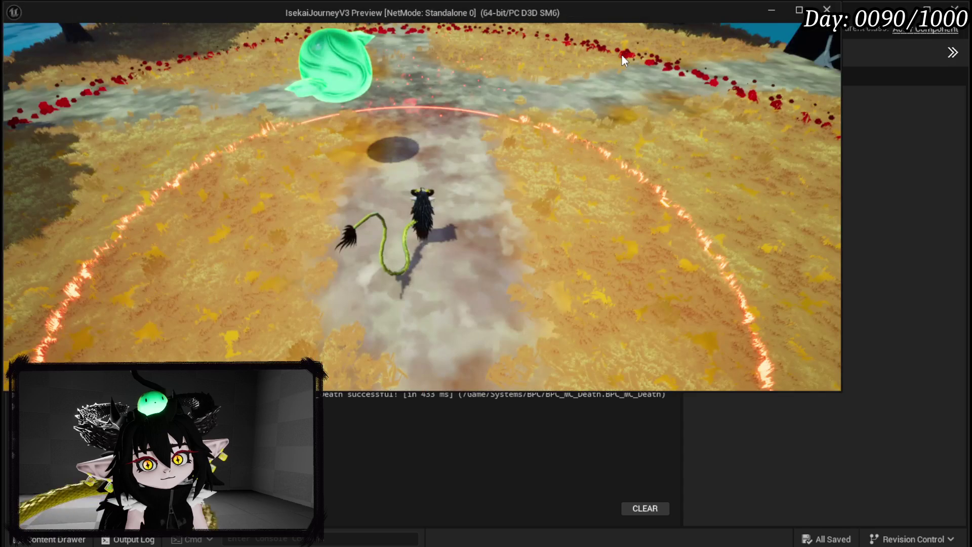
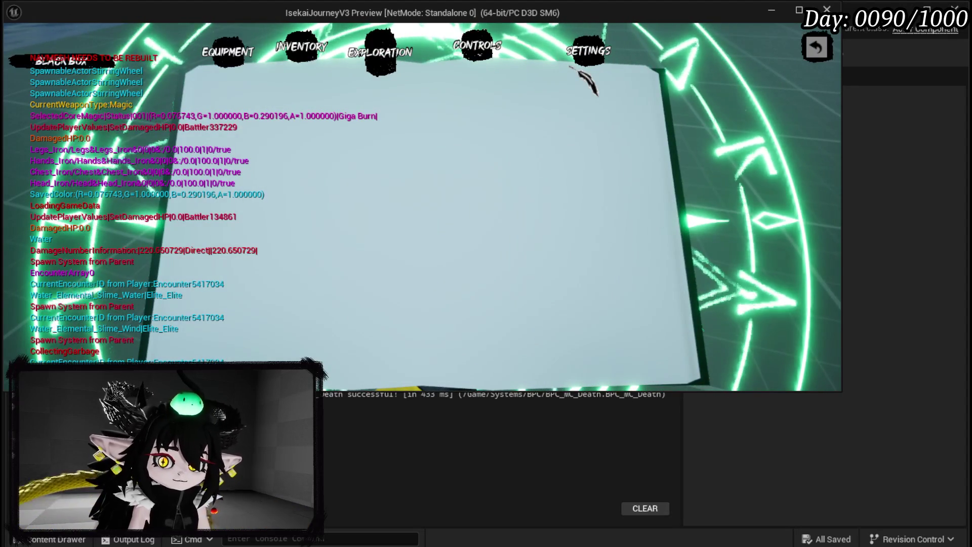
- Stop the play session and switch to the BP_BlackBoxDrop blueprint's BuildItemMap graph
{"action": "key", "text": "Escape"}
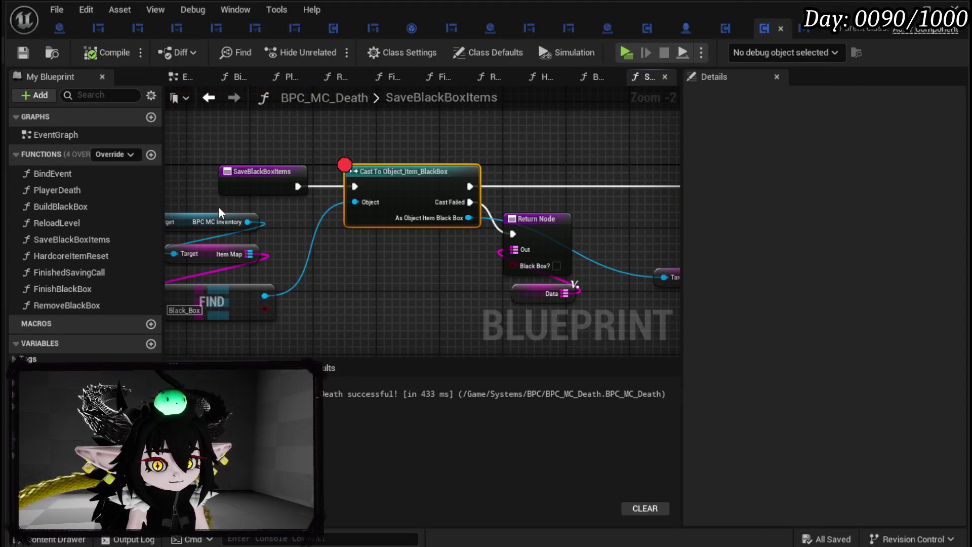
{"action": "scroll", "coordinate": [405, 293], "scroll_direction": "down", "scroll_amount": 1}
{"action": "left_click_drag", "start_coordinate": [405, 293], "coordinate": [427, 254]}
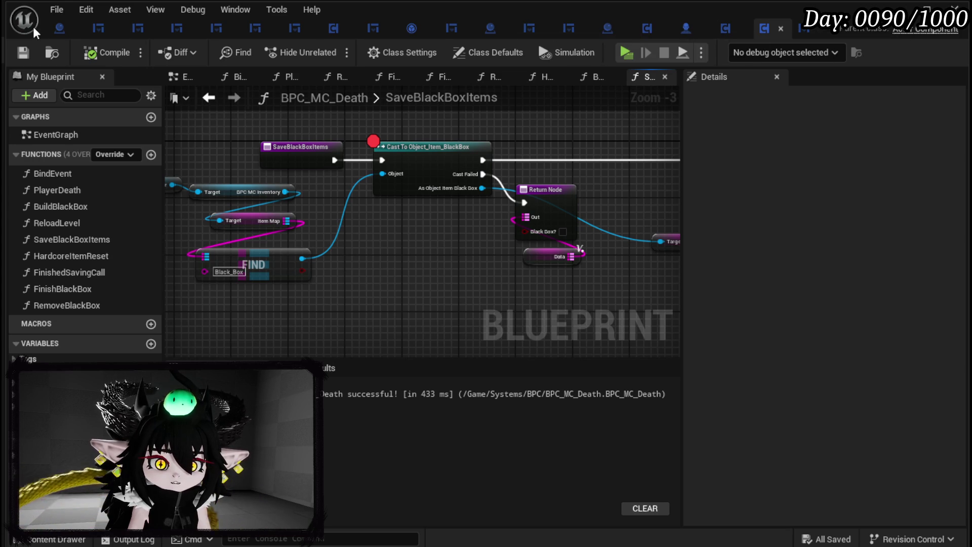
{"action": "left_click", "coordinate": [54, 27]}
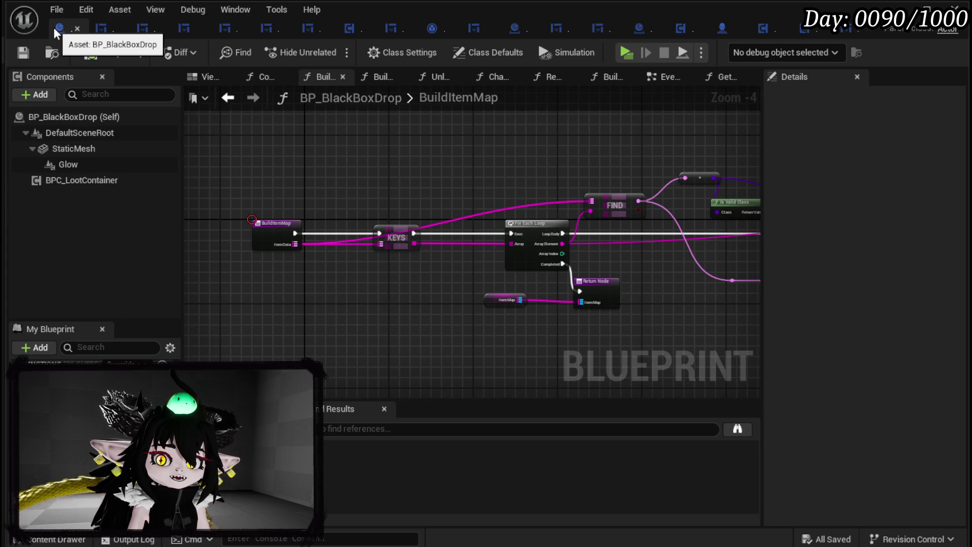
- Open BP_ThirdPersonCharacter's LoadSaveData function and frame the SET and Save Game Ref nodes
{"action": "left_click", "coordinate": [727, 34]}
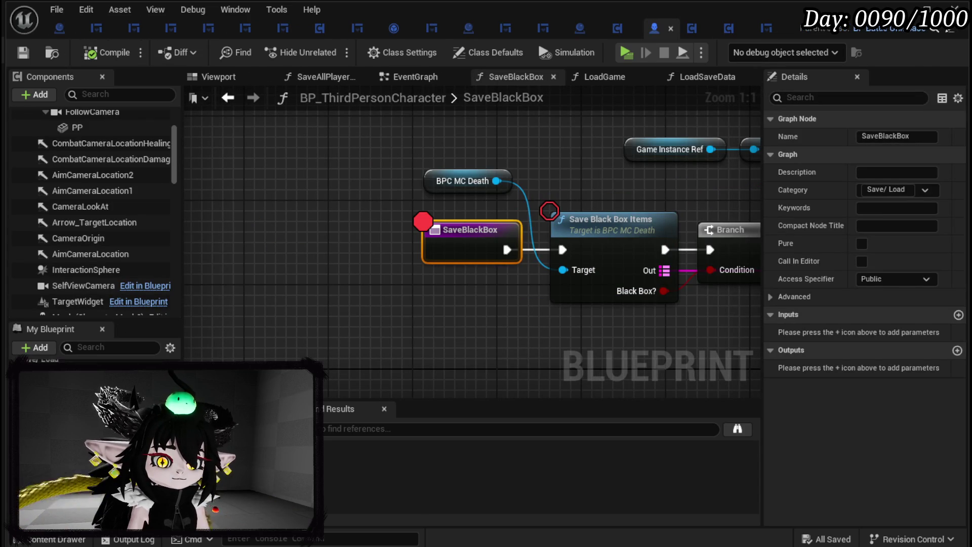
{"action": "double_click", "coordinate": [50, 370]}
{"action": "scroll", "coordinate": [485, 284], "scroll_direction": "down", "scroll_amount": 1}
{"action": "mouse_move", "coordinate": [473, 296]}
{"action": "left_mouse_down"}
{"action": "mouse_move", "coordinate": [668, 252]}
{"action": "mouse_move", "coordinate": [718, 252]}
{"action": "mouse_move", "coordinate": [406, 278]}
{"action": "mouse_move", "coordinate": [608, 260]}
{"action": "left_mouse_up"}
{"action": "scroll", "coordinate": [608, 260], "scroll_direction": "down", "scroll_amount": 2}
{"action": "mouse_move", "coordinate": [446, 274]}
{"action": "left_mouse_down"}
{"action": "mouse_move", "coordinate": [618, 284]}
{"action": "mouse_move", "coordinate": [481, 288]}
{"action": "left_mouse_up"}
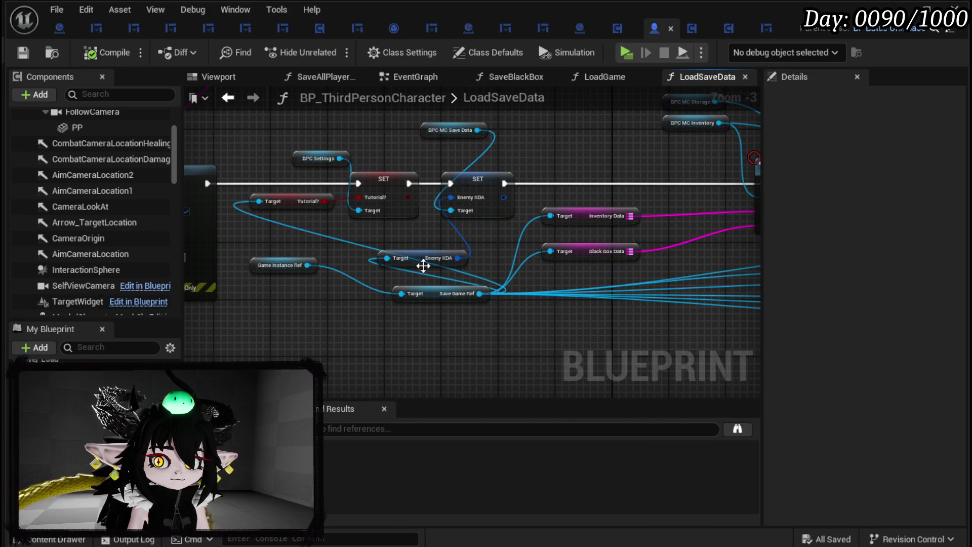
- Move the Enemy KDA getter up-right and Save Game Ref left, save, and return to BPC_MC_Death
{"action": "left_click_drag", "start_coordinate": [415, 257], "coordinate": [436, 243]}
{"action": "left_click_drag", "start_coordinate": [433, 292], "coordinate": [397, 286]}
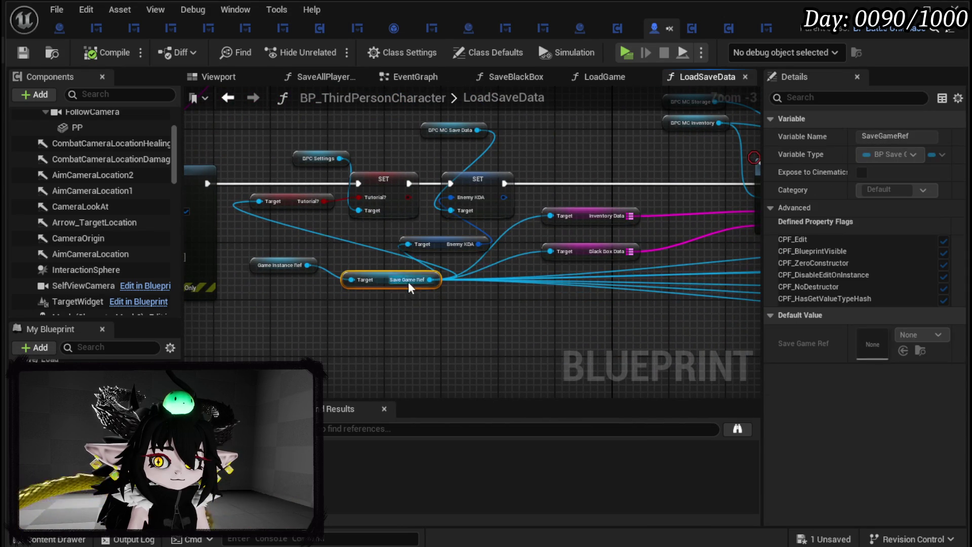
{"action": "left_click", "coordinate": [556, 296]}
{"action": "mouse_move", "coordinate": [488, 325]}
{"action": "left_mouse_down"}
{"action": "mouse_move", "coordinate": [337, 338]}
{"action": "mouse_move", "coordinate": [365, 321]}
{"action": "left_mouse_up"}
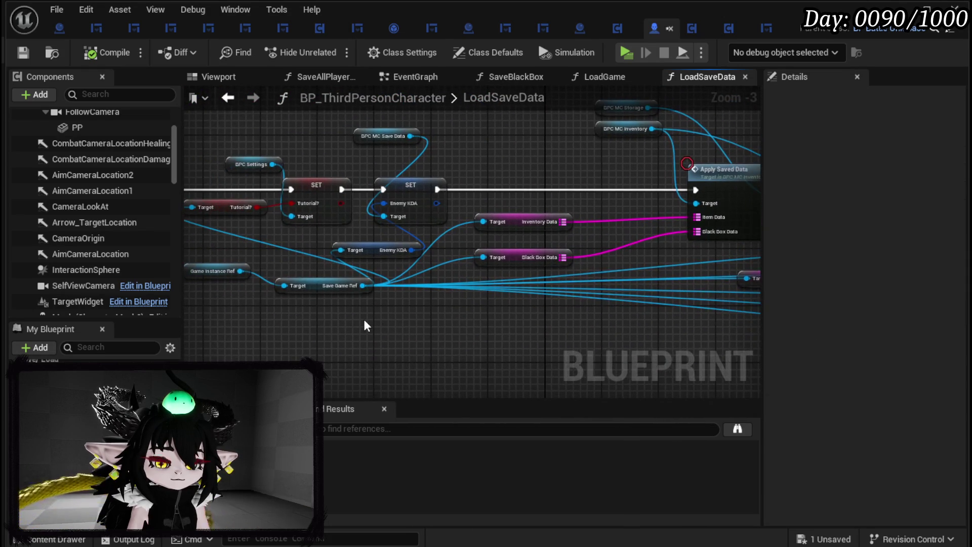
{"action": "left_click", "coordinate": [527, 255]}
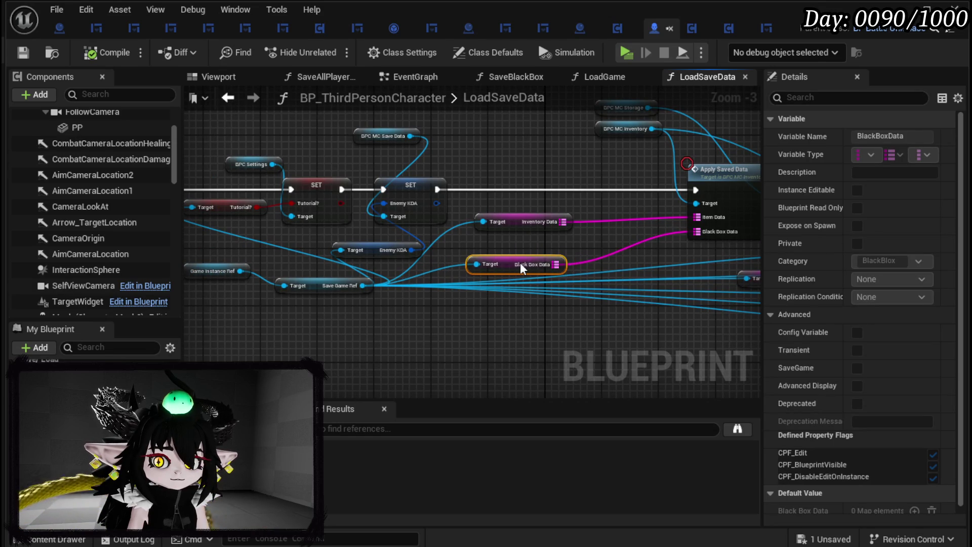
{"action": "left_click", "coordinate": [495, 321]}
{"action": "left_click_drag", "start_coordinate": [495, 321], "coordinate": [427, 282]}
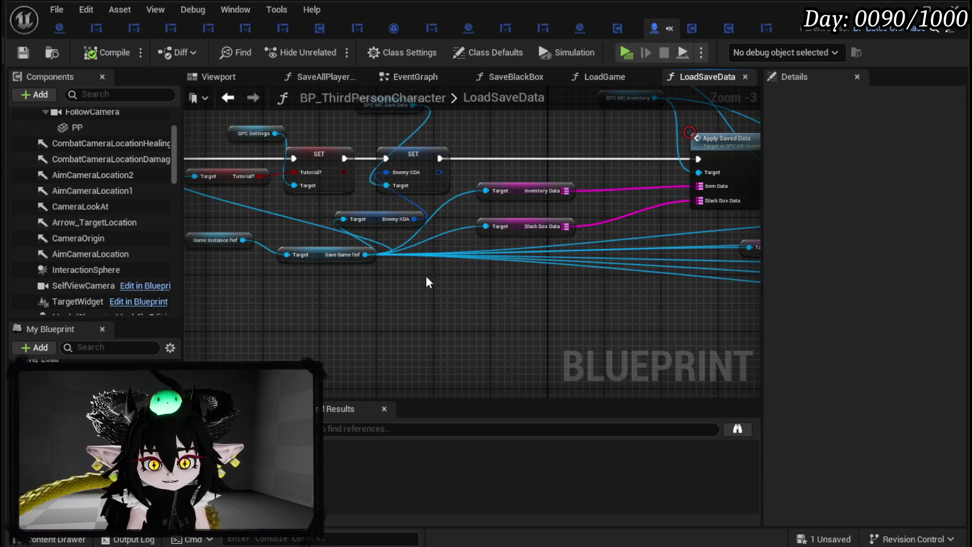
{"action": "left_click", "coordinate": [22, 53]}
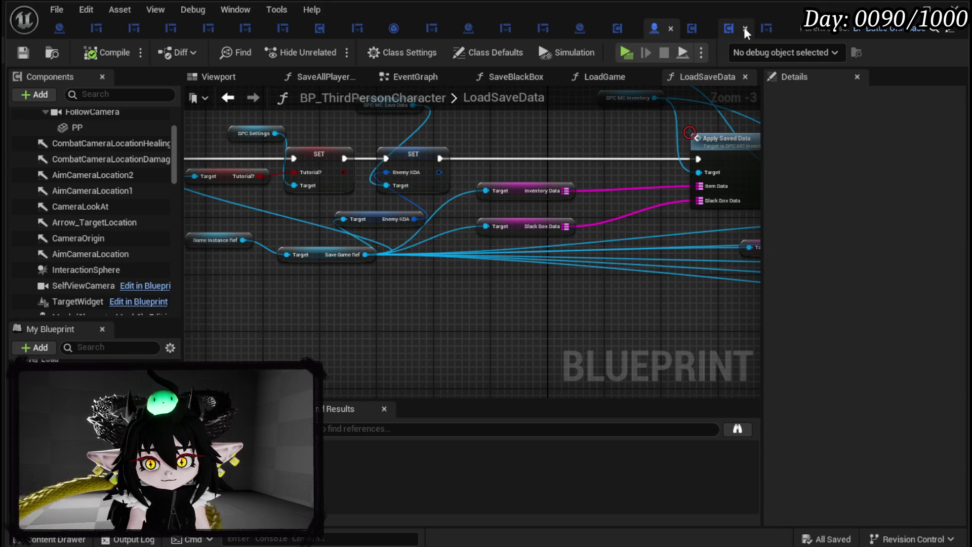
{"action": "left_click", "coordinate": [729, 28]}
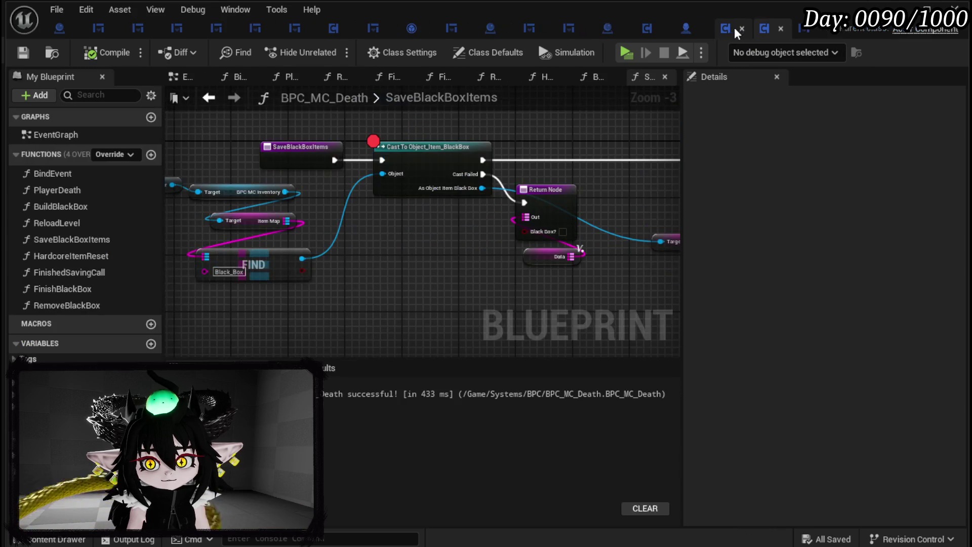
- Review SaveBlackBoxItems' KEYS, For Each Loop, FIND, Cast, Branch, SET and Return nodes
{"action": "mouse_move", "coordinate": [470, 229]}
{"action": "left_mouse_down"}
{"action": "mouse_move", "coordinate": [201, 191]}
{"action": "mouse_move", "coordinate": [475, 198]}
{"action": "mouse_move", "coordinate": [385, 212]}
{"action": "mouse_move", "coordinate": [212, 177]}
{"action": "left_mouse_up"}
{"action": "scroll", "coordinate": [445, 189], "scroll_direction": "down", "scroll_amount": 2}
{"action": "left_click_drag", "start_coordinate": [445, 189], "coordinate": [366, 152]}
{"action": "scroll", "coordinate": [365, 151], "scroll_direction": "up", "scroll_amount": 2}
{"action": "mouse_move", "coordinate": [272, 190]}
{"action": "left_mouse_down"}
{"action": "mouse_move", "coordinate": [228, 224]}
{"action": "mouse_move", "coordinate": [307, 291]}
{"action": "mouse_move", "coordinate": [304, 228]}
{"action": "mouse_move", "coordinate": [426, 223]}
{"action": "left_mouse_up"}
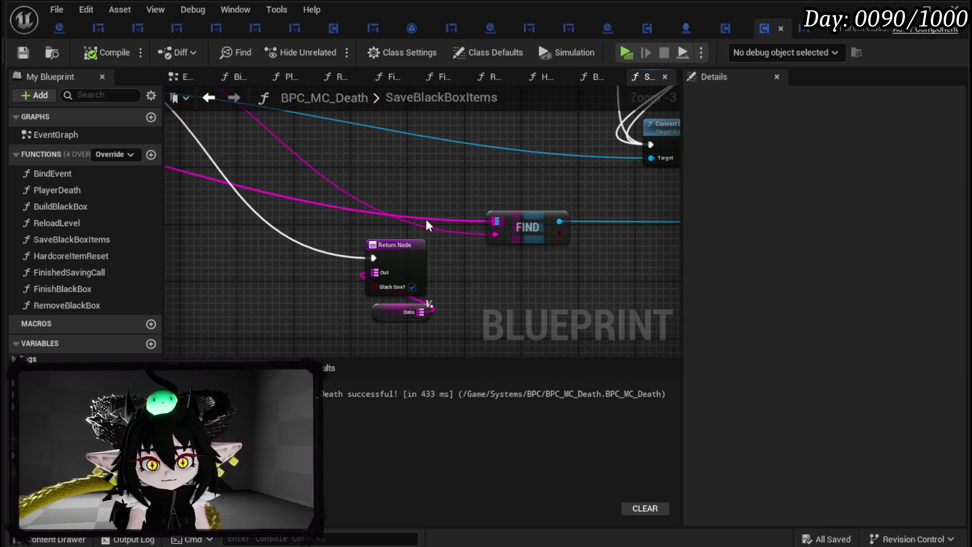
{"action": "left_click", "coordinate": [380, 266]}
{"action": "scroll", "coordinate": [450, 254], "scroll_direction": "down", "scroll_amount": 3}
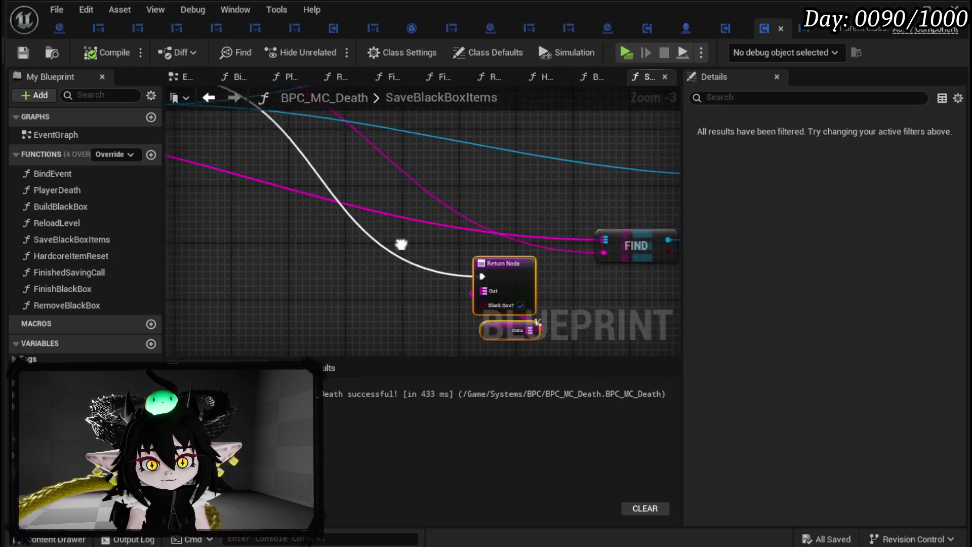
{"action": "scroll", "coordinate": [451, 253], "scroll_direction": "up", "scroll_amount": 2}
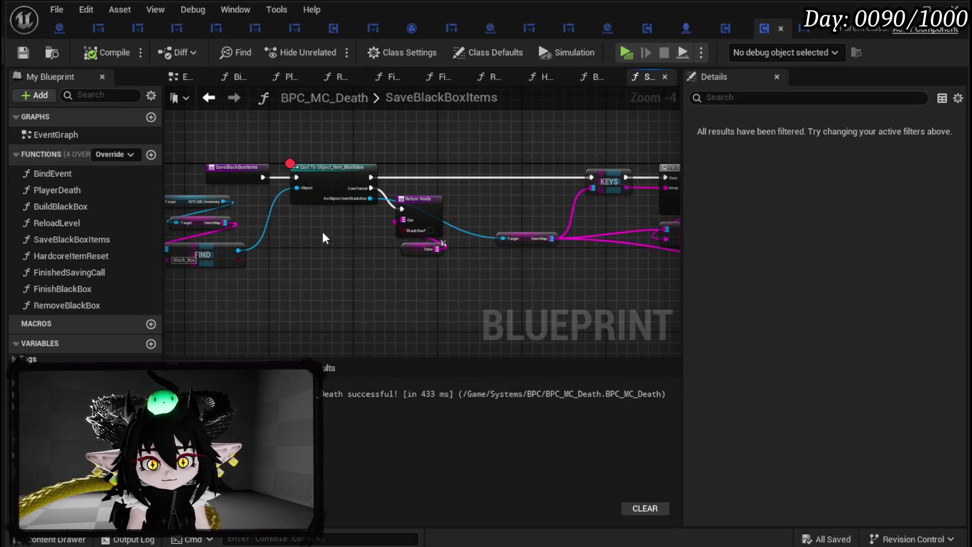
- Inspect the PlayerDeath function's leave-message widget and Set Input Mode UI Only nodes
{"action": "double_click", "coordinate": [76, 190]}
{"action": "scroll", "coordinate": [332, 253], "scroll_direction": "down", "scroll_amount": 2}
{"action": "scroll", "coordinate": [381, 261], "scroll_direction": "up", "scroll_amount": 1}
{"action": "scroll", "coordinate": [381, 261], "scroll_direction": "up", "scroll_amount": 2}
{"action": "mouse_move", "coordinate": [545, 269]}
{"action": "left_mouse_down"}
{"action": "mouse_move", "coordinate": [567, 253]}
{"action": "mouse_move", "coordinate": [177, 293]}
{"action": "left_mouse_up"}
{"action": "scroll", "coordinate": [573, 258], "scroll_direction": "down", "scroll_amount": 1}
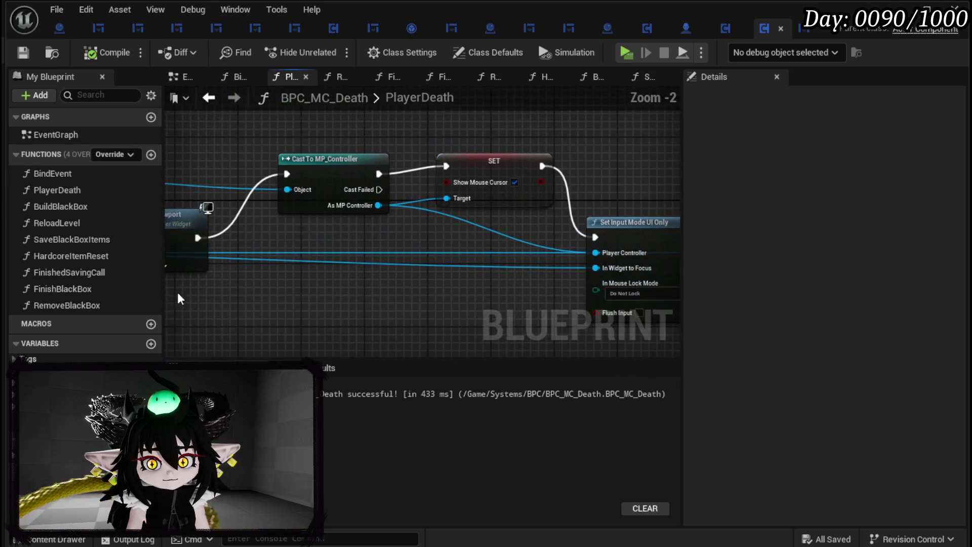
{"action": "mouse_move", "coordinate": [562, 239]}
{"action": "left_mouse_down"}
{"action": "mouse_move", "coordinate": [192, 245]}
{"action": "mouse_move", "coordinate": [585, 232]}
{"action": "left_mouse_up"}
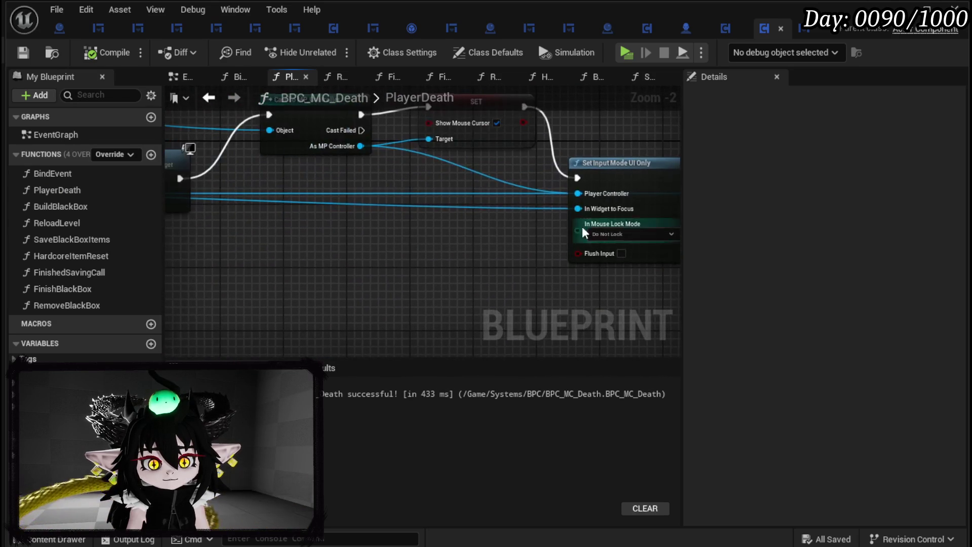
- Look over SaveBlackBoxItems zoomed out, then open the FinishBlackBox function
{"action": "double_click", "coordinate": [104, 241]}
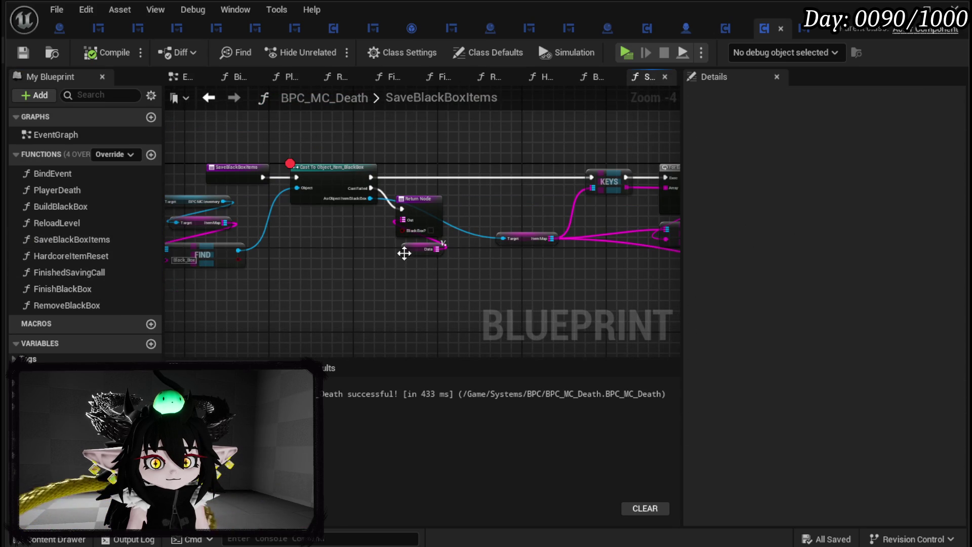
{"action": "left_click_drag", "start_coordinate": [404, 252], "coordinate": [633, 354]}
{"action": "scroll", "coordinate": [506, 268], "scroll_direction": "down", "scroll_amount": 2}
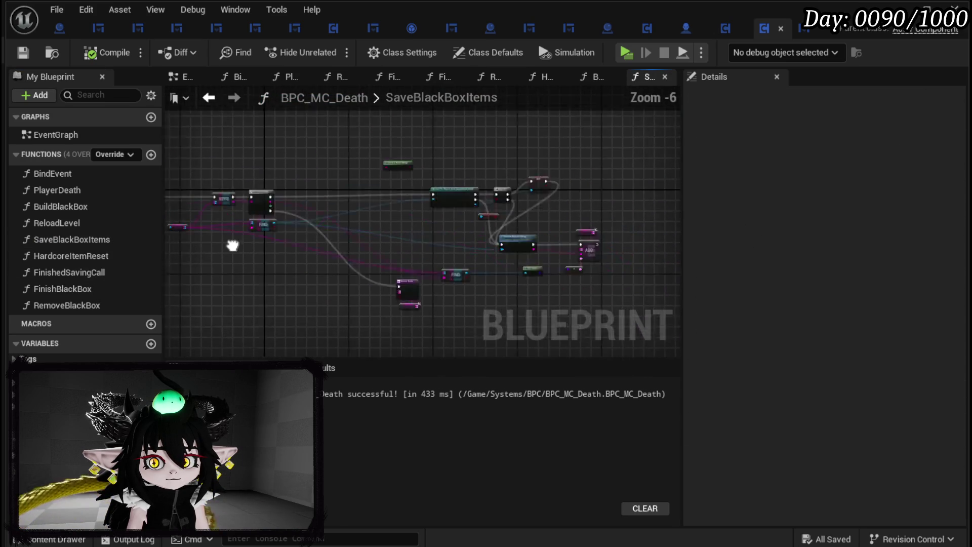
{"action": "left_click_drag", "start_coordinate": [355, 228], "coordinate": [639, 216]}
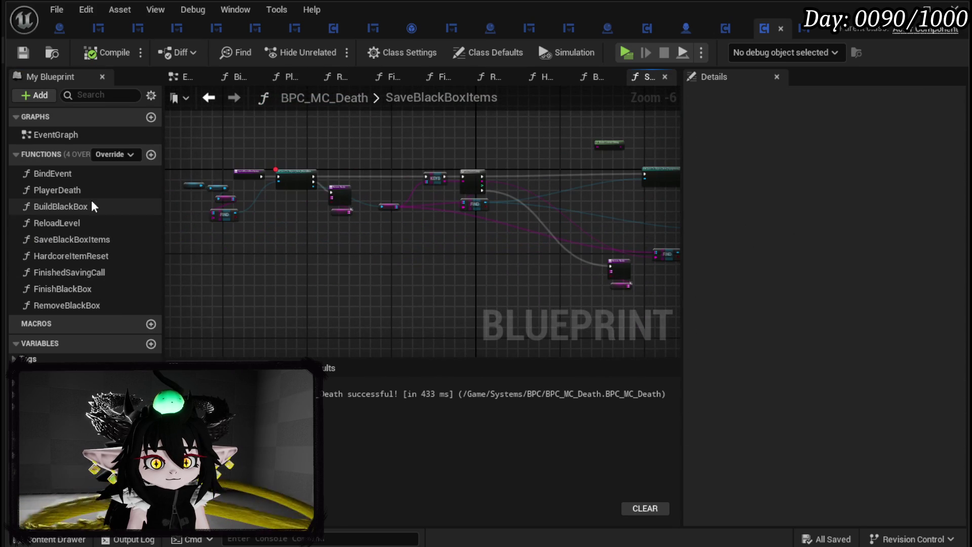
{"action": "double_click", "coordinate": [101, 293]}
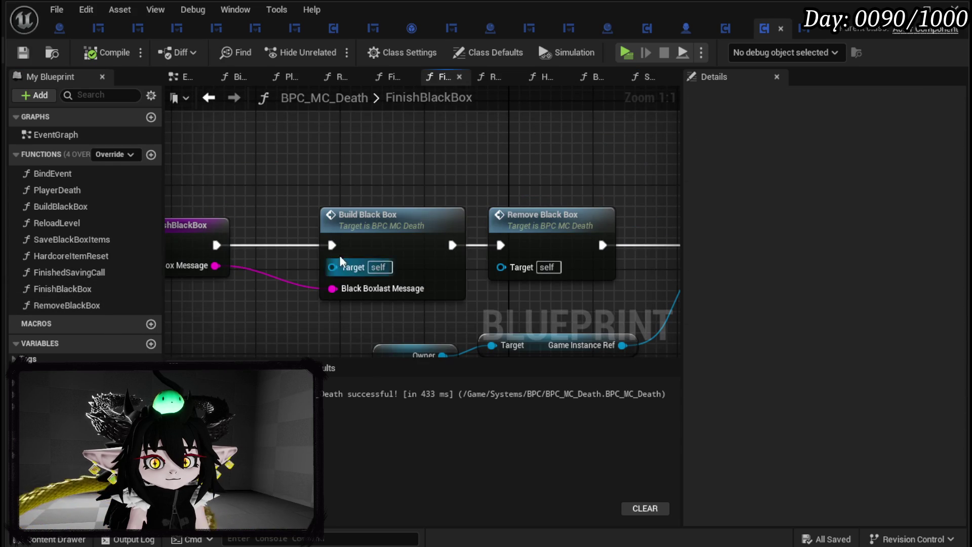
- Browse the FinishedSavingCall, SaveBlackBoxItems and ReloadLevel functions before opening BuildBlackBox
{"action": "scroll", "coordinate": [455, 166], "scroll_direction": "down", "scroll_amount": 1}
{"action": "mouse_move", "coordinate": [455, 165]}
{"action": "left_mouse_down"}
{"action": "mouse_move", "coordinate": [262, 152]}
{"action": "mouse_move", "coordinate": [288, 151]}
{"action": "mouse_move", "coordinate": [245, 137]}
{"action": "mouse_move", "coordinate": [88, 137]}
{"action": "mouse_move", "coordinate": [419, 141]}
{"action": "mouse_move", "coordinate": [655, 161]}
{"action": "left_mouse_up"}
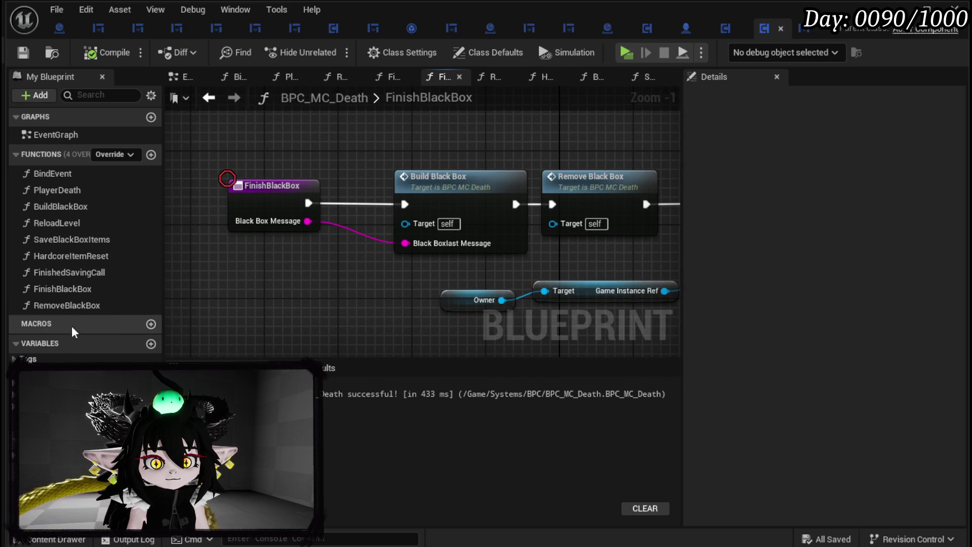
{"action": "left_click", "coordinate": [78, 277]}
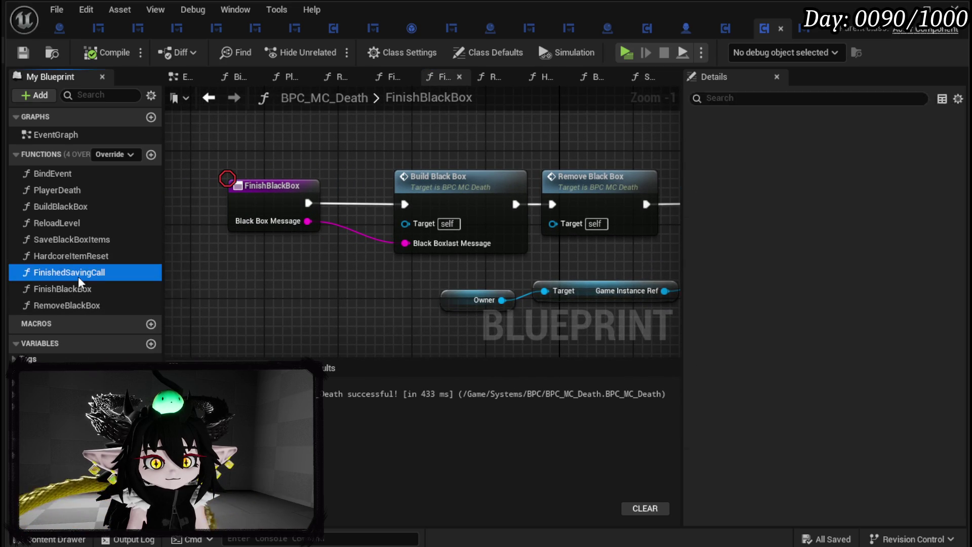
{"action": "double_click", "coordinate": [78, 276]}
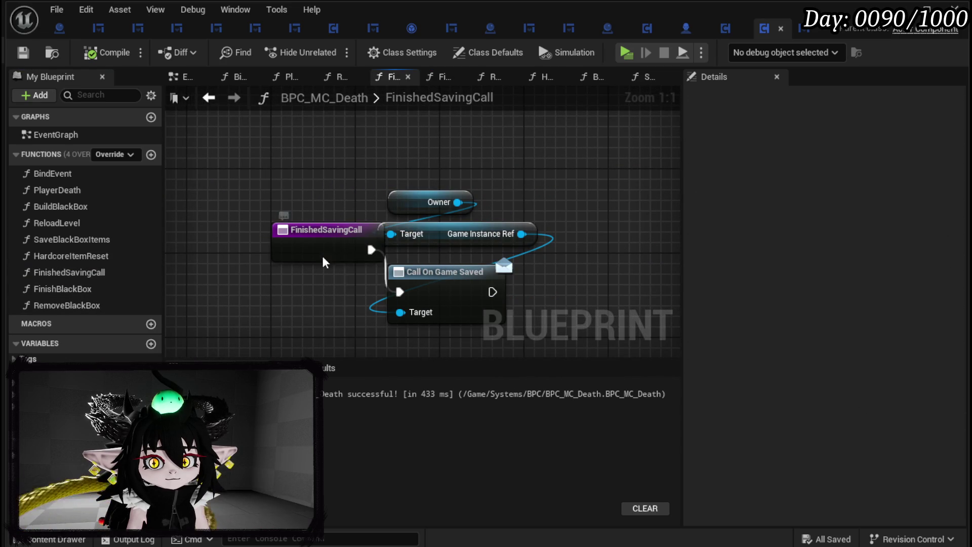
{"action": "left_click_drag", "start_coordinate": [321, 253], "coordinate": [292, 287]}
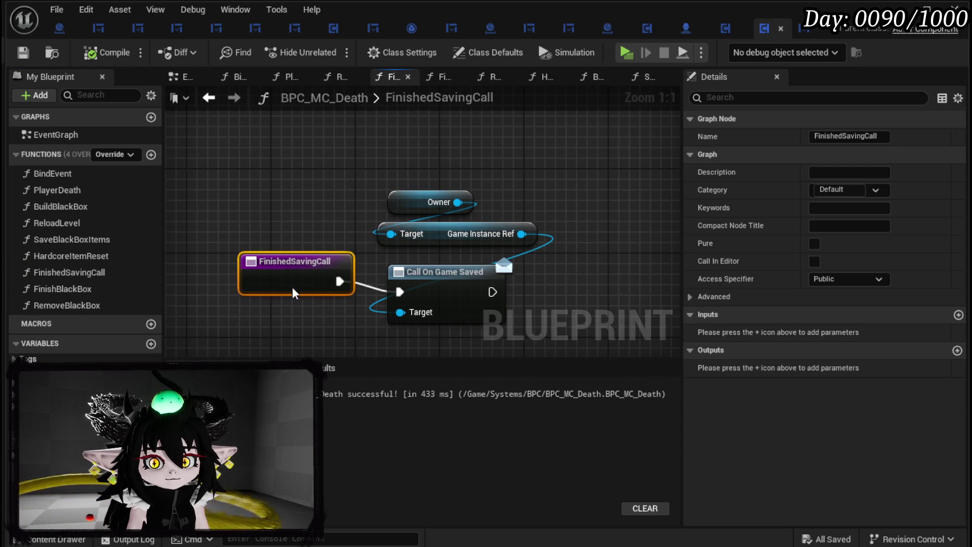
{"action": "double_click", "coordinate": [74, 244]}
{"action": "double_click", "coordinate": [72, 225]}
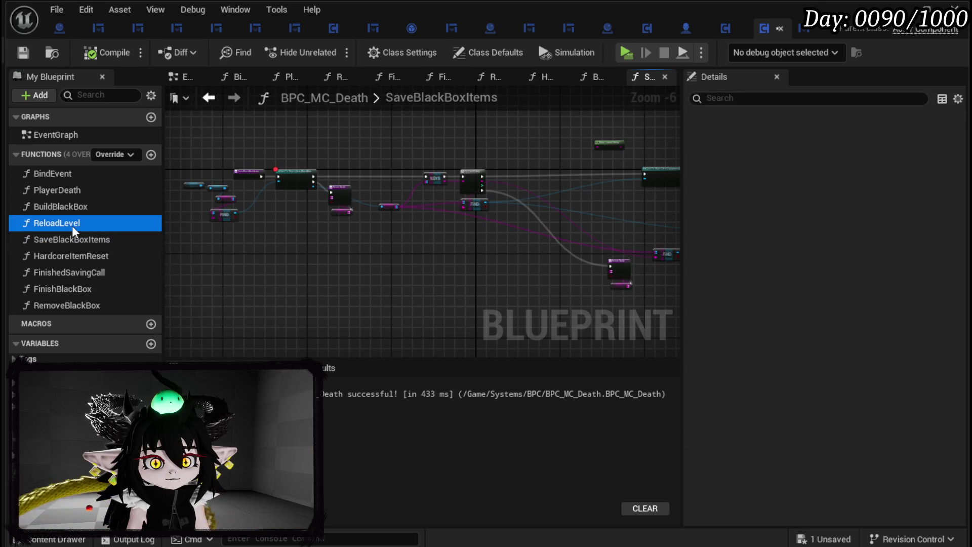
{"action": "double_click", "coordinate": [71, 208]}
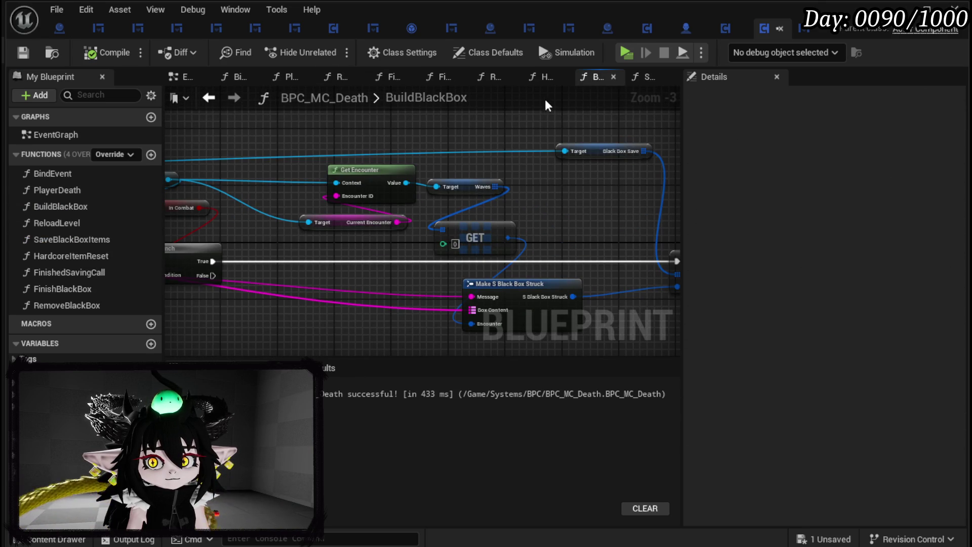
- Tidy BuildBlackBox, moving the Black Box Data SET node up and Save Black Box Items left
{"action": "left_click_drag", "start_coordinate": [332, 176], "coordinate": [97, 143]}
{"action": "left_click_drag", "start_coordinate": [531, 172], "coordinate": [473, 169]}
{"action": "right_click", "coordinate": [473, 169]}
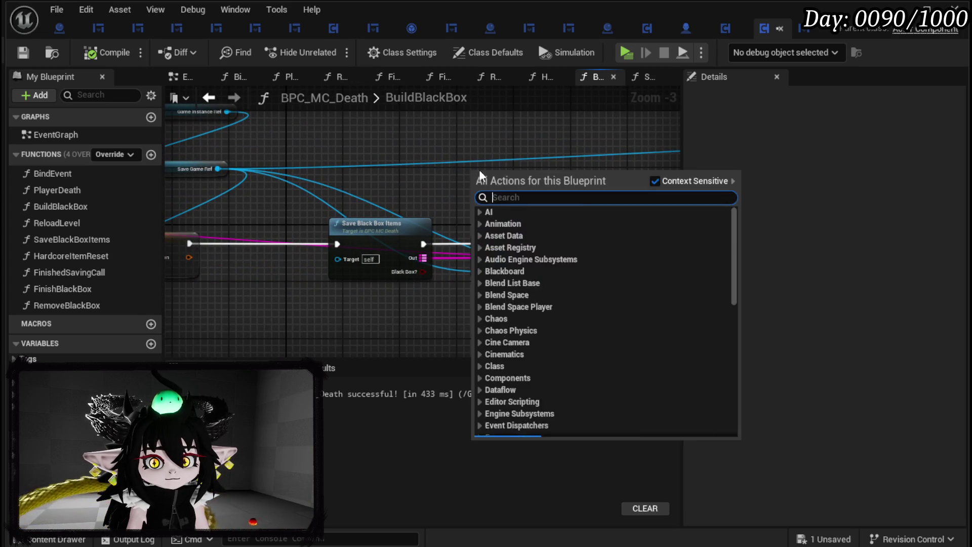
{"action": "mouse_move", "coordinate": [381, 202]}
{"action": "left_mouse_down"}
{"action": "mouse_move", "coordinate": [495, 170]}
{"action": "mouse_move", "coordinate": [456, 172]}
{"action": "mouse_move", "coordinate": [471, 167]}
{"action": "mouse_move", "coordinate": [610, 159]}
{"action": "mouse_move", "coordinate": [176, 171]}
{"action": "left_mouse_up"}
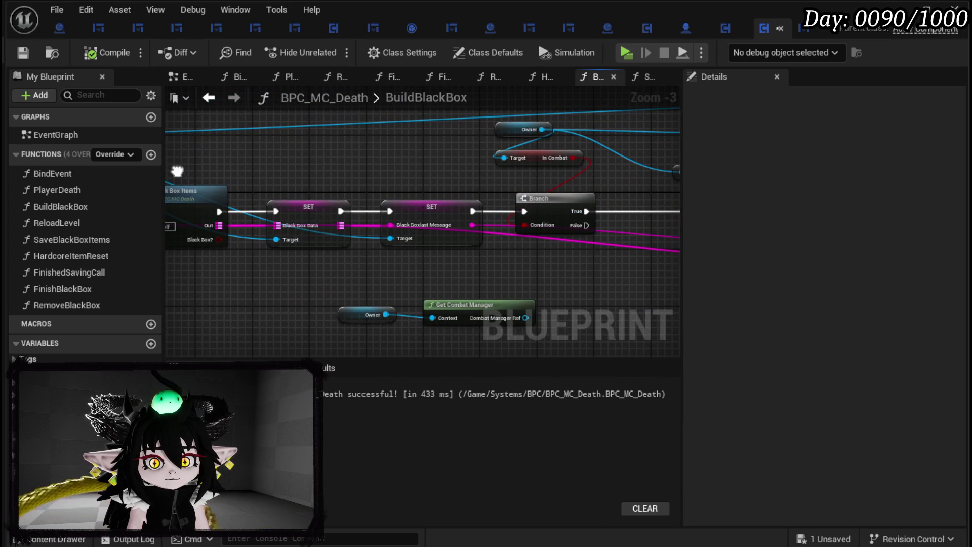
{"action": "left_click", "coordinate": [305, 198]}
{"action": "left_click_drag", "start_coordinate": [256, 159], "coordinate": [328, 197]}
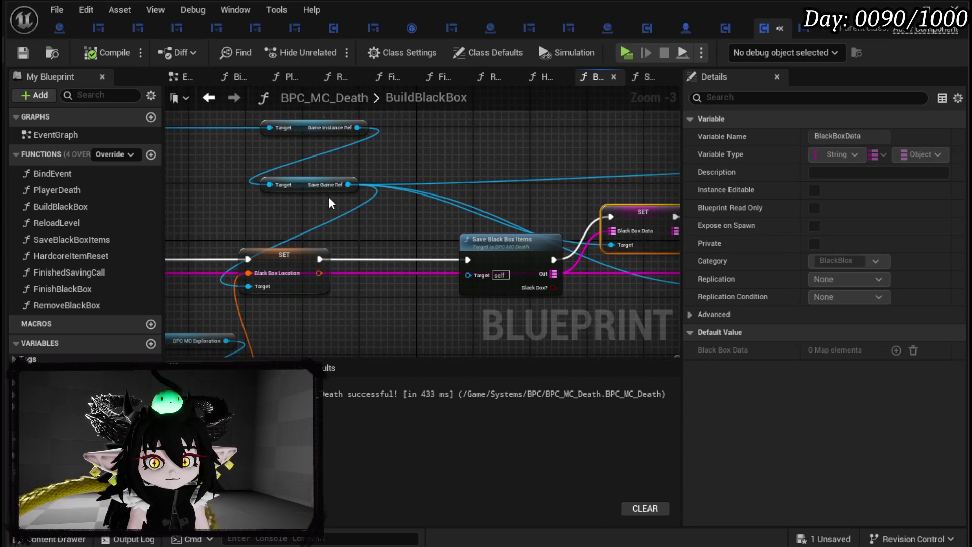
{"action": "left_click", "coordinate": [396, 172]}
{"action": "mouse_move", "coordinate": [392, 172]}
{"action": "left_mouse_down"}
{"action": "mouse_move", "coordinate": [229, 162]}
{"action": "mouse_move", "coordinate": [381, 177]}
{"action": "left_mouse_up"}
{"action": "mouse_move", "coordinate": [490, 198]}
{"action": "left_mouse_down"}
{"action": "mouse_move", "coordinate": [472, 182]}
{"action": "mouse_move", "coordinate": [476, 162]}
{"action": "left_mouse_up"}
{"action": "left_click_drag", "start_coordinate": [319, 169], "coordinate": [441, 176]}
{"action": "mouse_move", "coordinate": [481, 243]}
{"action": "left_mouse_down"}
{"action": "mouse_move", "coordinate": [410, 236]}
{"action": "mouse_move", "coordinate": [437, 246]}
{"action": "mouse_move", "coordinate": [218, 211]}
{"action": "left_mouse_up"}
{"action": "left_click", "coordinate": [413, 210]}
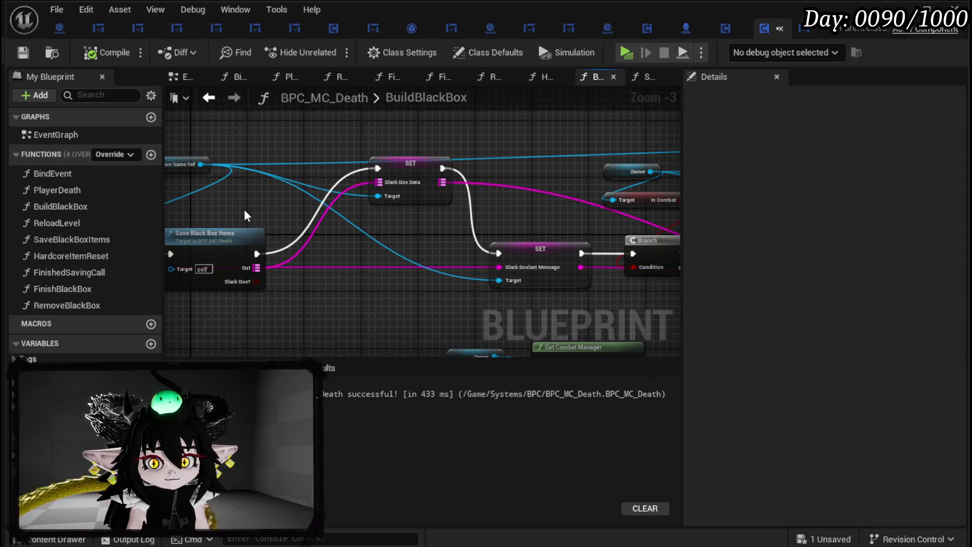
- Add a breakpoint to the Black Box Data SET node and save BPC_MC_Death
{"action": "right_click", "coordinate": [402, 169]}
{"action": "left_click", "coordinate": [451, 426]}
{"action": "left_click_drag", "start_coordinate": [418, 304], "coordinate": [800, 299]}
{"action": "mouse_move", "coordinate": [697, 256]}
{"action": "left_mouse_down"}
{"action": "mouse_move", "coordinate": [441, 253]}
{"action": "mouse_move", "coordinate": [572, 275]}
{"action": "mouse_move", "coordinate": [788, 281]}
{"action": "left_mouse_up"}
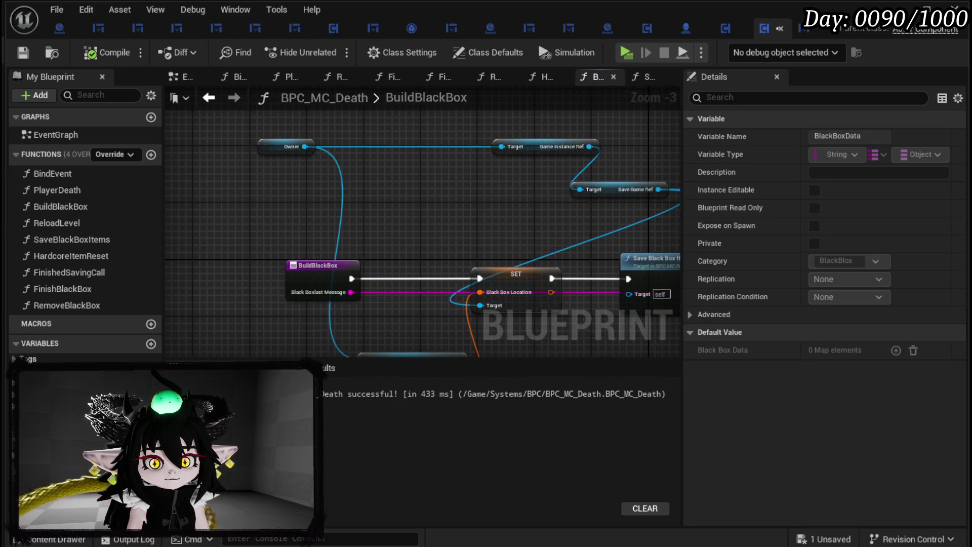
{"action": "left_click", "coordinate": [23, 60]}
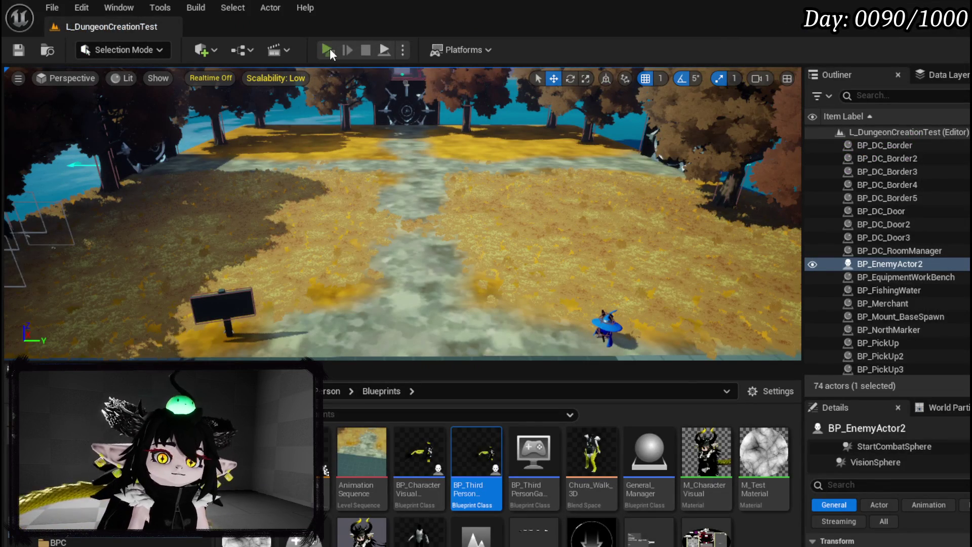
- Play in editor, close the book menu, walk to the slime and open the loot box
{"action": "left_click", "coordinate": [328, 50]}
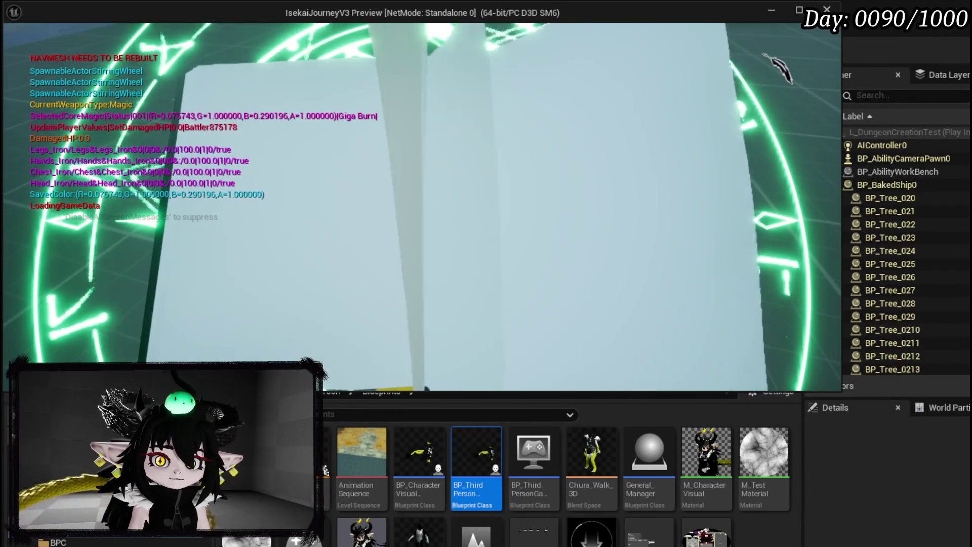
{"action": "key", "text": "Escape"}
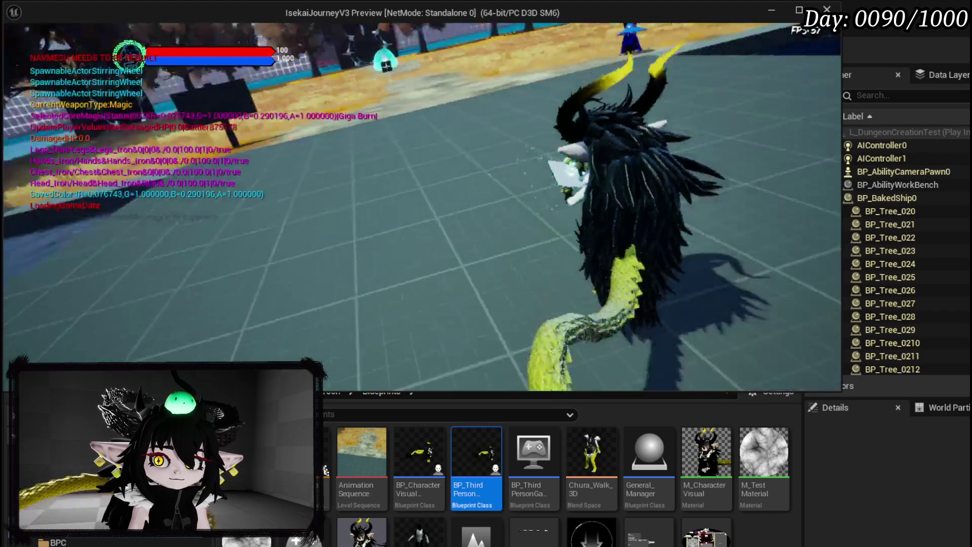
{"action": "key", "text": "w"}
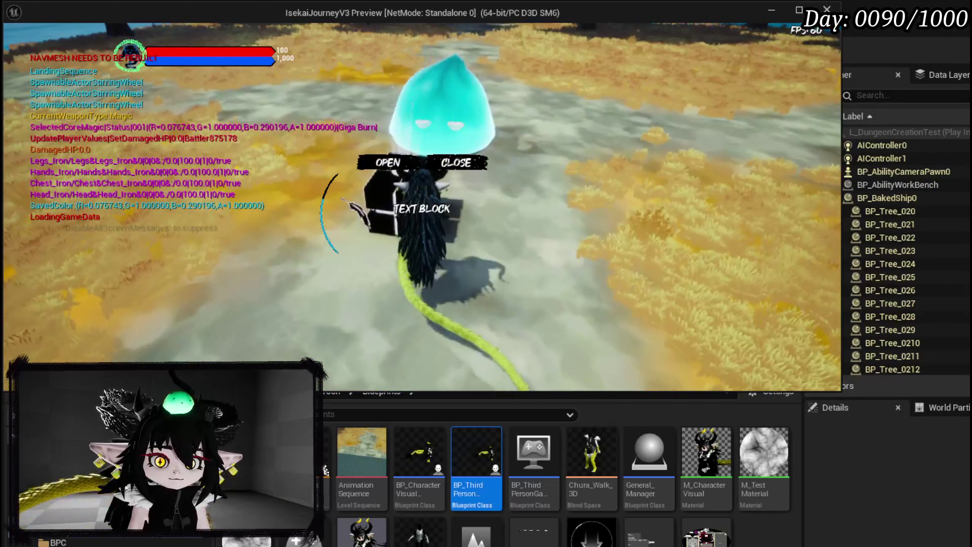
{"action": "left_click", "coordinate": [379, 162]}
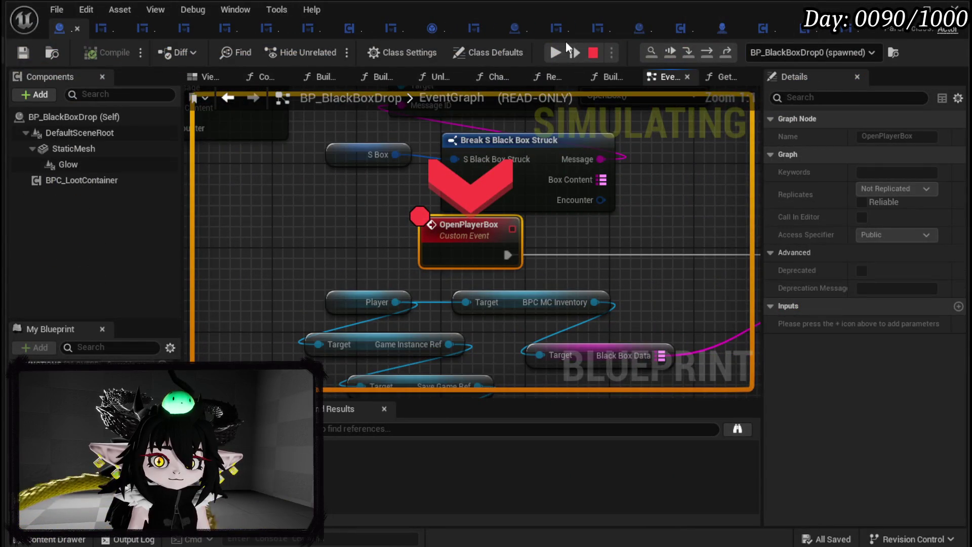
- Resume past the breakpoints, then take all the iron gear from the loot box
{"action": "left_click", "coordinate": [559, 49]}
{"action": "left_click", "coordinate": [558, 52]}
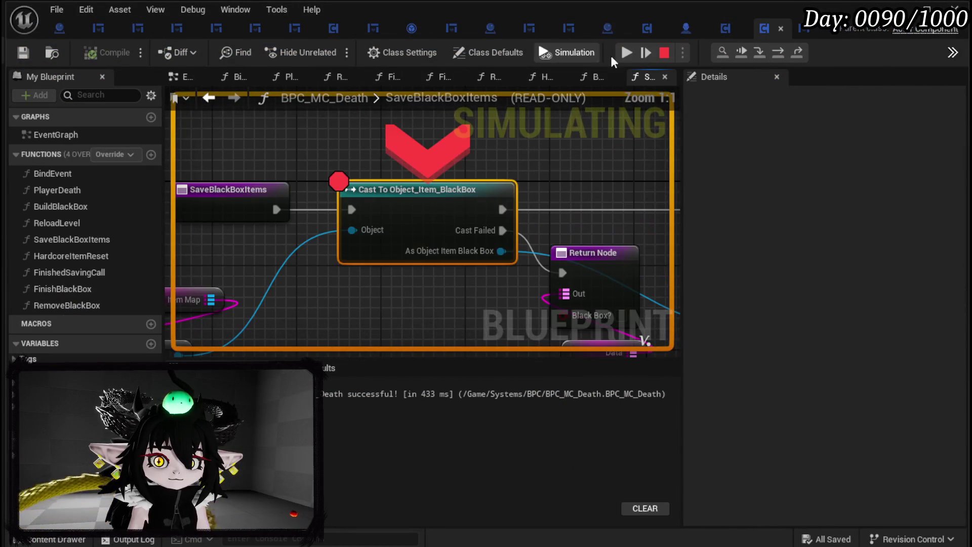
{"action": "left_click", "coordinate": [626, 50]}
{"action": "mouse_move", "coordinate": [403, 124]}
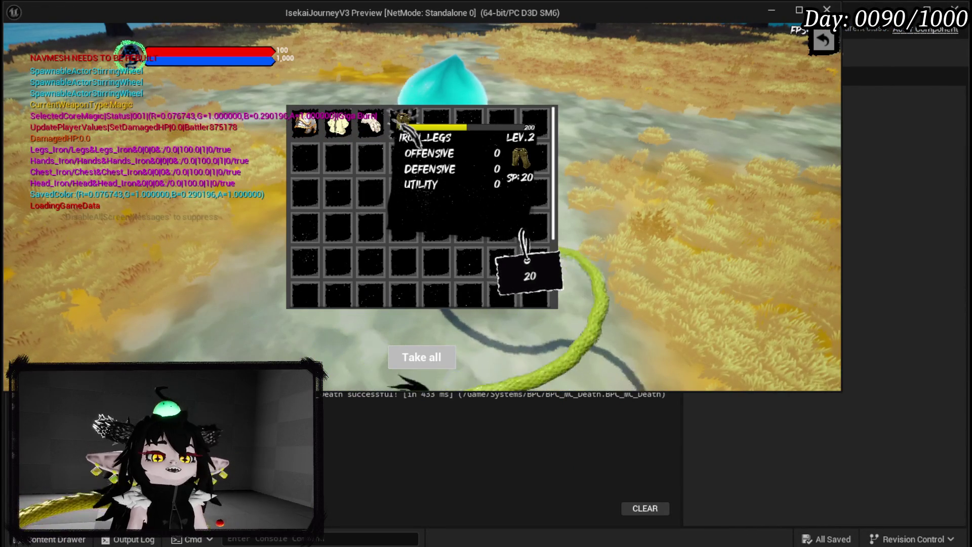
{"action": "mouse_move", "coordinate": [371, 119]}
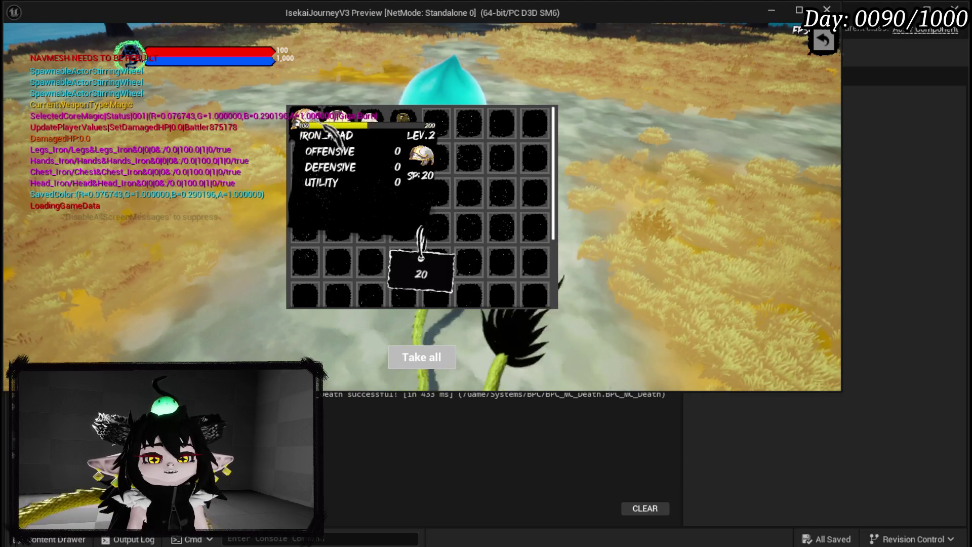
{"action": "left_click", "coordinate": [405, 124]}
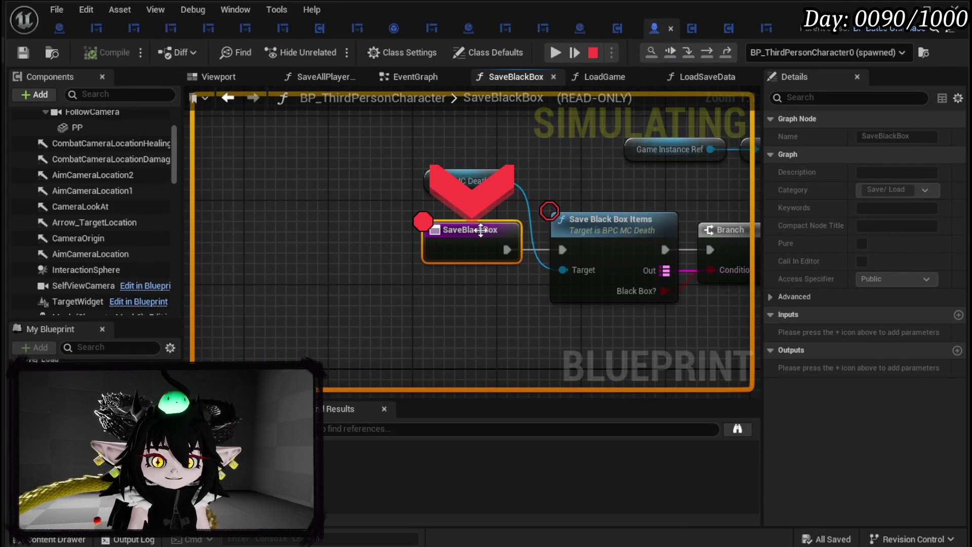
- Remove the breakpoints from SaveBlackBox and the Cast To Object_Item_BlackBox node, resuming the game
{"action": "right_click", "coordinate": [481, 230]}
{"action": "left_click", "coordinate": [518, 302]}
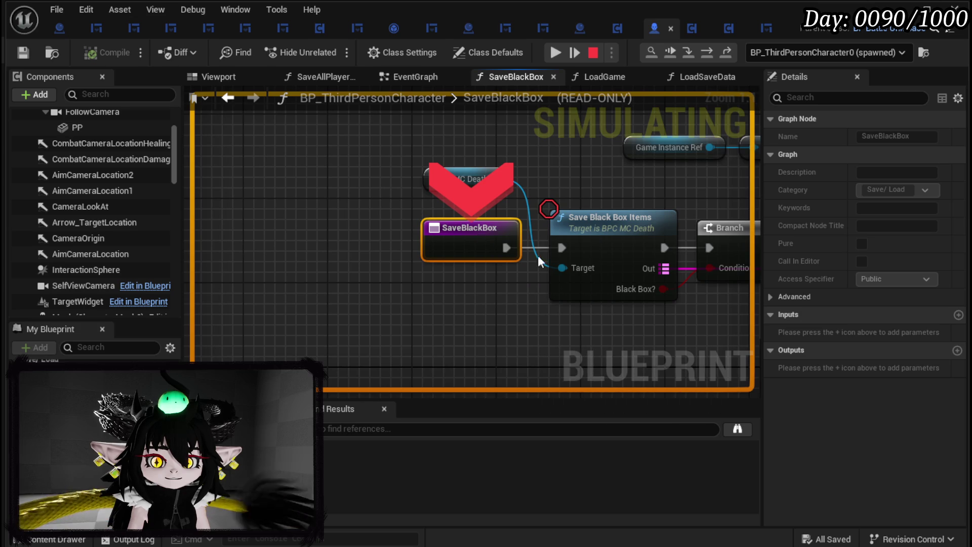
{"action": "left_click", "coordinate": [557, 54]}
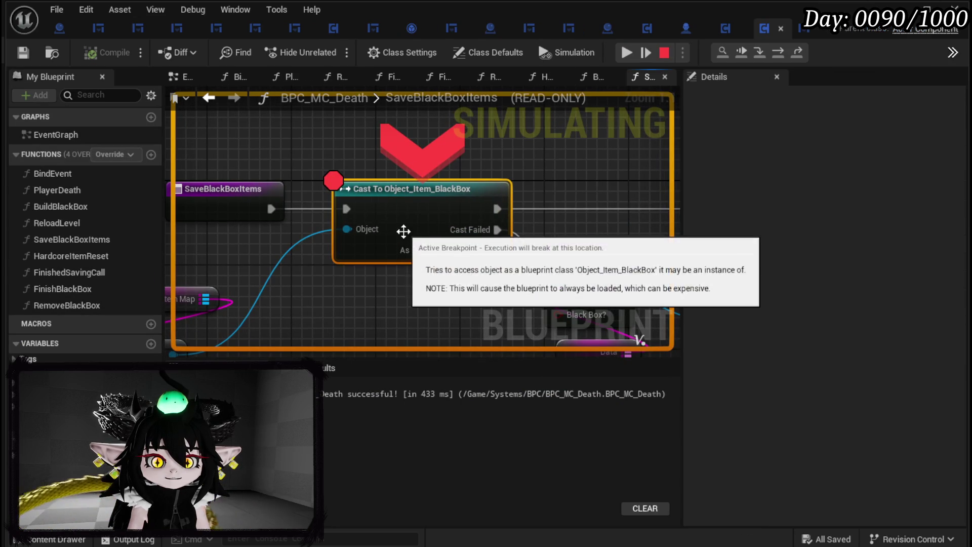
{"action": "left_click", "coordinate": [628, 53]}
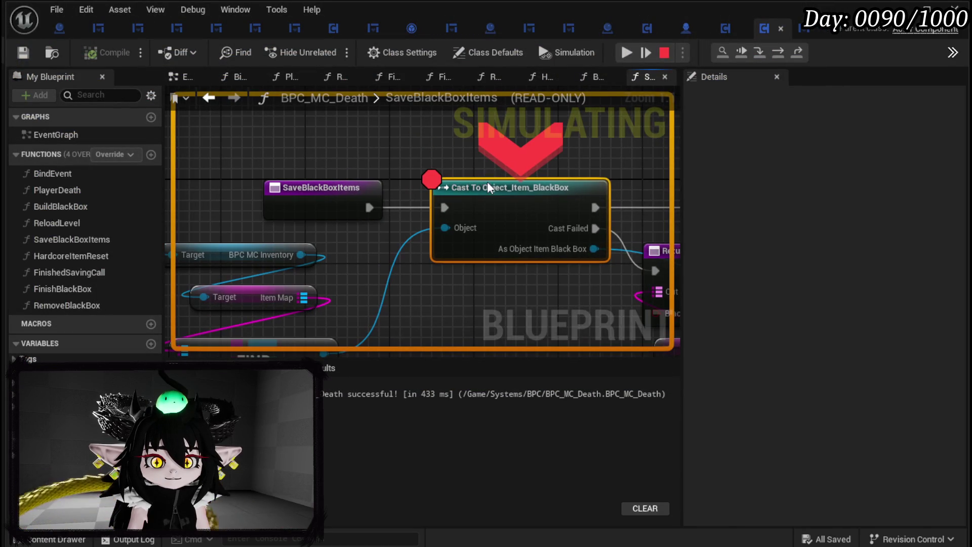
{"action": "right_click", "coordinate": [488, 181]}
{"action": "left_click", "coordinate": [534, 258]}
{"action": "left_click", "coordinate": [626, 54]}
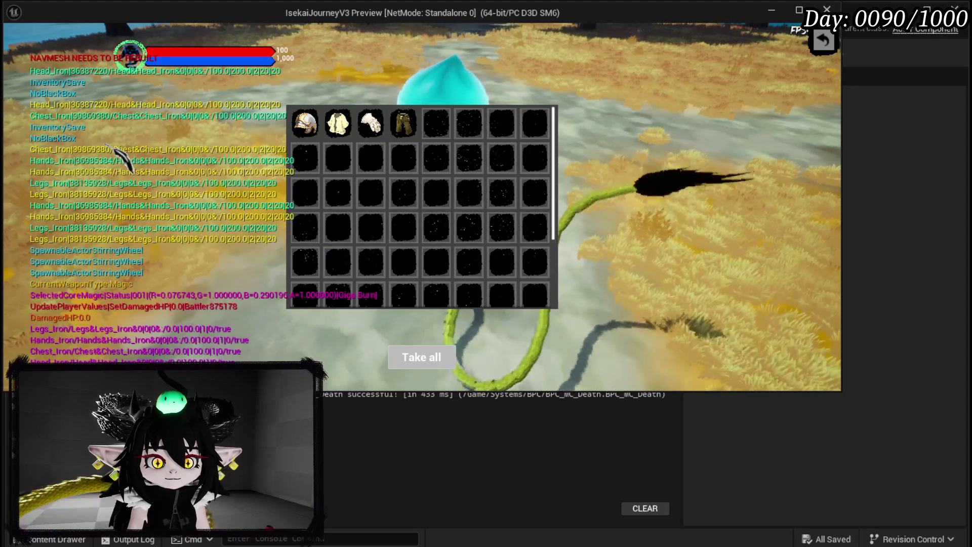
- Close the inventory, open and close the menu book, and reopen the chest holding iron gear
{"action": "key", "text": "i"}
{"action": "key", "text": "w"}
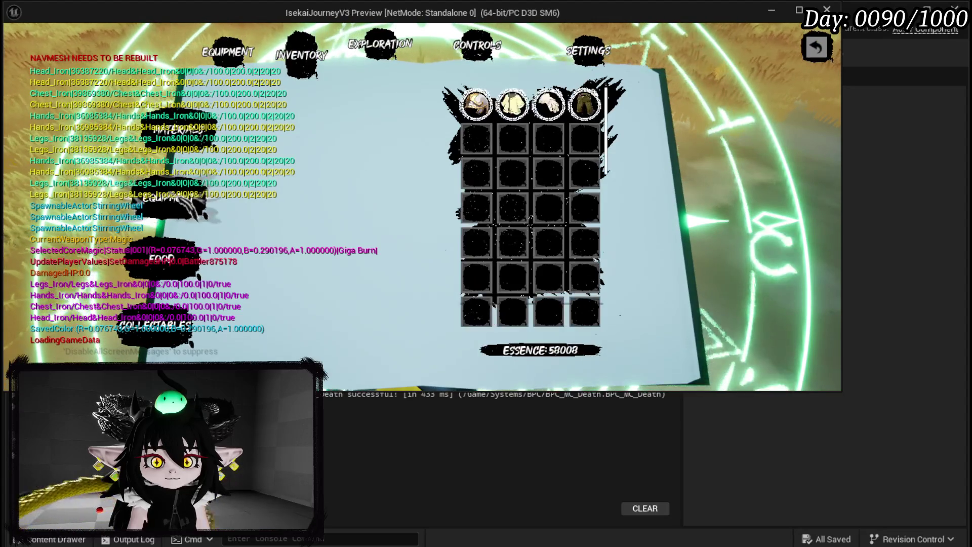
{"action": "left_click", "coordinate": [814, 48]}
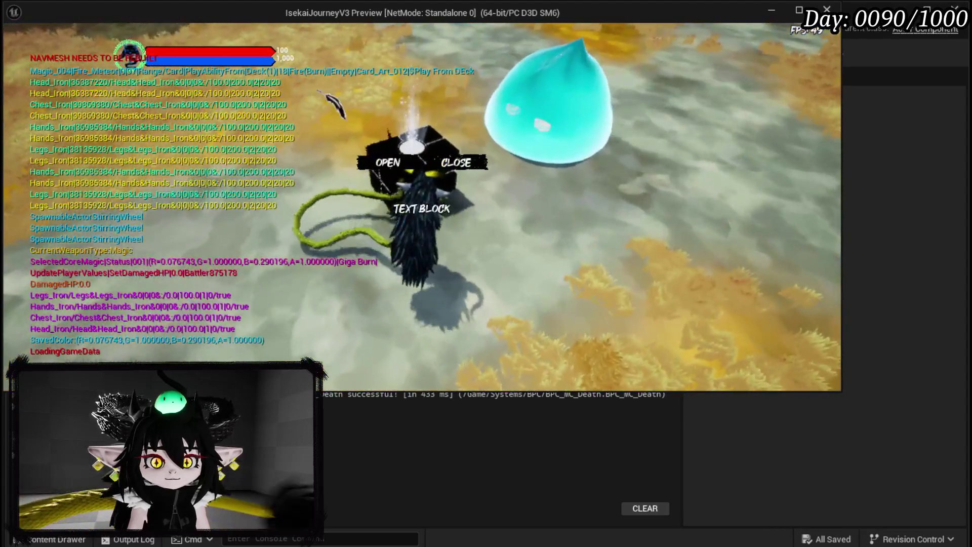
{"action": "left_click", "coordinate": [360, 161]}
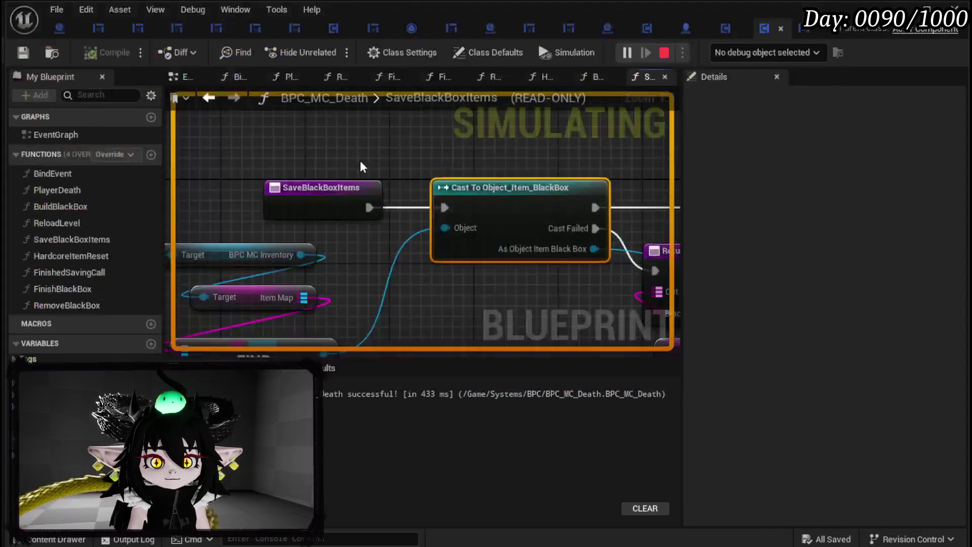
{"action": "left_click", "coordinate": [561, 59]}
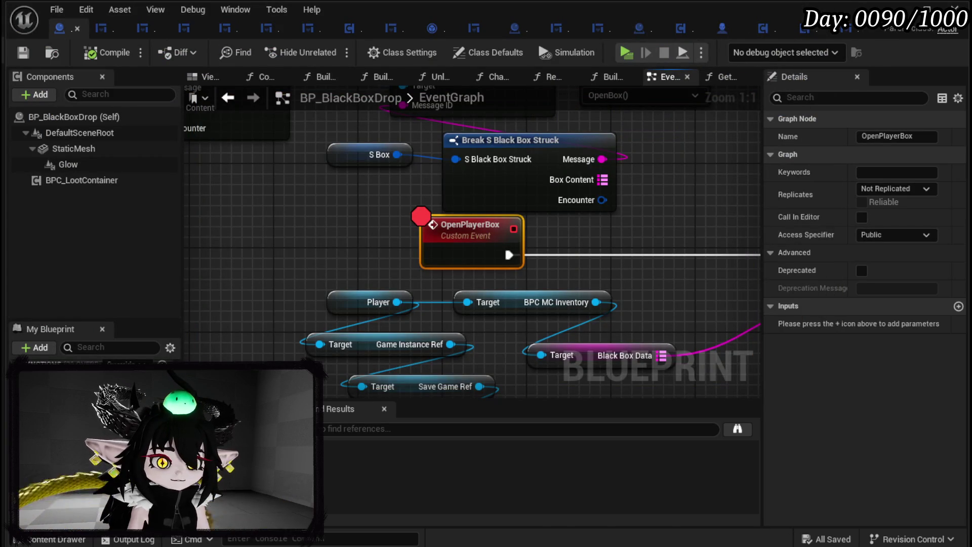
- Wire Build Item Map's Item Data to Save Game Ref's Black Box Data, then compile and save
{"action": "scroll", "coordinate": [577, 214], "scroll_direction": "down", "scroll_amount": 3}
{"action": "left_click_drag", "start_coordinate": [577, 214], "coordinate": [435, 243]}
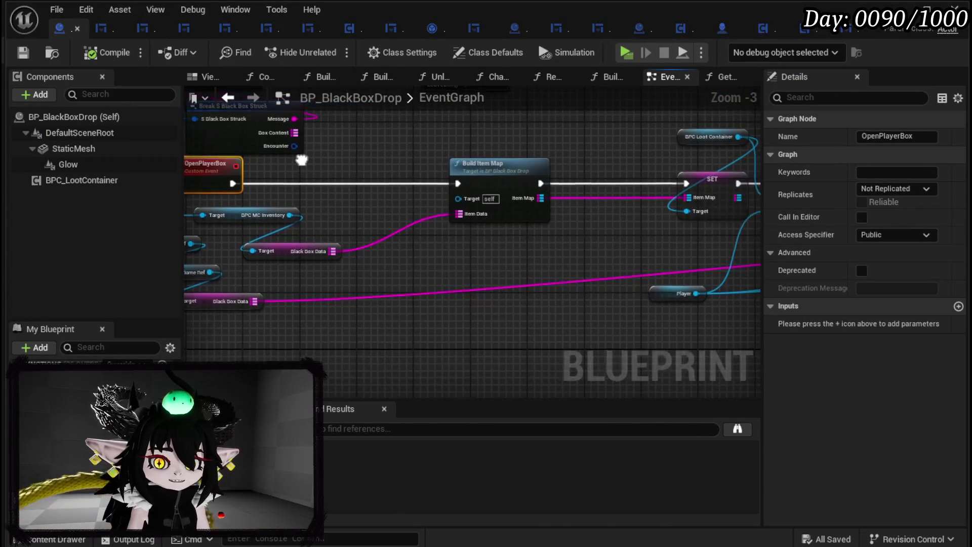
{"action": "scroll", "coordinate": [497, 282], "scroll_direction": "up", "scroll_amount": 1}
{"action": "left_click_drag", "start_coordinate": [496, 282], "coordinate": [487, 293]}
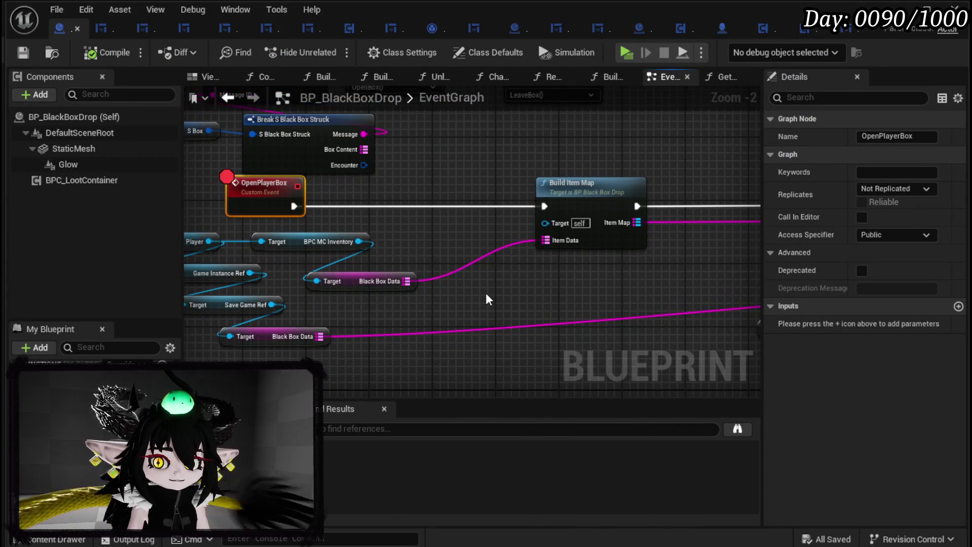
{"action": "left_click", "coordinate": [448, 242]}
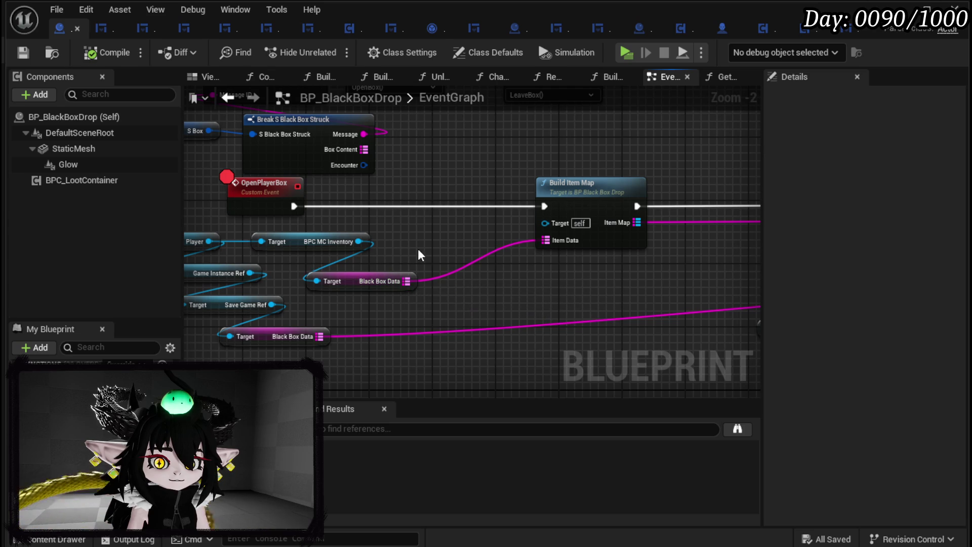
{"action": "left_click_drag", "start_coordinate": [413, 265], "coordinate": [408, 245]}
{"action": "mouse_move", "coordinate": [304, 323]}
{"action": "left_mouse_down"}
{"action": "mouse_move", "coordinate": [355, 327]}
{"action": "mouse_move", "coordinate": [593, 225]}
{"action": "left_mouse_up"}
{"action": "left_click", "coordinate": [400, 265]}
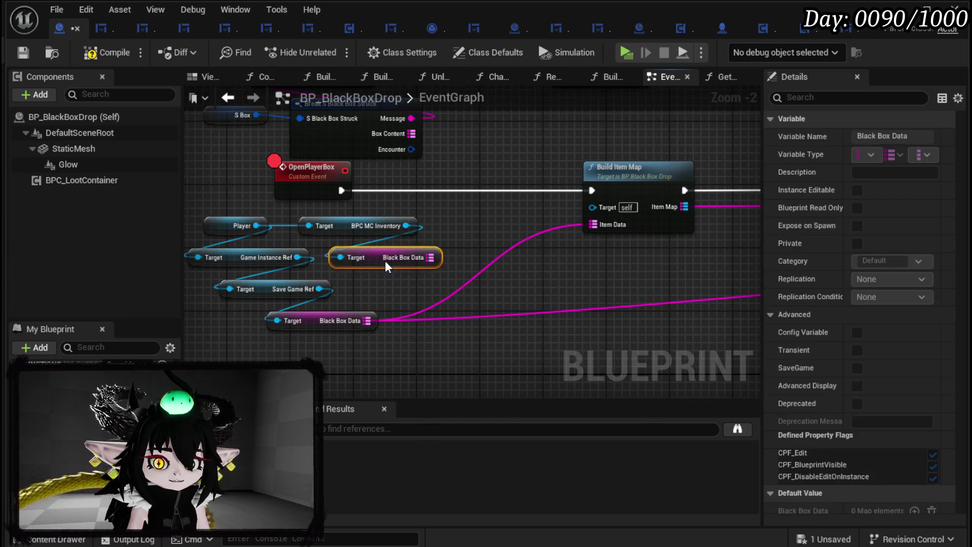
{"action": "mouse_move", "coordinate": [530, 257]}
{"action": "left_mouse_down"}
{"action": "mouse_move", "coordinate": [185, 259]}
{"action": "mouse_move", "coordinate": [612, 250]}
{"action": "left_mouse_up"}
{"action": "left_click", "coordinate": [257, 136]}
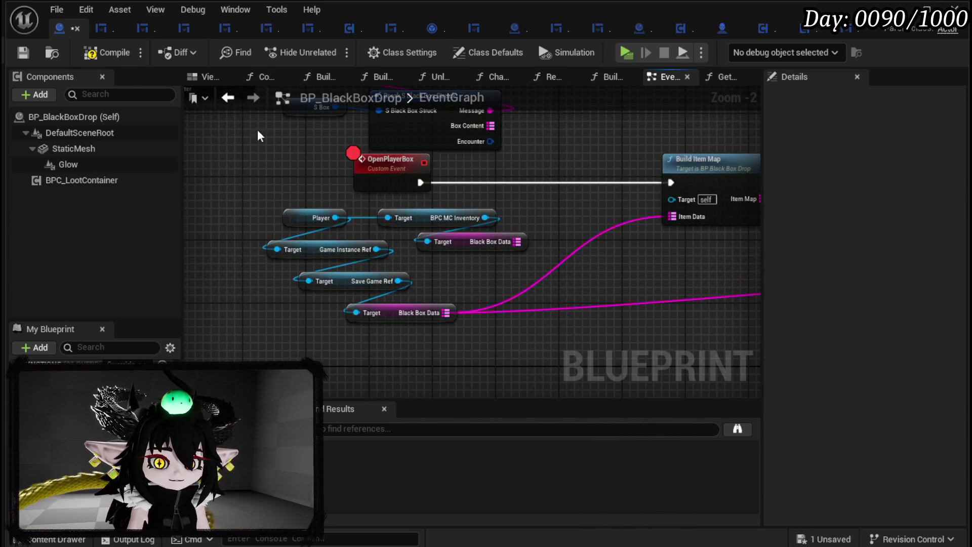
{"action": "left_click", "coordinate": [27, 56]}
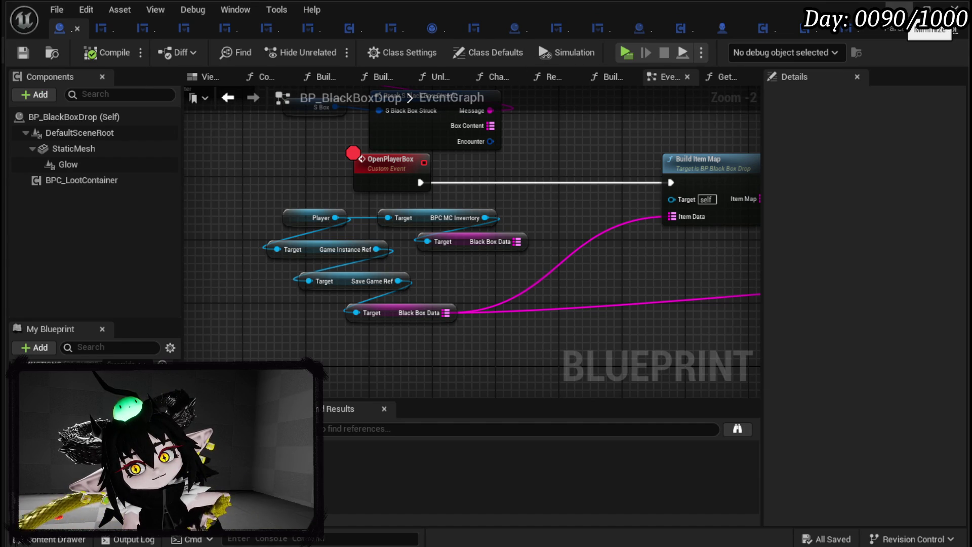
{"action": "left_click", "coordinate": [926, 9]}
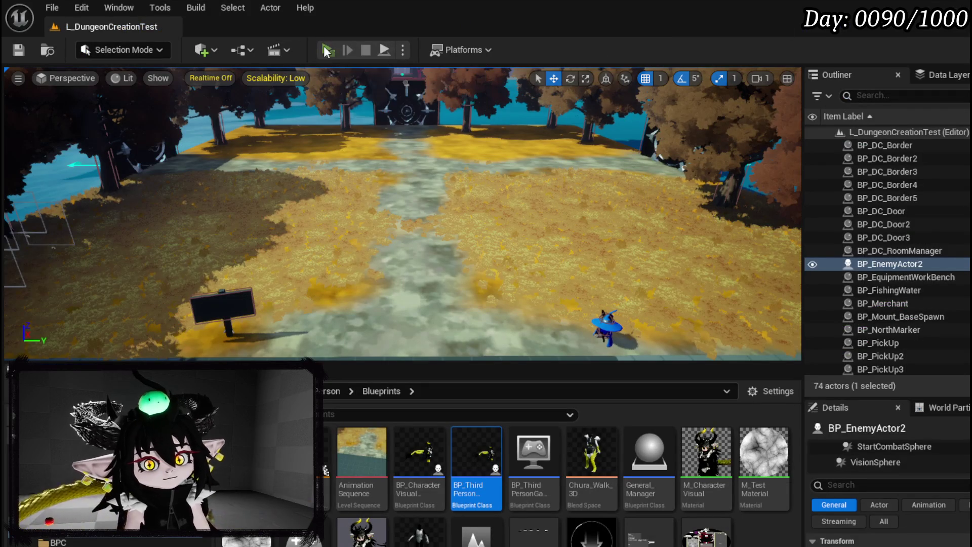
- Start a new play session, resume from the breakpoint and open the book's inventory page
{"action": "key", "text": "alt+p"}
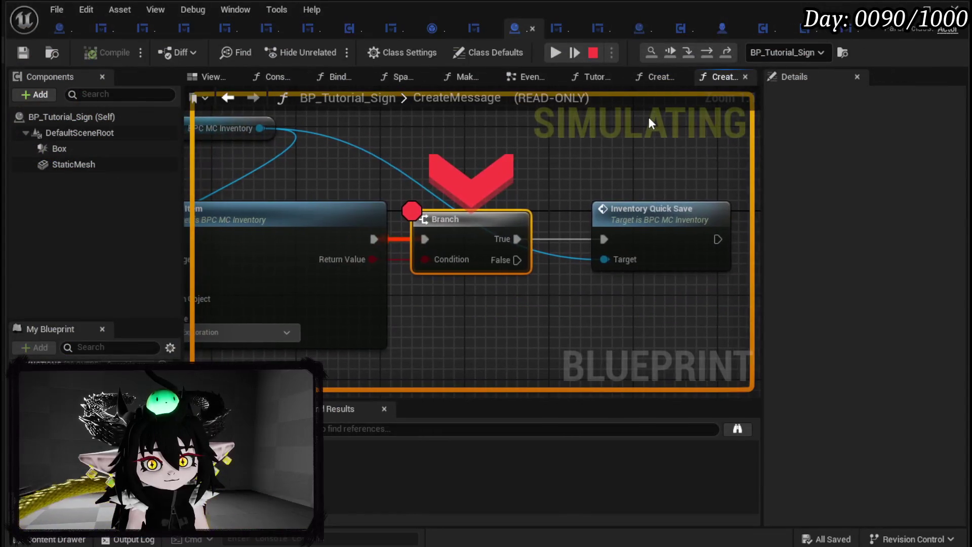
{"action": "left_click", "coordinate": [554, 53]}
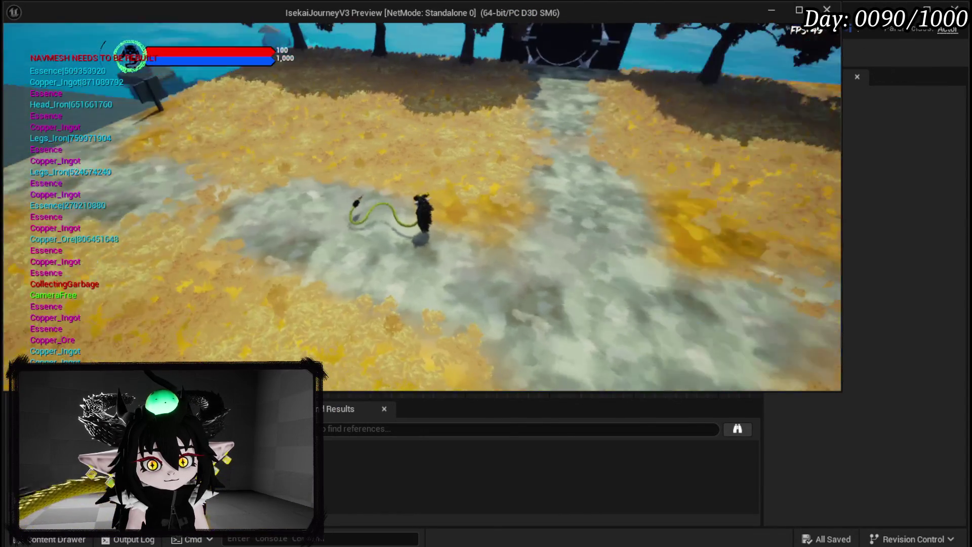
{"action": "key", "text": "Tab"}
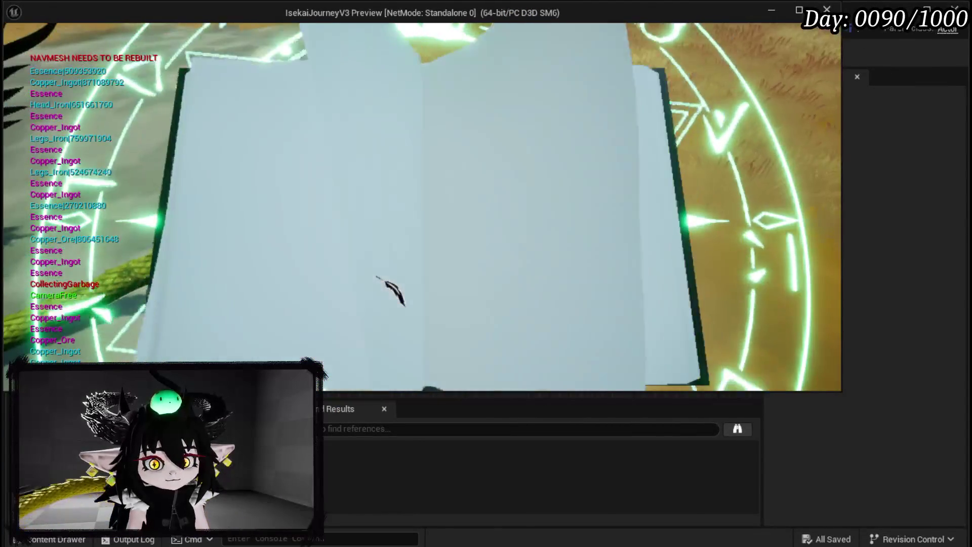
{"action": "left_click", "coordinate": [302, 53]}
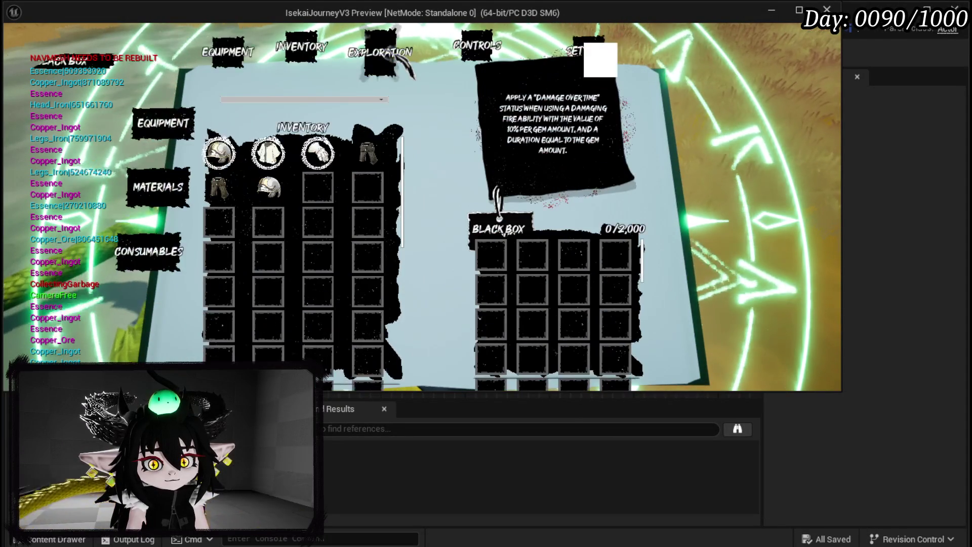
- Send the iron gear to the Black Box (158/2,000), then close the book and Settings
{"action": "mouse_move", "coordinate": [377, 144]}
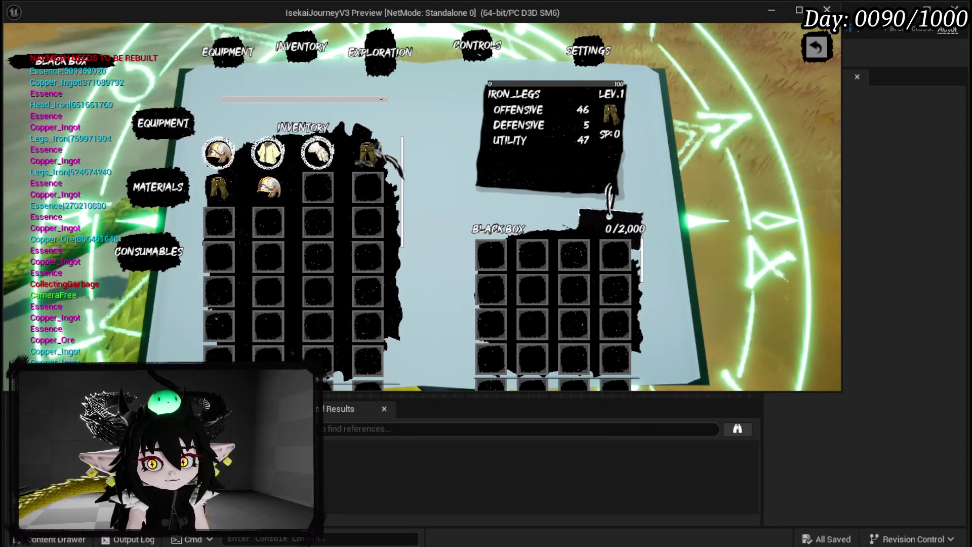
{"action": "left_click", "coordinate": [364, 154]}
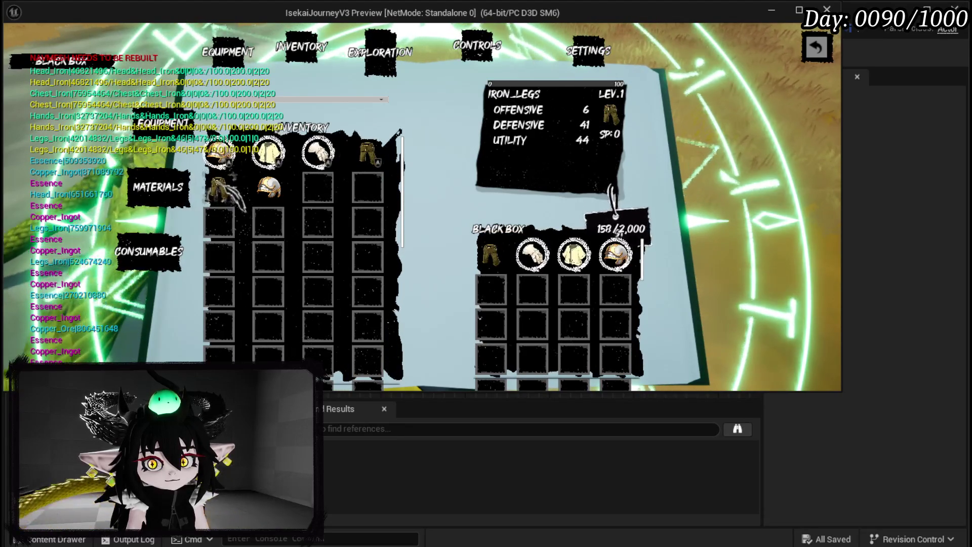
{"action": "left_click", "coordinate": [826, 55]}
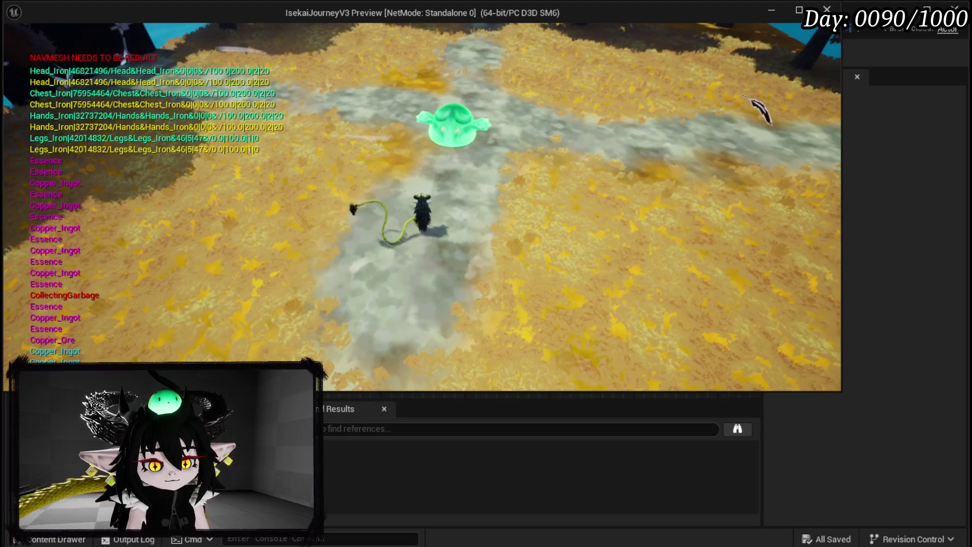
{"action": "key", "text": "i"}
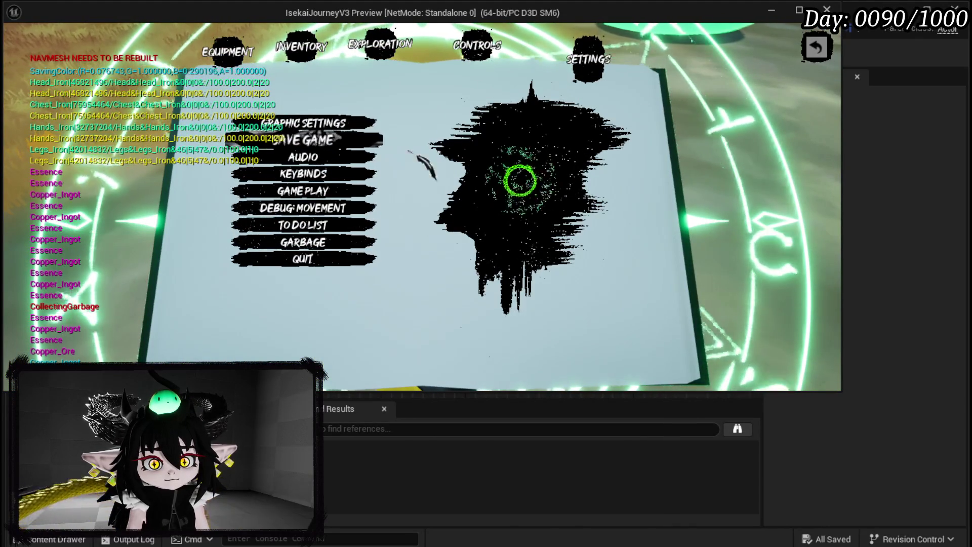
{"action": "left_click", "coordinate": [825, 49]}
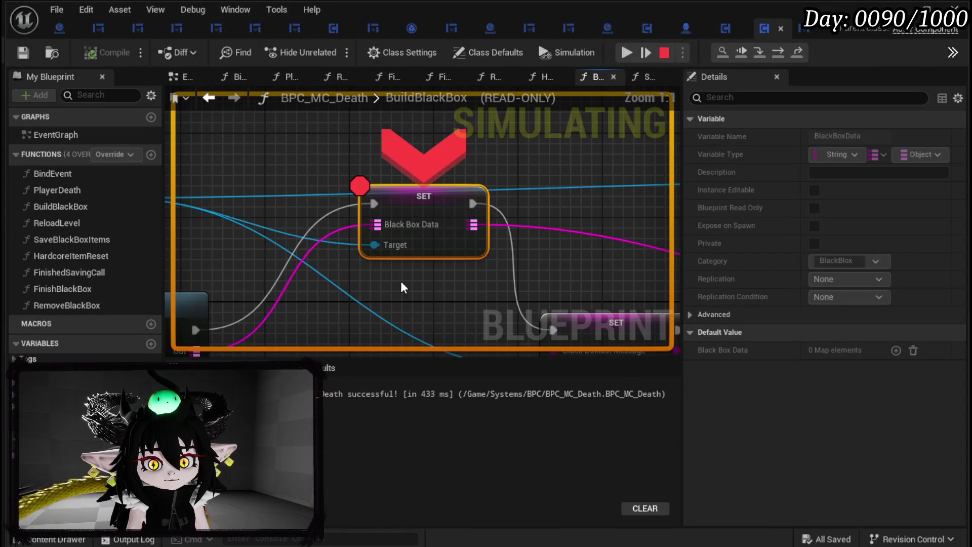
- Inspect pin values at the paused SET node and the Branch and combat nodes after it
{"action": "mouse_move", "coordinate": [397, 222]}
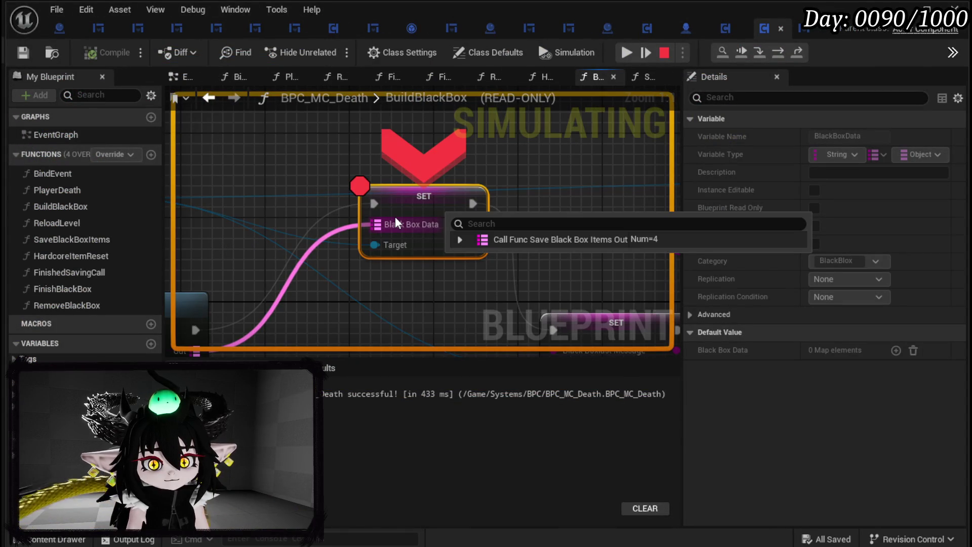
{"action": "left_click_drag", "start_coordinate": [323, 248], "coordinate": [580, 245]}
{"action": "scroll", "coordinate": [580, 245], "scroll_direction": "down", "scroll_amount": 2}
{"action": "mouse_move", "coordinate": [511, 259]}
{"action": "left_mouse_down"}
{"action": "mouse_move", "coordinate": [613, 247]}
{"action": "mouse_move", "coordinate": [356, 250]}
{"action": "left_mouse_up"}
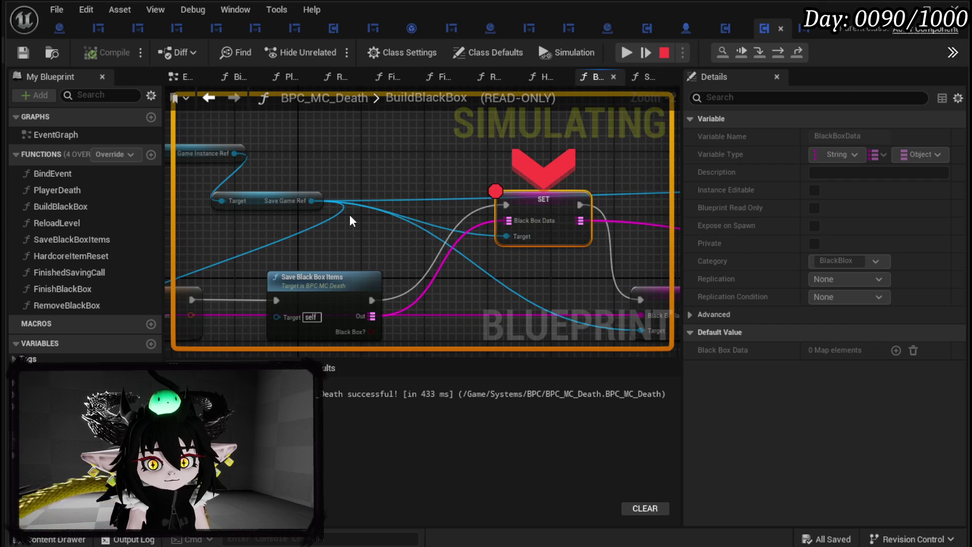
{"action": "mouse_move", "coordinate": [467, 147]}
{"action": "left_mouse_down"}
{"action": "mouse_move", "coordinate": [478, 140]}
{"action": "mouse_move", "coordinate": [236, 78]}
{"action": "mouse_move", "coordinate": [297, 132]}
{"action": "mouse_move", "coordinate": [213, 98]}
{"action": "mouse_move", "coordinate": [193, 103]}
{"action": "mouse_move", "coordinate": [571, 202]}
{"action": "mouse_move", "coordinate": [310, 200]}
{"action": "left_mouse_up"}
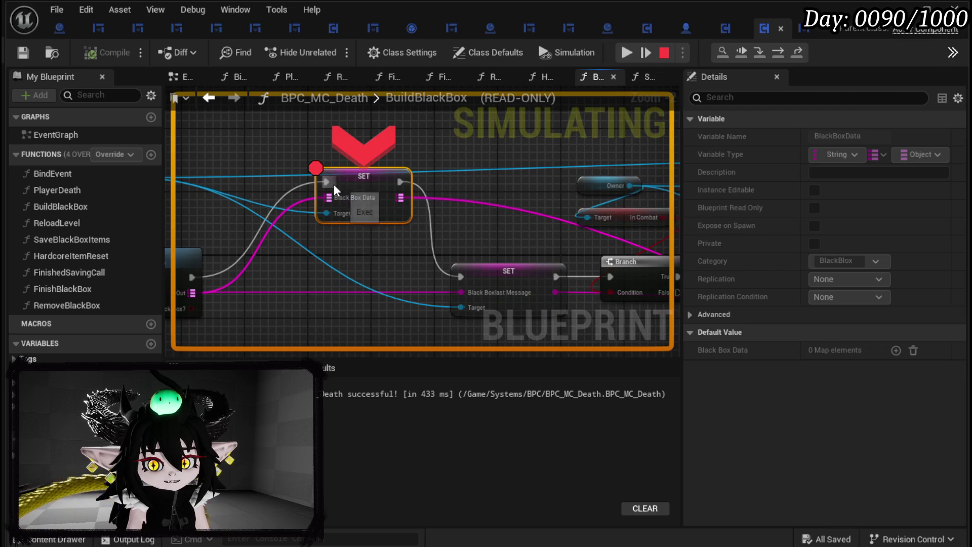
{"action": "mouse_move", "coordinate": [325, 213]}
{"action": "mouse_move", "coordinate": [337, 222]}
{"action": "left_mouse_down"}
{"action": "mouse_move", "coordinate": [430, 162]}
{"action": "mouse_move", "coordinate": [501, 238]}
{"action": "mouse_move", "coordinate": [614, 102]}
{"action": "left_mouse_up"}
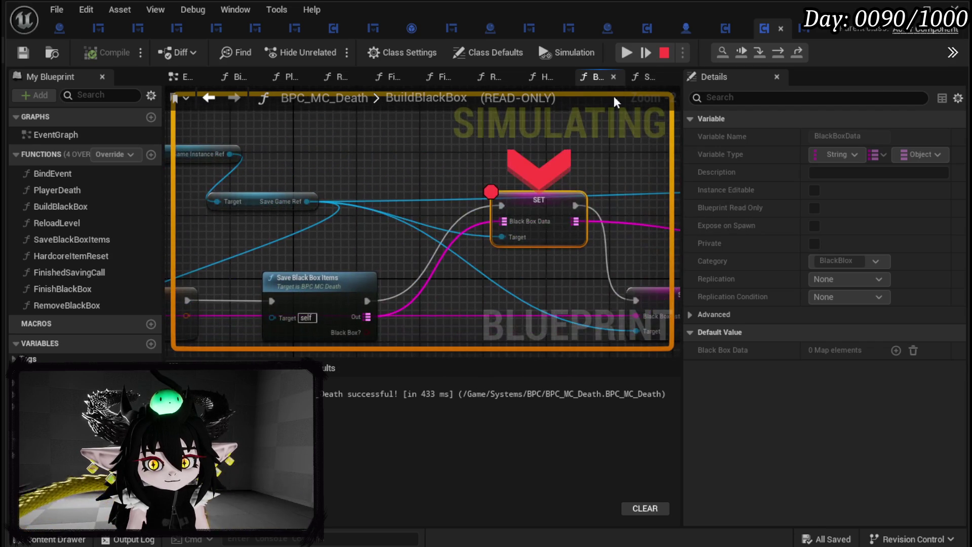
- Step over through BuildBlackBox to the Branch and ADD nodes, then resume
{"action": "left_click", "coordinate": [776, 53]}
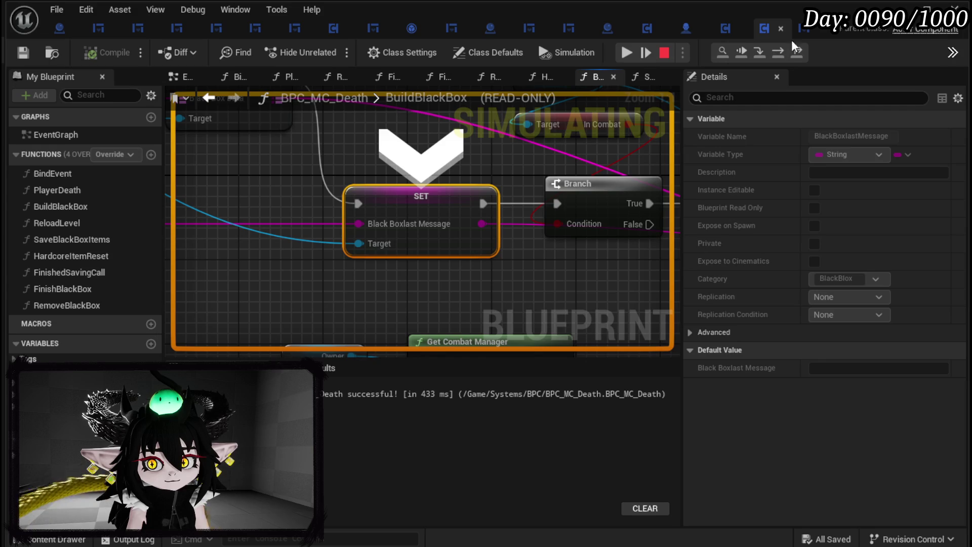
{"action": "left_click", "coordinate": [784, 50]}
{"action": "left_click", "coordinate": [785, 51]}
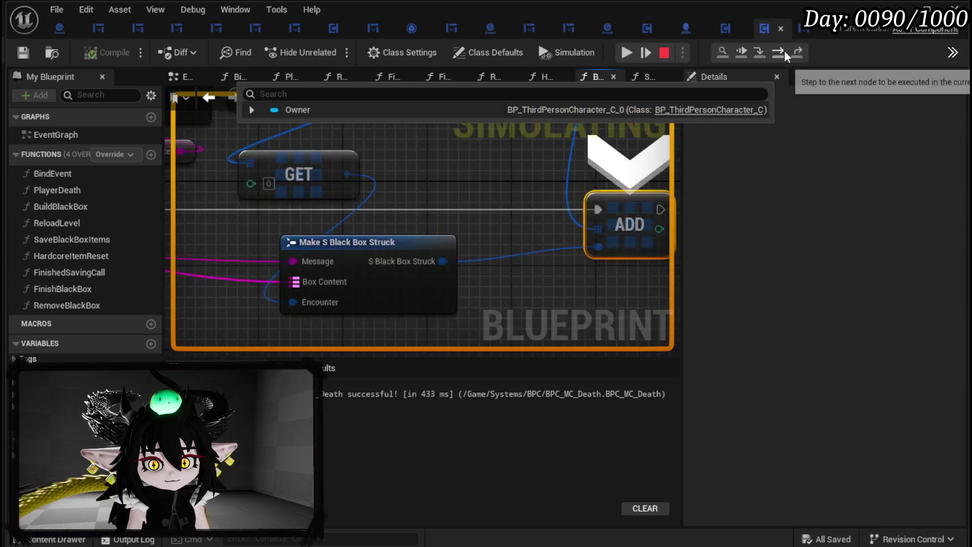
{"action": "scroll", "coordinate": [338, 171], "scroll_direction": "down", "scroll_amount": 2}
{"action": "mouse_move", "coordinate": [338, 172]}
{"action": "left_mouse_down"}
{"action": "mouse_move", "coordinate": [464, 290]}
{"action": "mouse_move", "coordinate": [458, 271]}
{"action": "mouse_move", "coordinate": [476, 246]}
{"action": "left_mouse_up"}
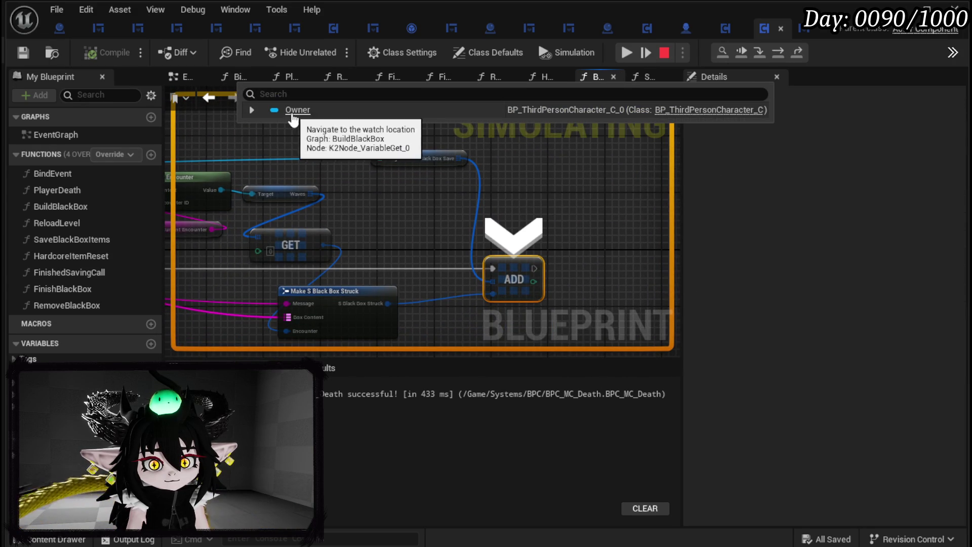
{"action": "left_click", "coordinate": [627, 49]}
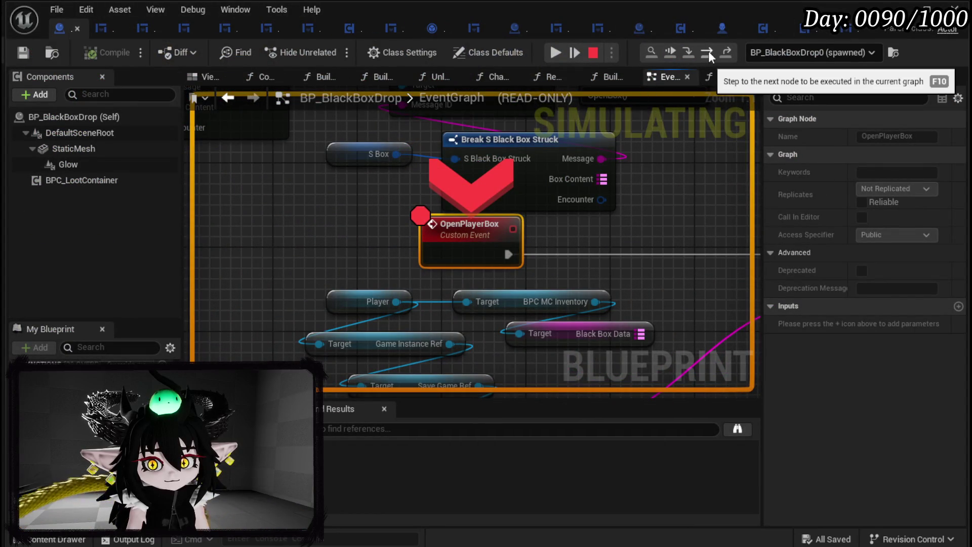
- Step into Build Item Map, confirm Item Data Num=4, and resume the game
{"action": "scroll", "coordinate": [509, 206], "scroll_direction": "down", "scroll_amount": 3}
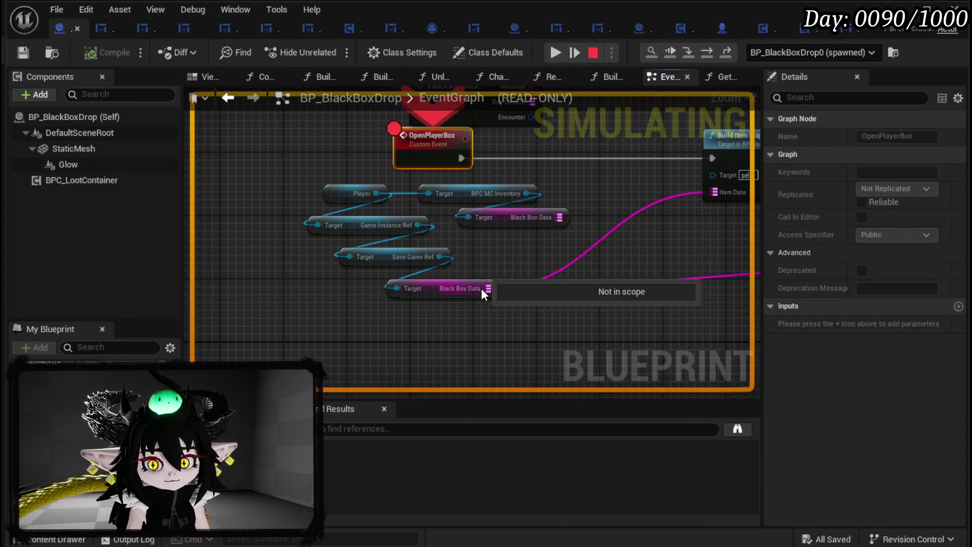
{"action": "left_click", "coordinate": [705, 52]}
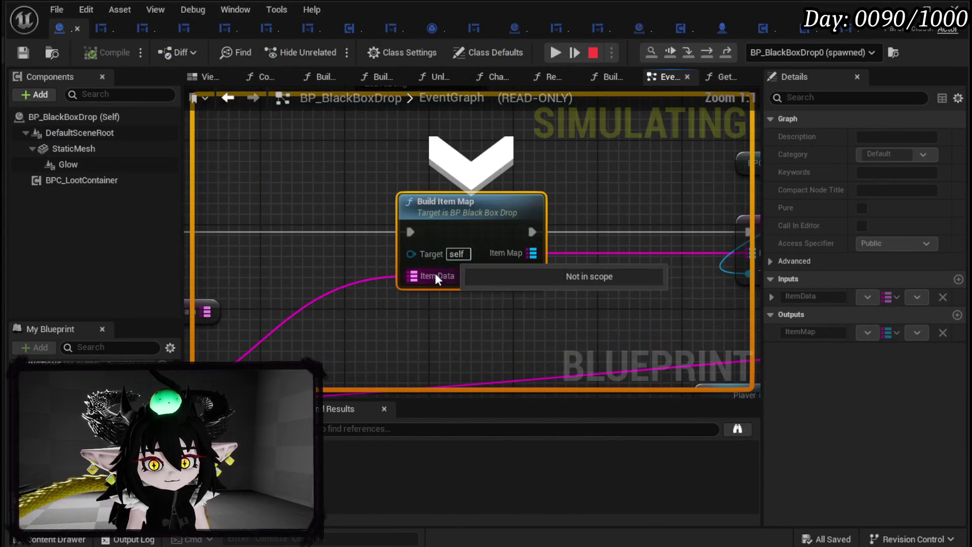
{"action": "left_click", "coordinate": [688, 53]}
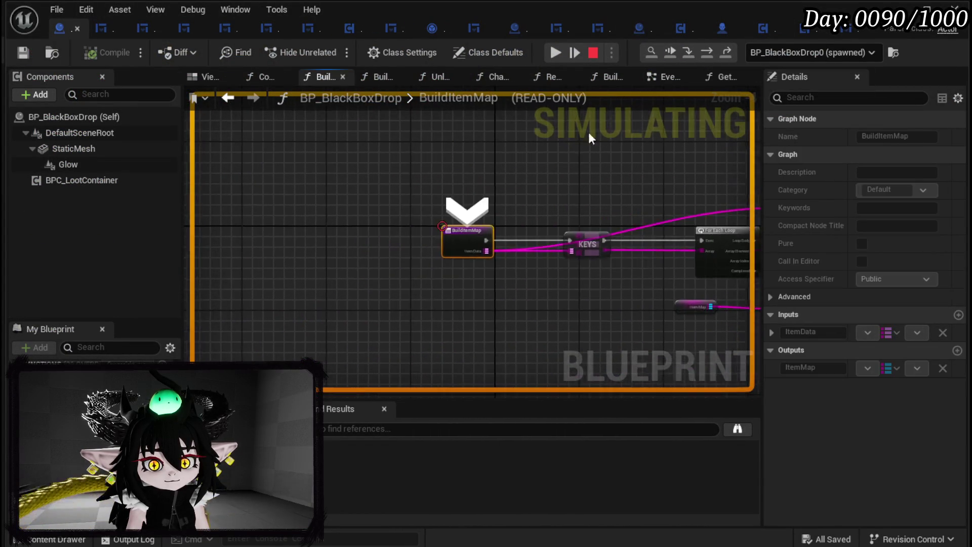
{"action": "mouse_move", "coordinate": [485, 267]}
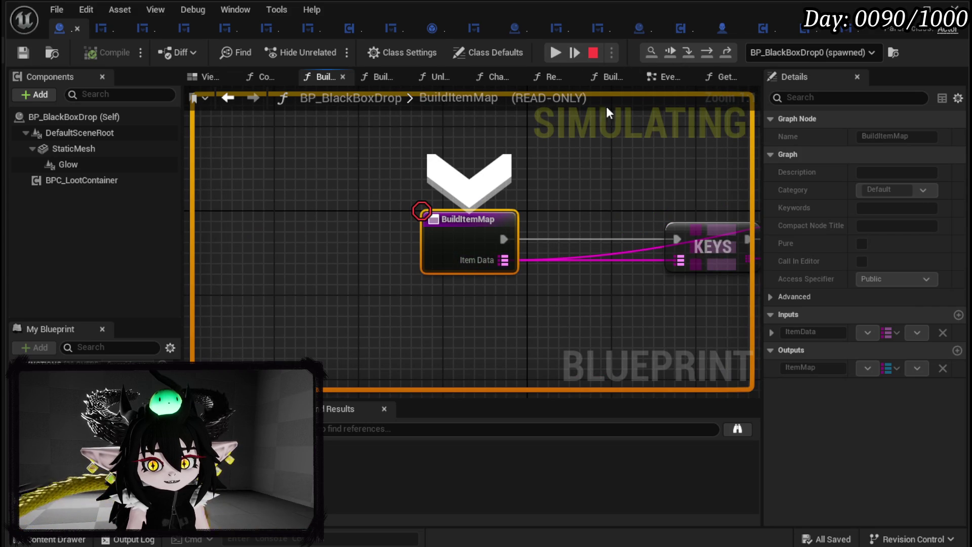
{"action": "left_click", "coordinate": [556, 52]}
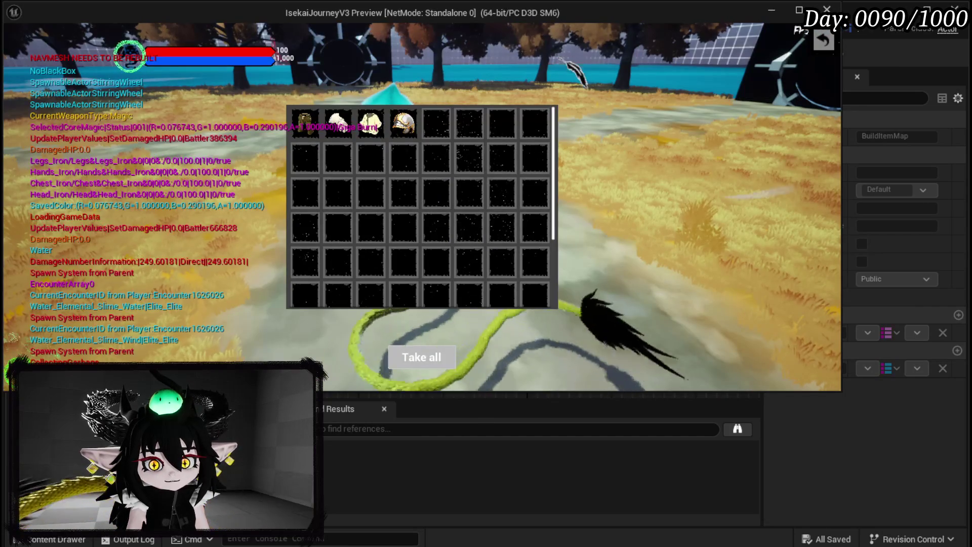
- Take the Iron Legs from the loot grid and close the loot window
{"action": "mouse_move", "coordinate": [375, 119]}
{"action": "mouse_move", "coordinate": [318, 125]}
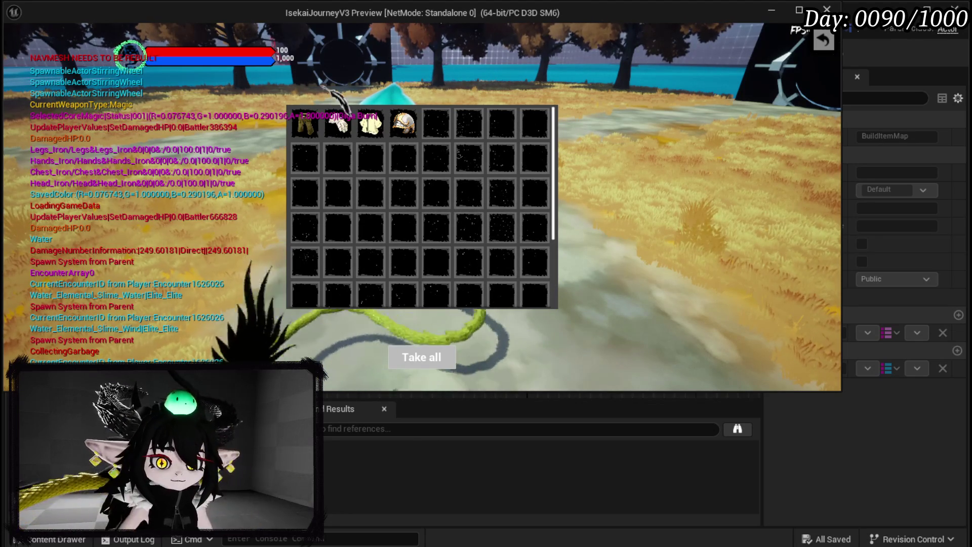
{"action": "left_click", "coordinate": [293, 109]}
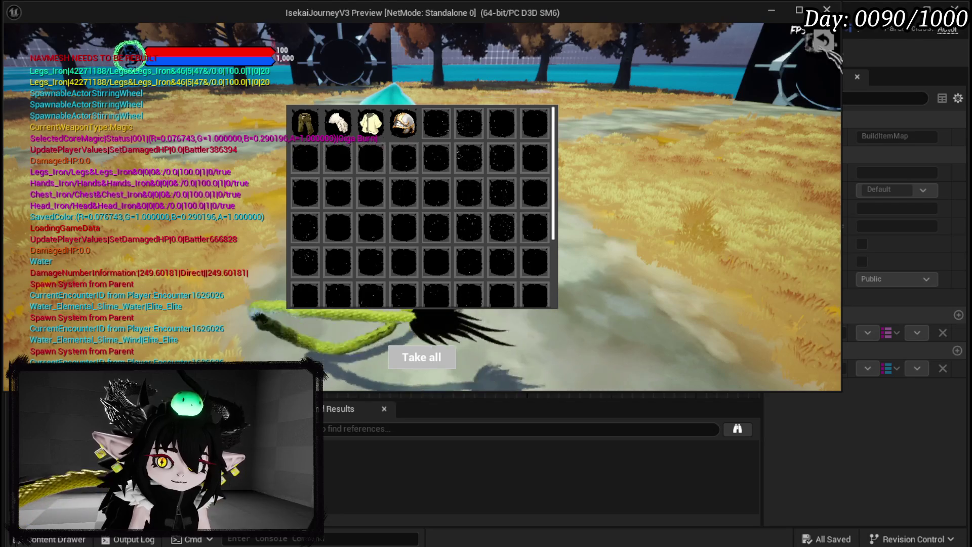
{"action": "key", "text": "Escape"}
- Check the character menu's inventory for the Iron Legs, then stop the play session
{"action": "key", "text": "w"}
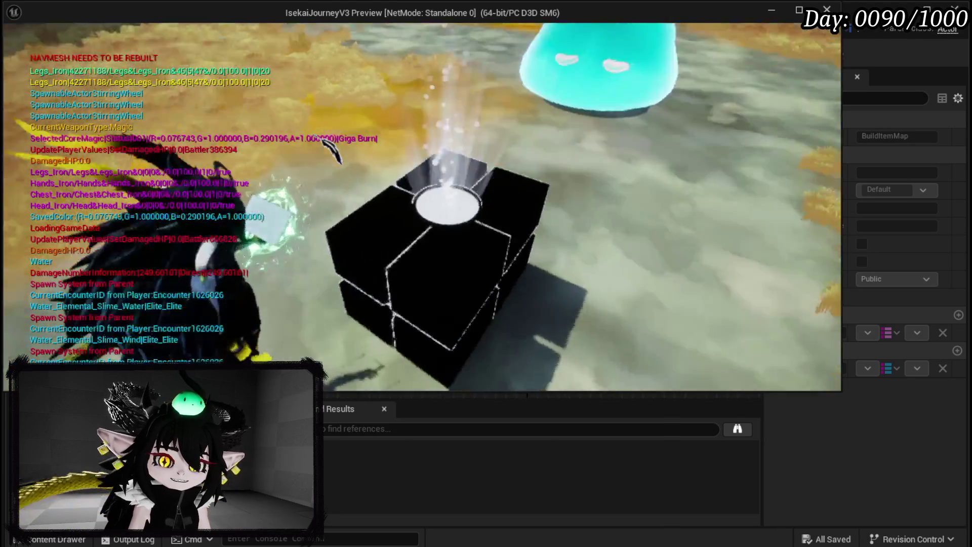
{"action": "key", "text": "Tab"}
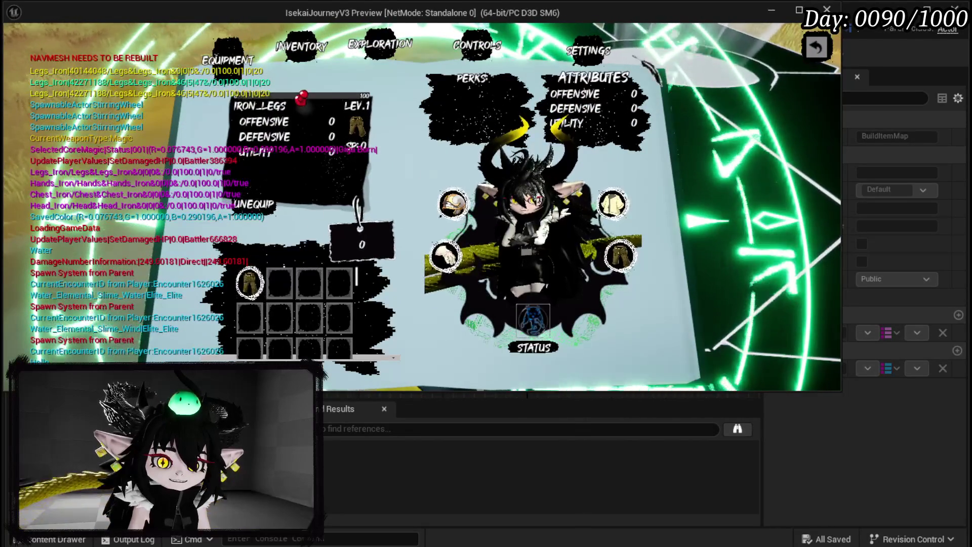
{"action": "key", "text": "Tab"}
{"action": "key", "text": "Escape"}
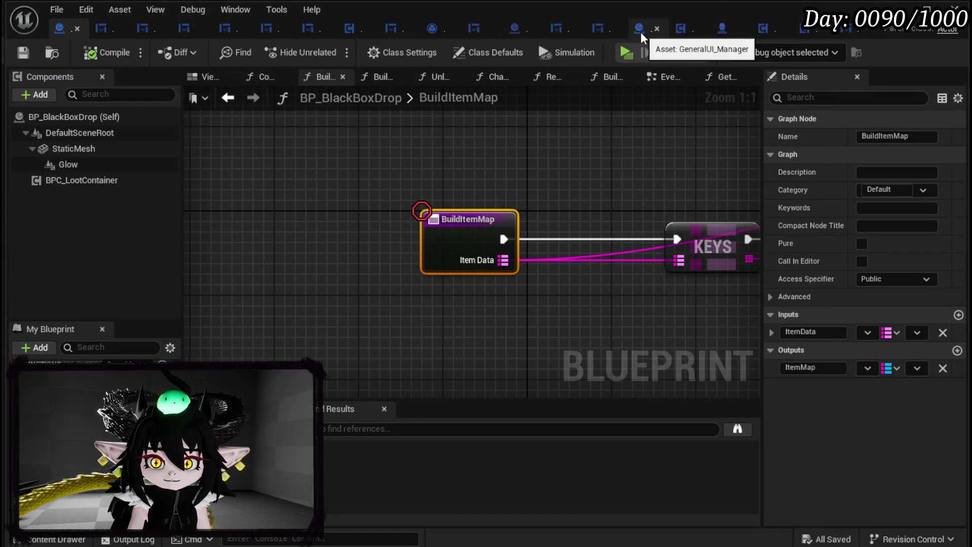
- Review the WP_BlackBoxUI layout, then BP_BlackBoxDrop's event graph around its Create Widget node
{"action": "left_click", "coordinate": [97, 29]}
{"action": "left_click", "coordinate": [827, 57]}
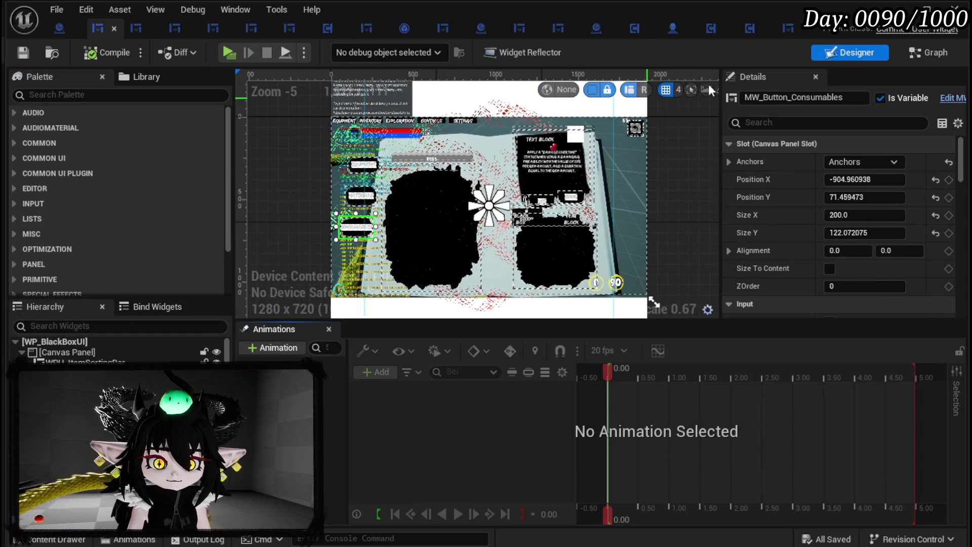
{"action": "left_click", "coordinate": [54, 30]}
{"action": "left_click", "coordinate": [669, 78]}
{"action": "scroll", "coordinate": [505, 202], "scroll_direction": "down", "scroll_amount": 5}
{"action": "mouse_move", "coordinate": [505, 202]}
{"action": "left_mouse_down"}
{"action": "mouse_move", "coordinate": [575, 265]}
{"action": "mouse_move", "coordinate": [393, 206]}
{"action": "mouse_move", "coordinate": [308, 204]}
{"action": "left_mouse_up"}
{"action": "scroll", "coordinate": [386, 216], "scroll_direction": "up", "scroll_amount": 5}
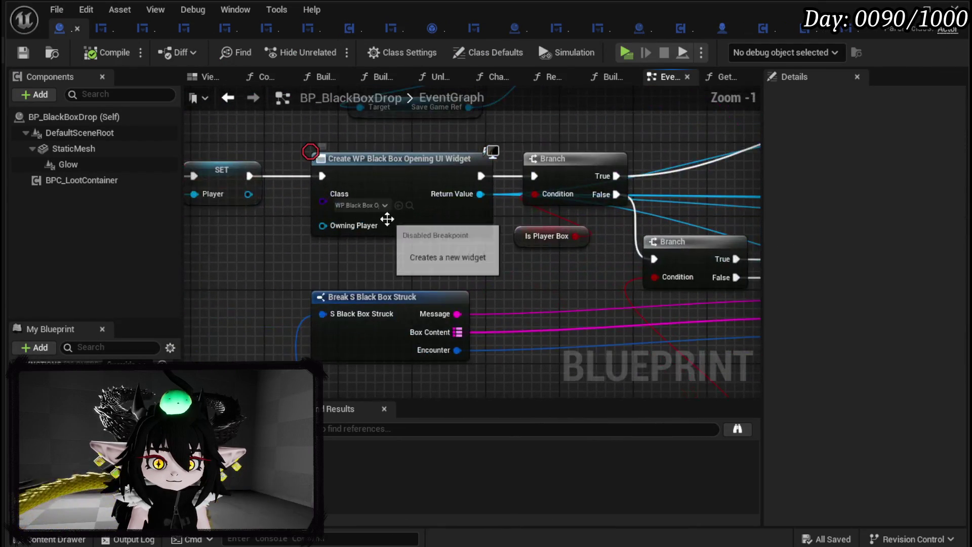
{"action": "left_click_drag", "start_coordinate": [390, 217], "coordinate": [343, 281]}
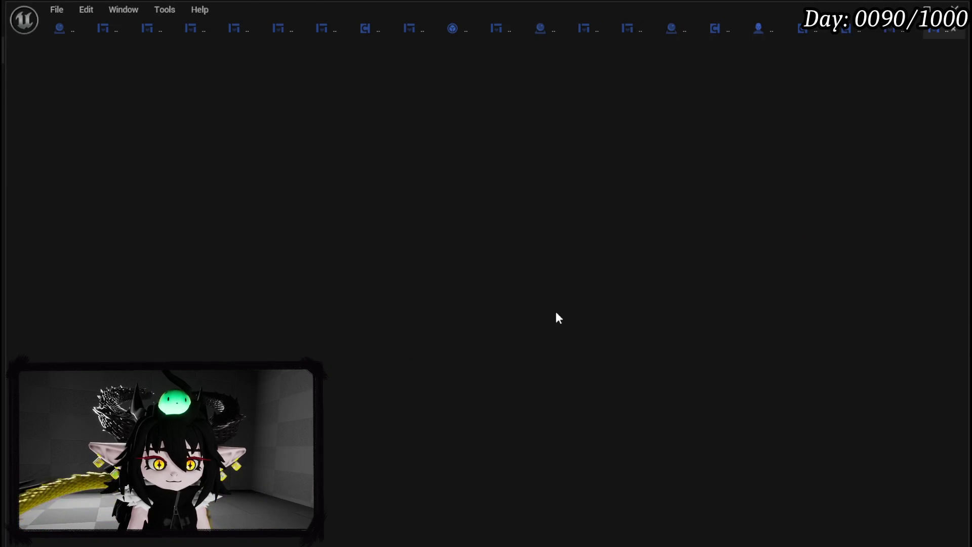
{"action": "scroll", "coordinate": [478, 233], "scroll_direction": "up", "scroll_amount": 4}
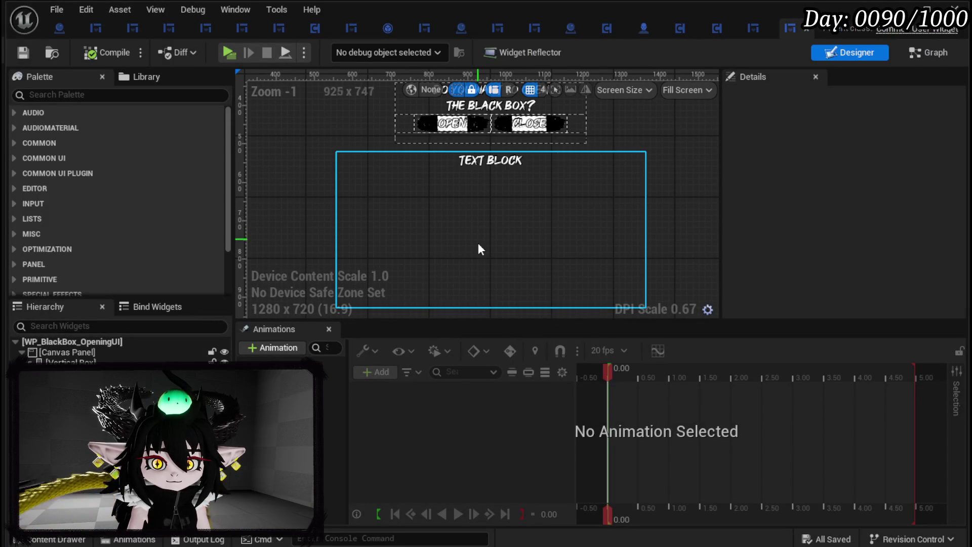
- Inspect the OPEN button's pressed-event chains in the widget's event graph, then close WP_BlackBox_OpeningUI
{"action": "left_click", "coordinate": [445, 133]}
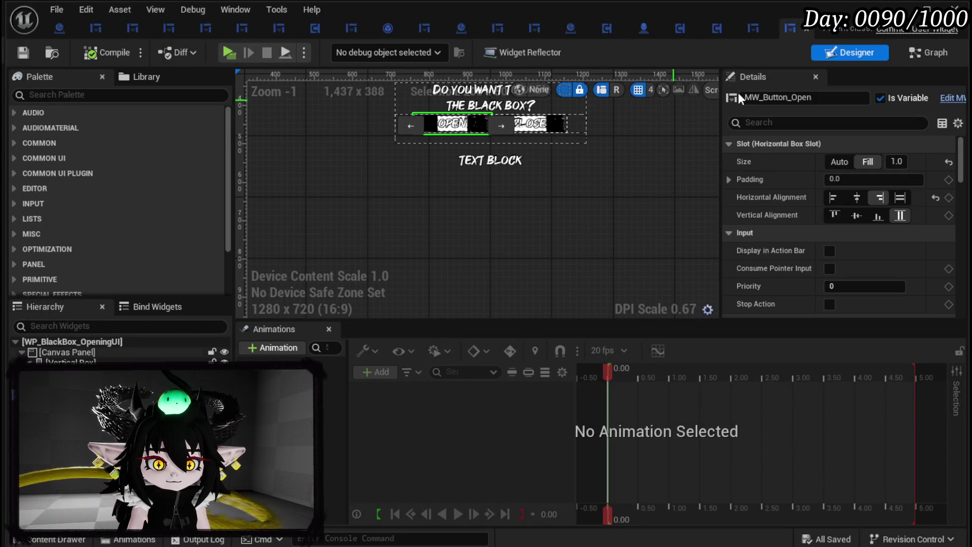
{"action": "left_click", "coordinate": [925, 54]}
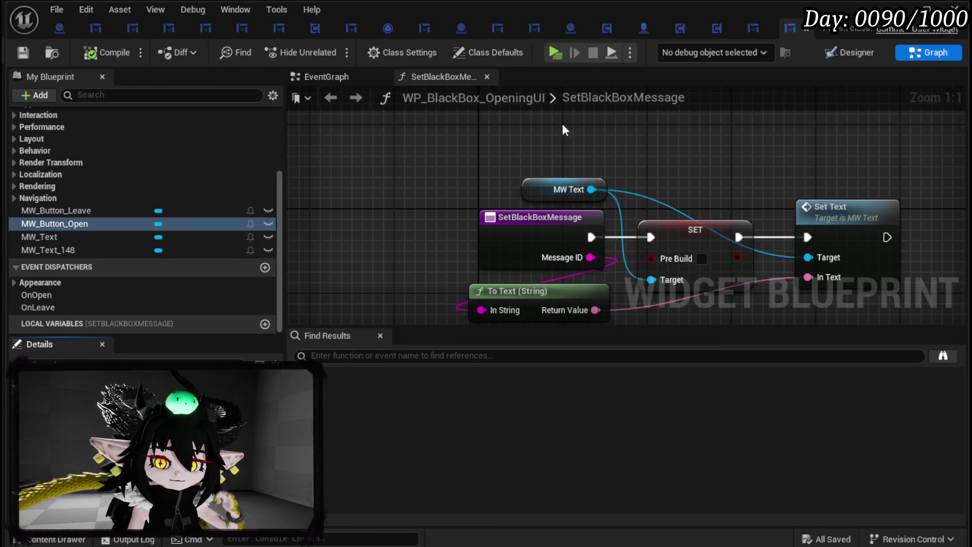
{"action": "left_click", "coordinate": [323, 78]}
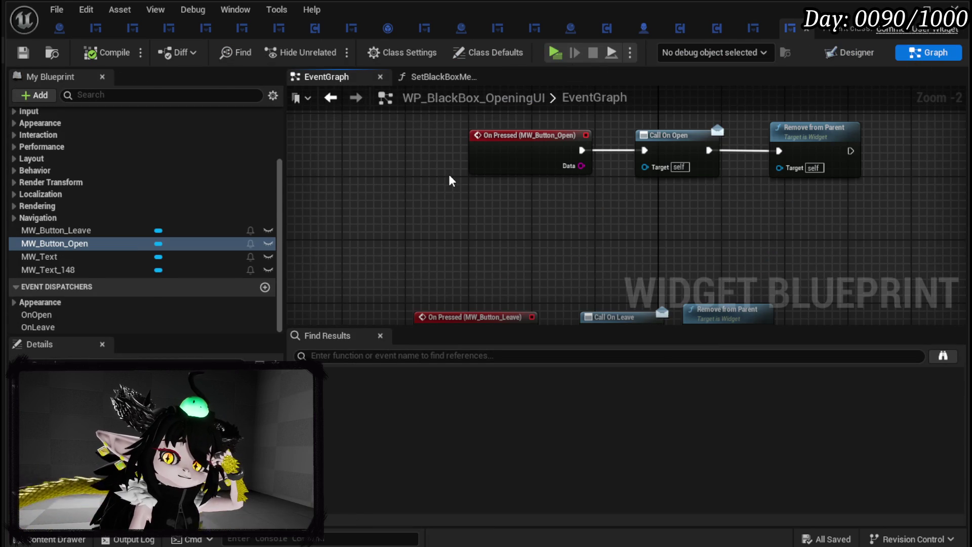
{"action": "mouse_move", "coordinate": [664, 195]}
{"action": "left_mouse_down"}
{"action": "mouse_move", "coordinate": [497, 303]}
{"action": "mouse_move", "coordinate": [591, 262]}
{"action": "left_mouse_up"}
{"action": "scroll", "coordinate": [152, 185], "scroll_direction": "up", "scroll_amount": 5}
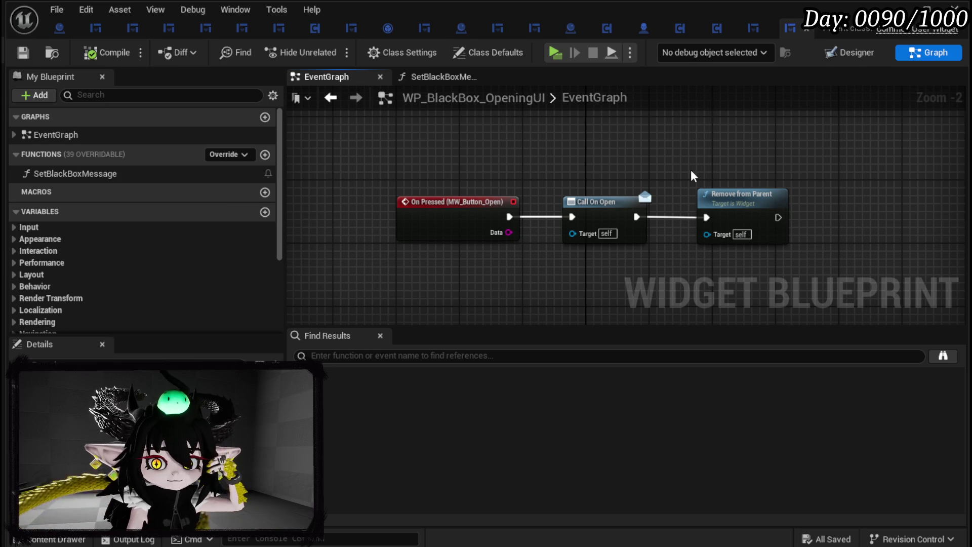
{"action": "left_click_drag", "start_coordinate": [692, 176], "coordinate": [690, 119]}
{"action": "scroll", "coordinate": [482, 185], "scroll_direction": "down", "scroll_amount": 4}
{"action": "left_click", "coordinate": [807, 28]}
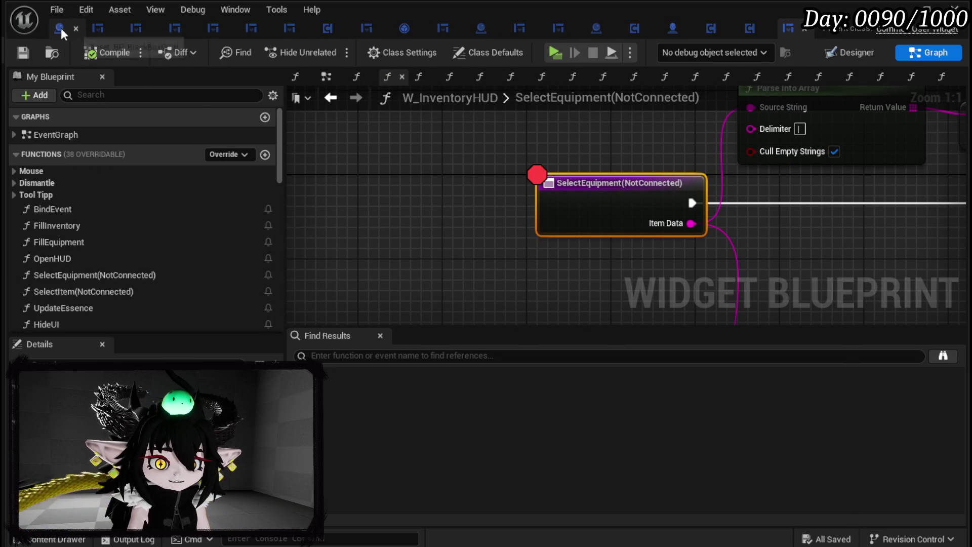
- Follow BP_BlackBoxDrop's Build Container from Item Map function into WP_LootContainer's MoveItemToActor graph
{"action": "left_click", "coordinate": [56, 28]}
{"action": "scroll", "coordinate": [454, 196], "scroll_direction": "down", "scroll_amount": 2}
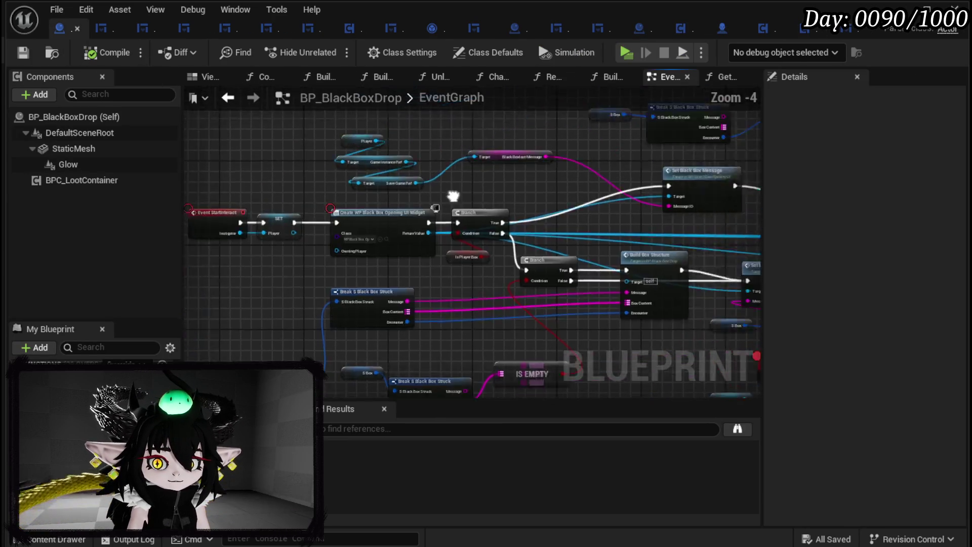
{"action": "scroll", "coordinate": [453, 196], "scroll_direction": "up", "scroll_amount": 3}
{"action": "mouse_move", "coordinate": [458, 206]}
{"action": "left_mouse_down"}
{"action": "mouse_move", "coordinate": [660, 189]}
{"action": "mouse_move", "coordinate": [449, 152]}
{"action": "mouse_move", "coordinate": [464, 153]}
{"action": "mouse_move", "coordinate": [216, 146]}
{"action": "mouse_move", "coordinate": [771, 175]}
{"action": "left_mouse_up"}
{"action": "left_click", "coordinate": [501, 176]}
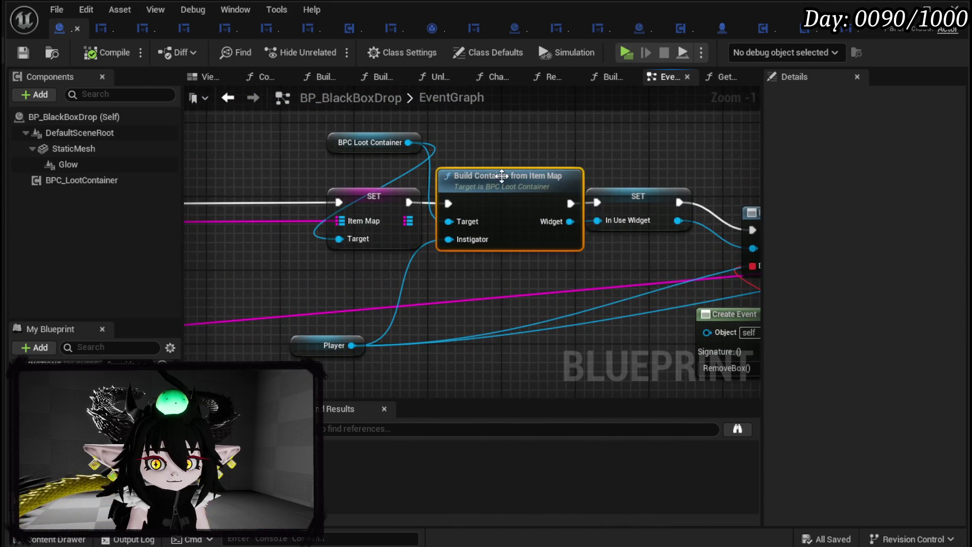
{"action": "double_click", "coordinate": [501, 176]}
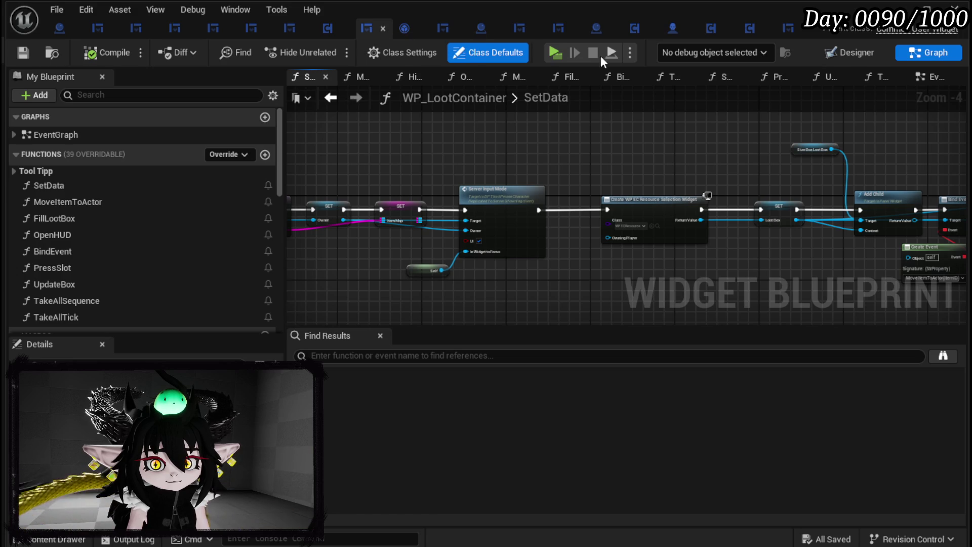
{"action": "double_click", "coordinate": [129, 198]}
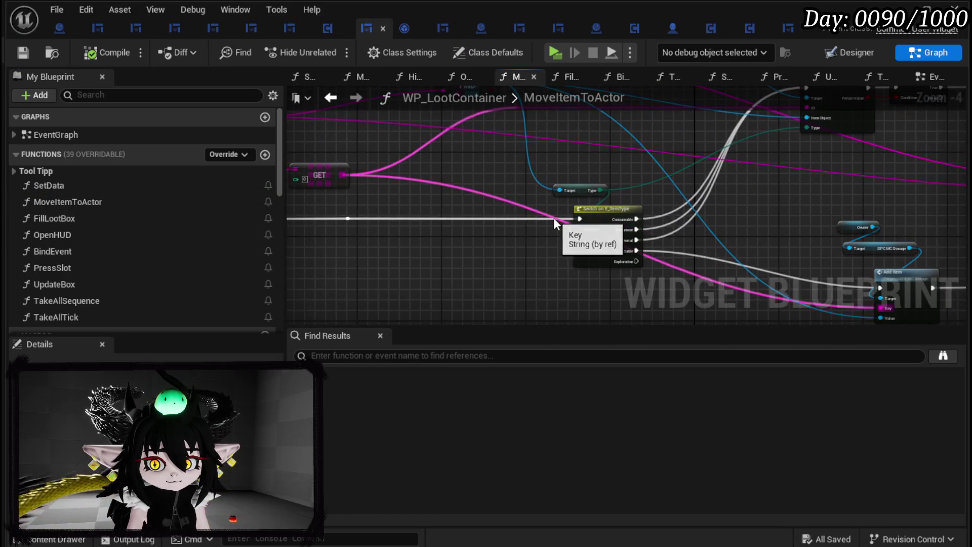
- Delete the Print String debug node from the REMOVE–Branch–Fill Loot Box chain, then compile and save
{"action": "mouse_move", "coordinate": [546, 193]}
{"action": "left_mouse_down"}
{"action": "mouse_move", "coordinate": [396, 313]}
{"action": "mouse_move", "coordinate": [309, 248]}
{"action": "left_mouse_up"}
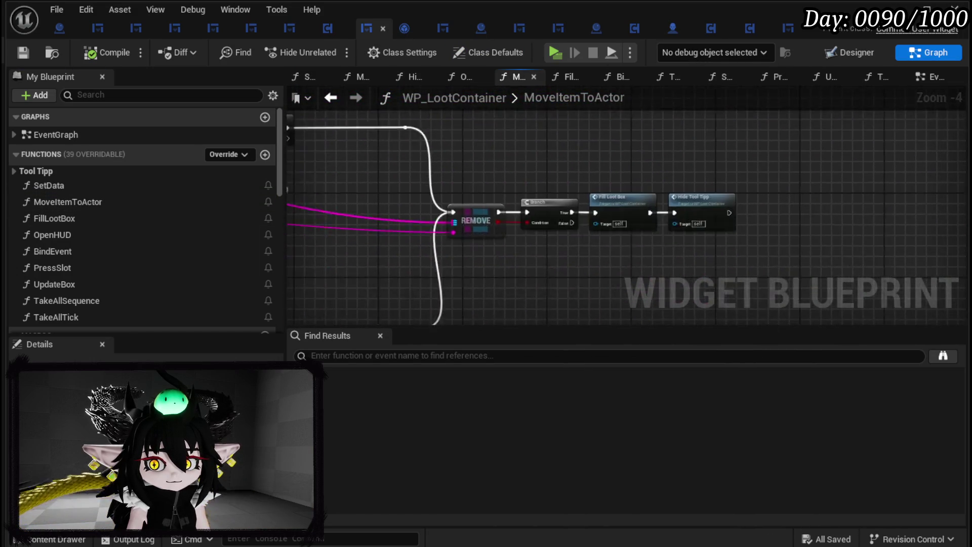
{"action": "scroll", "coordinate": [592, 189], "scroll_direction": "up", "scroll_amount": 1}
{"action": "scroll", "coordinate": [591, 189], "scroll_direction": "up", "scroll_amount": 1}
{"action": "scroll", "coordinate": [564, 165], "scroll_direction": "down", "scroll_amount": 2}
{"action": "mouse_move", "coordinate": [559, 177]}
{"action": "left_mouse_down"}
{"action": "mouse_move", "coordinate": [670, 185]}
{"action": "mouse_move", "coordinate": [579, 223]}
{"action": "mouse_move", "coordinate": [582, 232]}
{"action": "mouse_move", "coordinate": [612, 235]}
{"action": "mouse_move", "coordinate": [597, 256]}
{"action": "left_mouse_up"}
{"action": "scroll", "coordinate": [952, 183], "scroll_direction": "down", "scroll_amount": 1}
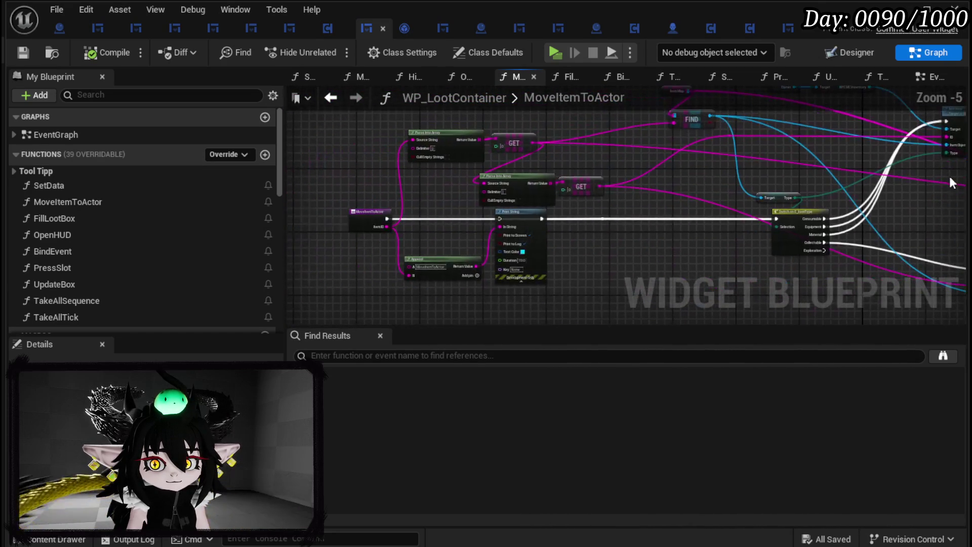
{"action": "scroll", "coordinate": [566, 252], "scroll_direction": "up", "scroll_amount": 1}
{"action": "left_click", "coordinate": [522, 238]}
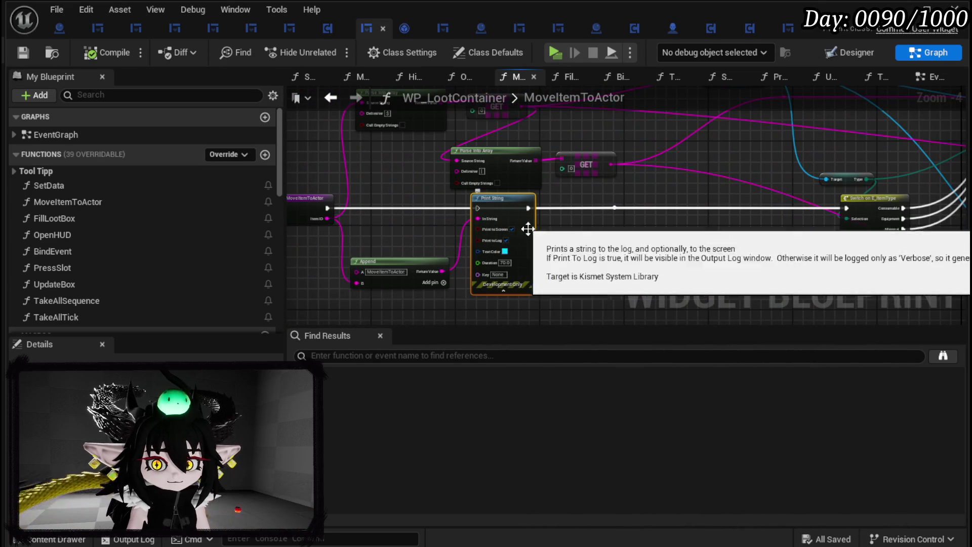
{"action": "key", "text": "Delete"}
{"action": "left_click_drag", "start_coordinate": [582, 250], "coordinate": [568, 217]}
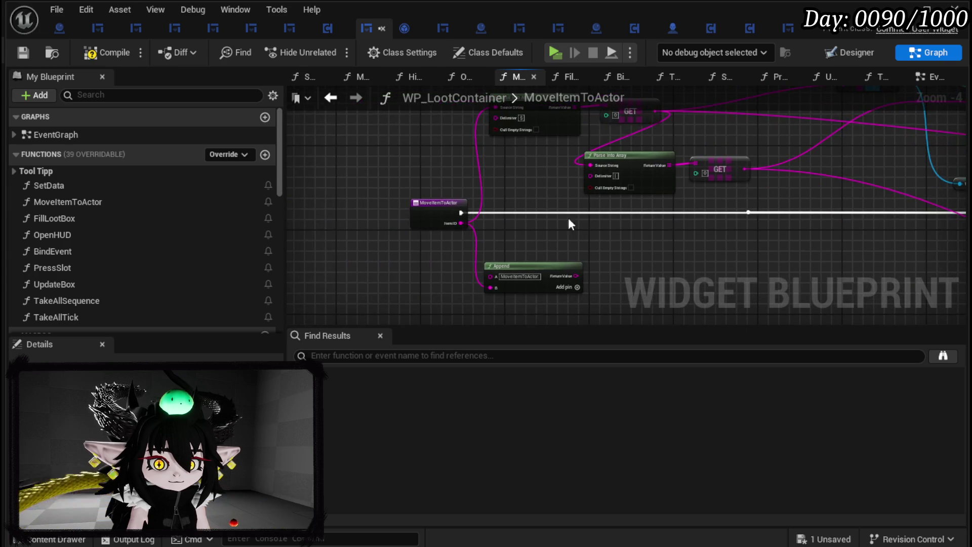
{"action": "left_click", "coordinate": [15, 53]}
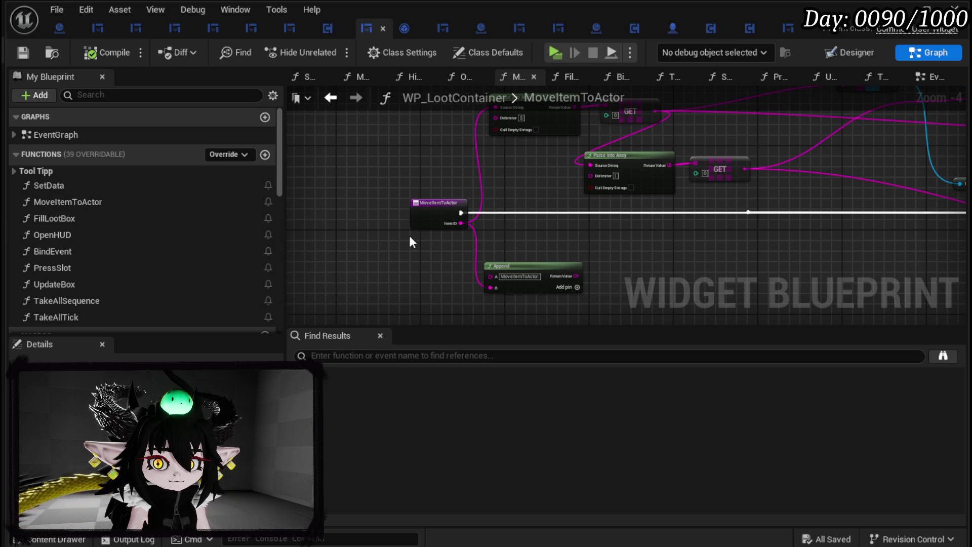
{"action": "double_click", "coordinate": [135, 219]}
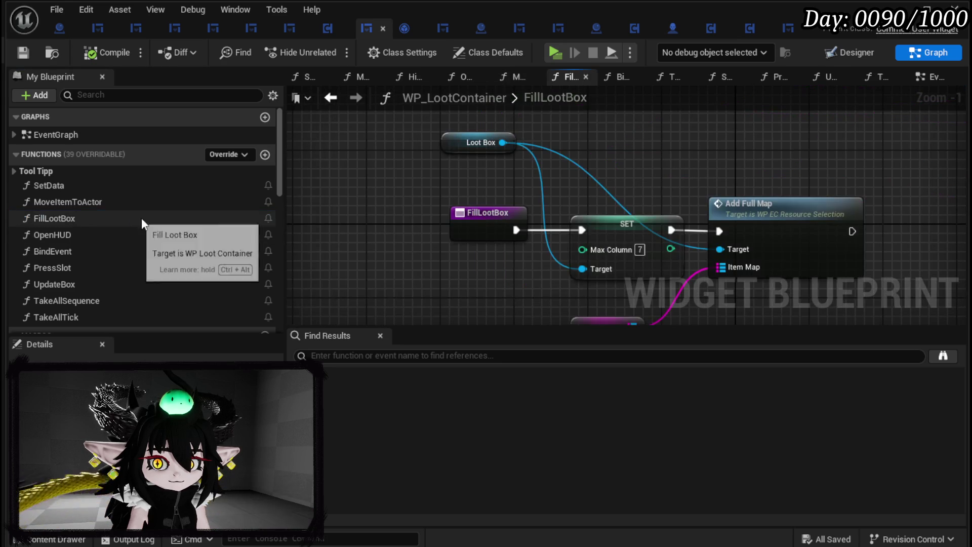
- Jump from FillLootBox's Add Full Map node to the AddFullMap function definition
{"action": "mouse_move", "coordinate": [366, 221]}
{"action": "left_mouse_down"}
{"action": "mouse_move", "coordinate": [352, 180]}
{"action": "mouse_move", "coordinate": [347, 221]}
{"action": "mouse_move", "coordinate": [299, 200]}
{"action": "left_mouse_up"}
{"action": "left_click", "coordinate": [687, 182]}
{"action": "key", "text": "alt+g"}
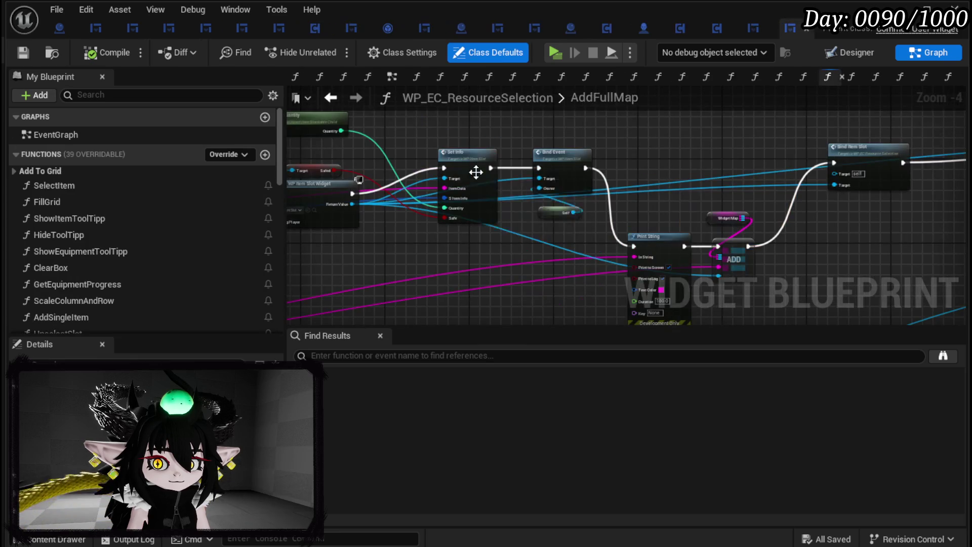
{"action": "mouse_move", "coordinate": [404, 243]}
{"action": "left_mouse_down"}
{"action": "mouse_move", "coordinate": [557, 226]}
{"action": "mouse_move", "coordinate": [799, 227]}
{"action": "left_mouse_up"}
{"action": "mouse_move", "coordinate": [405, 218]}
{"action": "left_mouse_down"}
{"action": "mouse_move", "coordinate": [507, 212]}
{"action": "mouse_move", "coordinate": [564, 222]}
{"action": "left_mouse_up"}
{"action": "scroll", "coordinate": [418, 231], "scroll_direction": "up", "scroll_amount": 4}
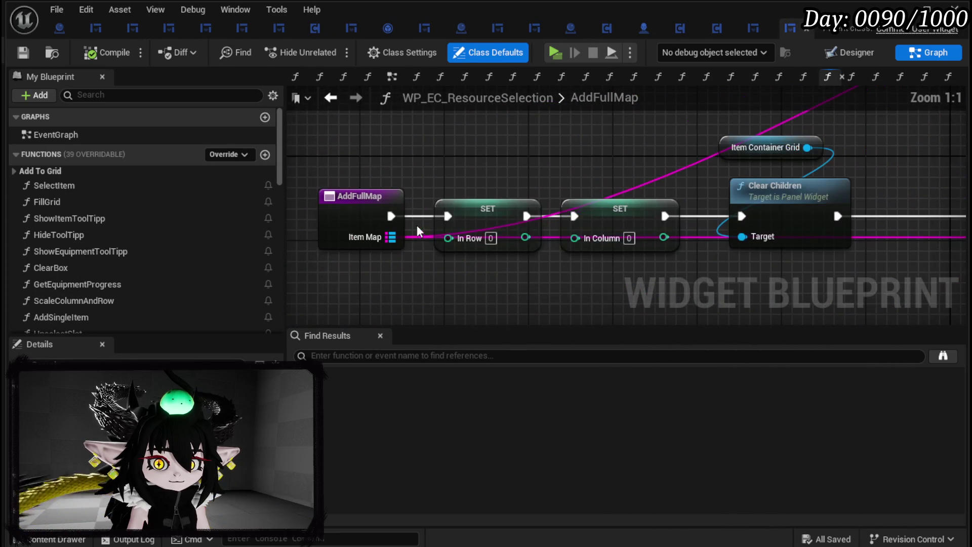
{"action": "scroll", "coordinate": [640, 136], "scroll_direction": "down", "scroll_amount": 3}
- Trace AddFullMap's chain to Bind Item Slot, inspect BindItemSlot, then close WP_EC_ResourceSelection
{"action": "left_click_drag", "start_coordinate": [640, 136], "coordinate": [478, 142]}
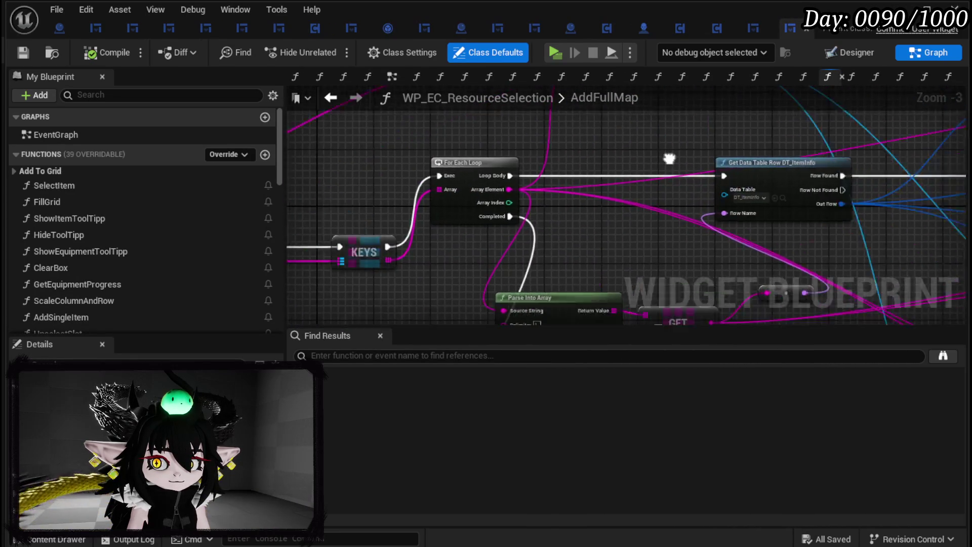
{"action": "left_click_drag", "start_coordinate": [628, 150], "coordinate": [296, 165]}
{"action": "left_click_drag", "start_coordinate": [705, 156], "coordinate": [573, 273]}
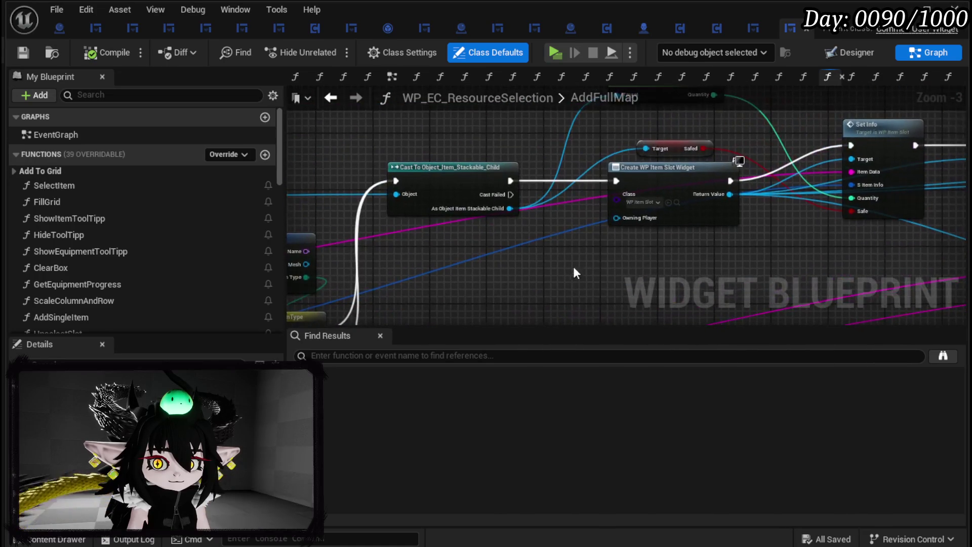
{"action": "left_click_drag", "start_coordinate": [713, 247], "coordinate": [315, 243]}
{"action": "left_click_drag", "start_coordinate": [543, 233], "coordinate": [467, 229]}
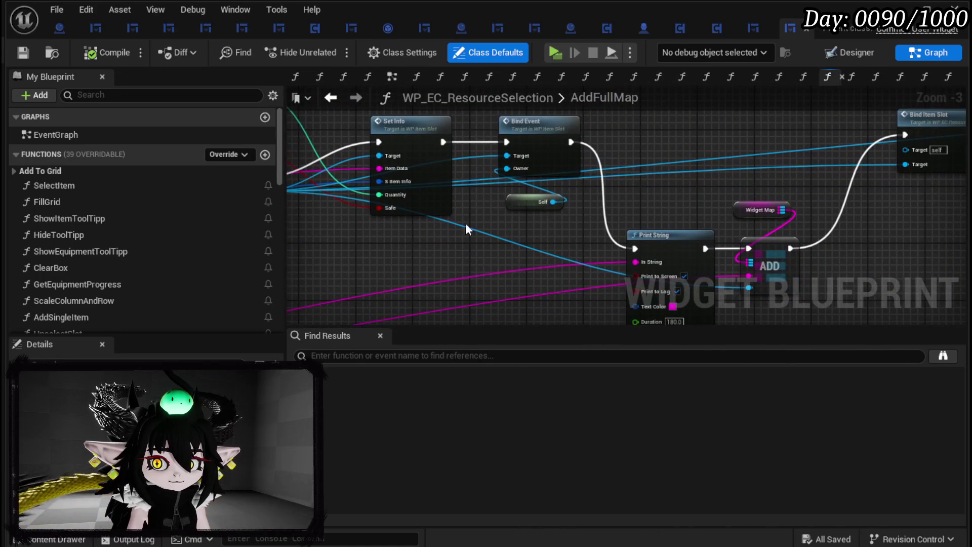
{"action": "mouse_move", "coordinate": [684, 195]}
{"action": "left_mouse_down"}
{"action": "mouse_move", "coordinate": [377, 232]}
{"action": "mouse_move", "coordinate": [719, 232]}
{"action": "mouse_move", "coordinate": [647, 196]}
{"action": "mouse_move", "coordinate": [246, 200]}
{"action": "left_mouse_up"}
{"action": "mouse_move", "coordinate": [694, 238]}
{"action": "left_mouse_down"}
{"action": "mouse_move", "coordinate": [357, 244]}
{"action": "mouse_move", "coordinate": [278, 110]}
{"action": "mouse_move", "coordinate": [942, 238]}
{"action": "mouse_move", "coordinate": [967, 251]}
{"action": "left_mouse_up"}
{"action": "left_click_drag", "start_coordinate": [764, 240], "coordinate": [571, 230]}
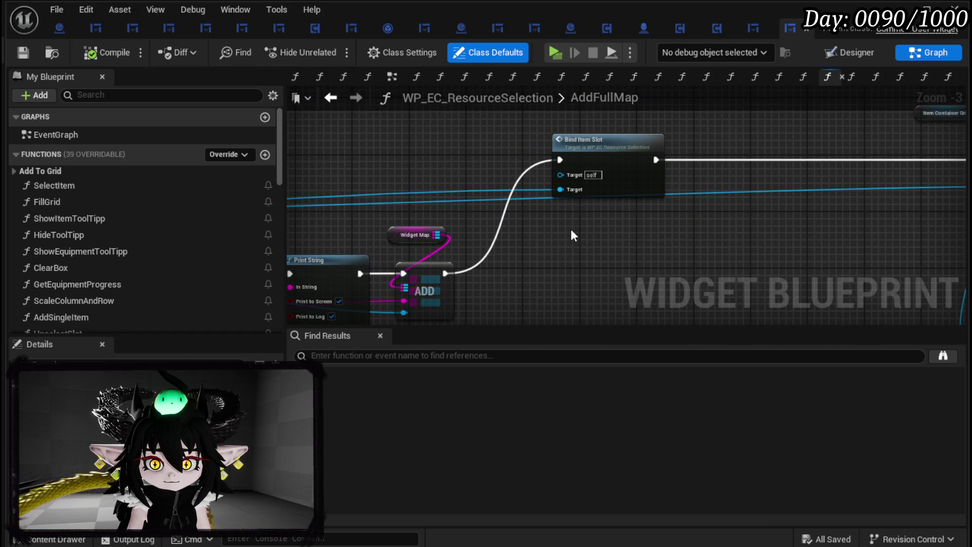
{"action": "double_click", "coordinate": [608, 171]}
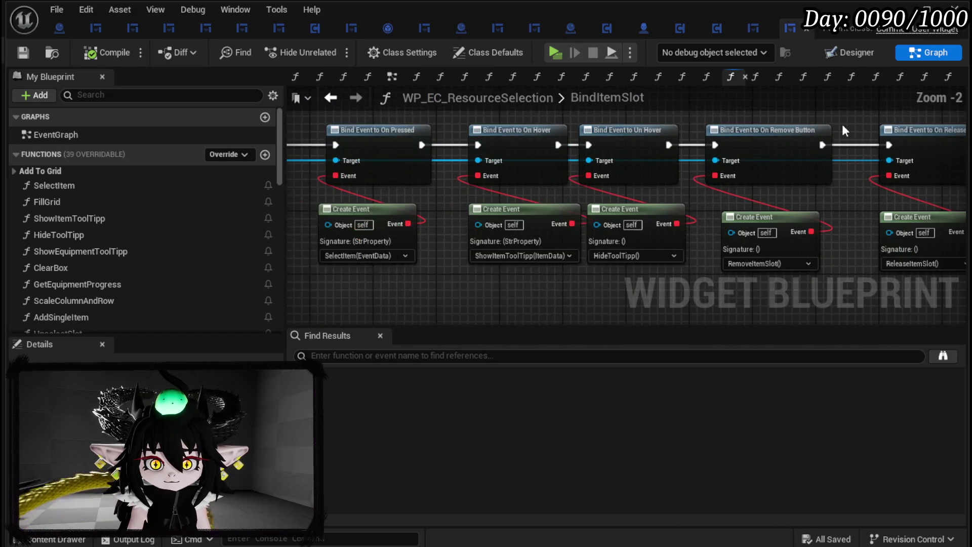
{"action": "mouse_move", "coordinate": [363, 291]}
{"action": "left_mouse_down"}
{"action": "mouse_move", "coordinate": [680, 282]}
{"action": "mouse_move", "coordinate": [493, 268]}
{"action": "left_mouse_up"}
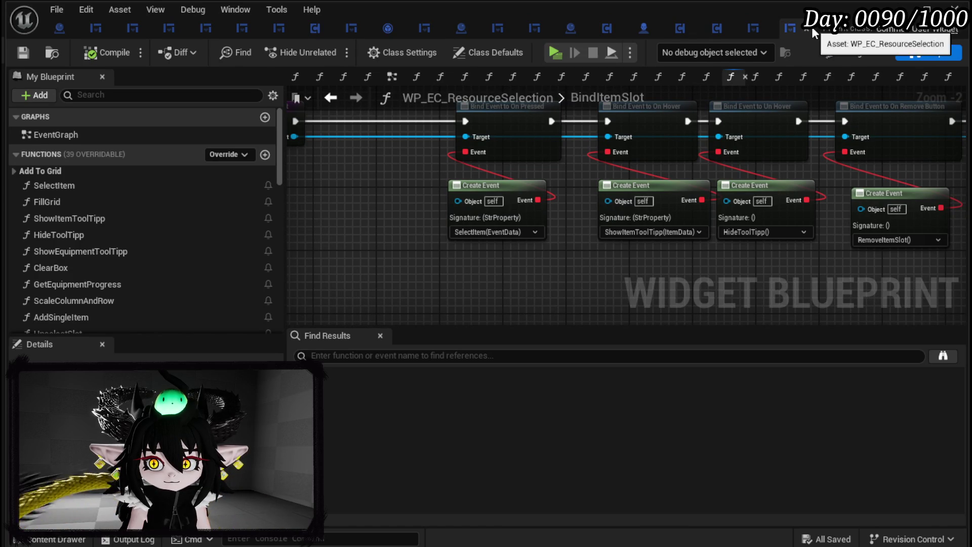
{"action": "key", "text": "ctrl+w"}
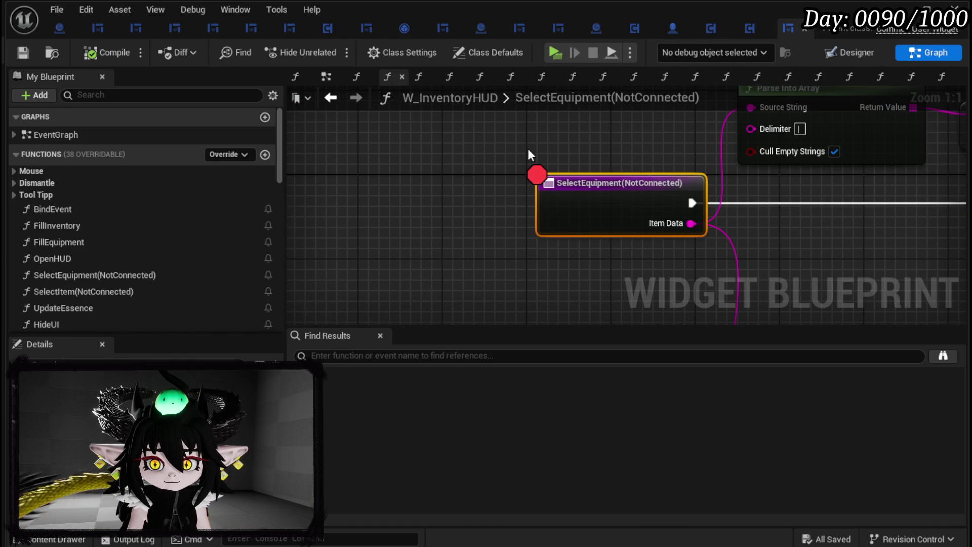
- Close W_InventoryHUD, check WP_LootContainer's FillLootBox, then view W_PlayerHUD's BindWidgetToHUD graph
{"action": "scroll", "coordinate": [527, 147], "scroll_direction": "down", "scroll_amount": 1}
{"action": "left_click_drag", "start_coordinate": [450, 147], "coordinate": [303, 147]}
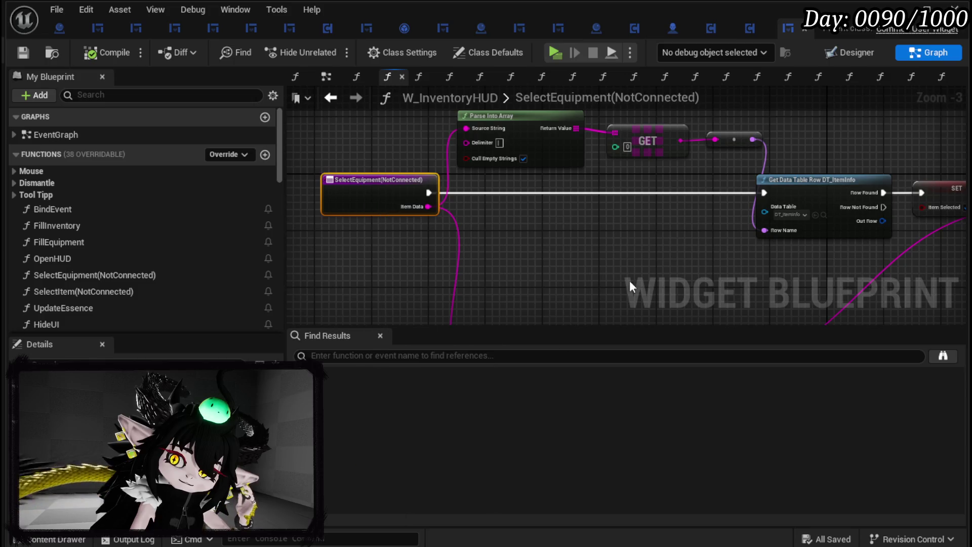
{"action": "left_click", "coordinate": [805, 33]}
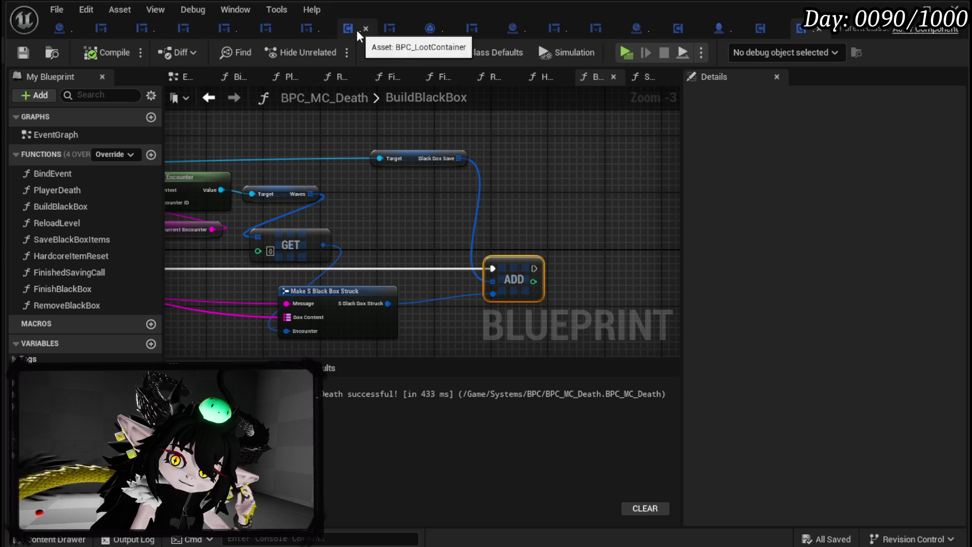
{"action": "left_click", "coordinate": [385, 32]}
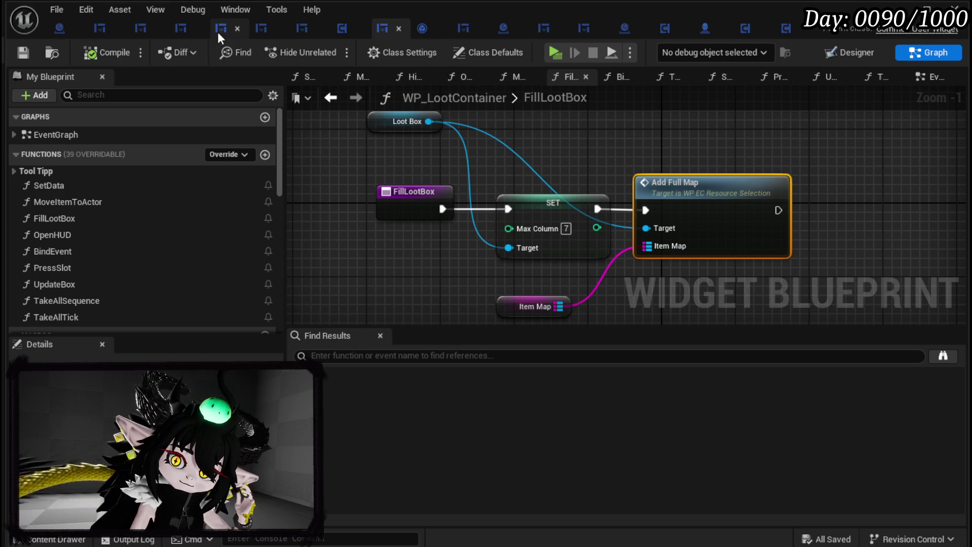
{"action": "left_click", "coordinate": [266, 29]}
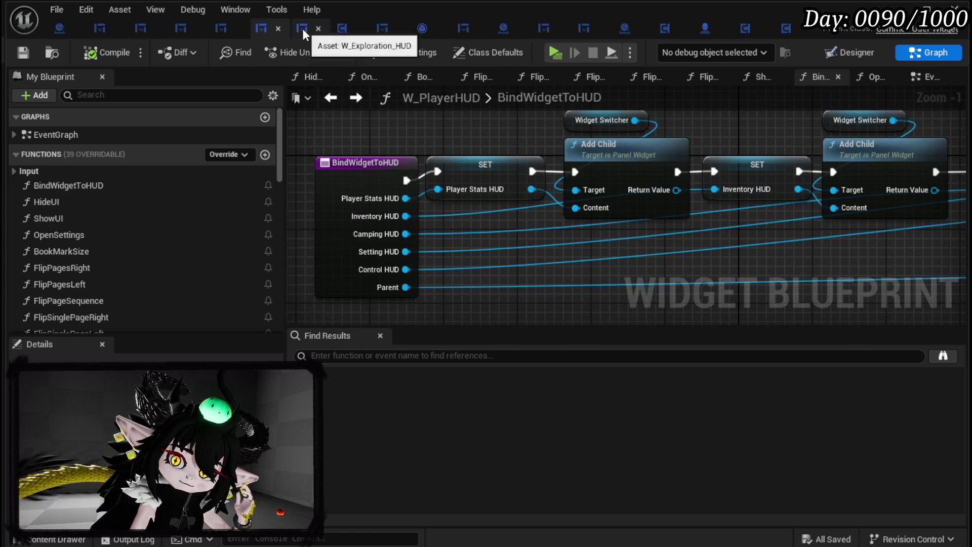
- Inspect W_Exploration_HUD's OpenBlackBoxHUD event with its Create Widget, Add Child and Set Owner nodes
{"action": "left_click", "coordinate": [302, 29]}
{"action": "left_click_drag", "start_coordinate": [594, 159], "coordinate": [397, 196]}
{"action": "scroll", "coordinate": [397, 196], "scroll_direction": "down", "scroll_amount": 1}
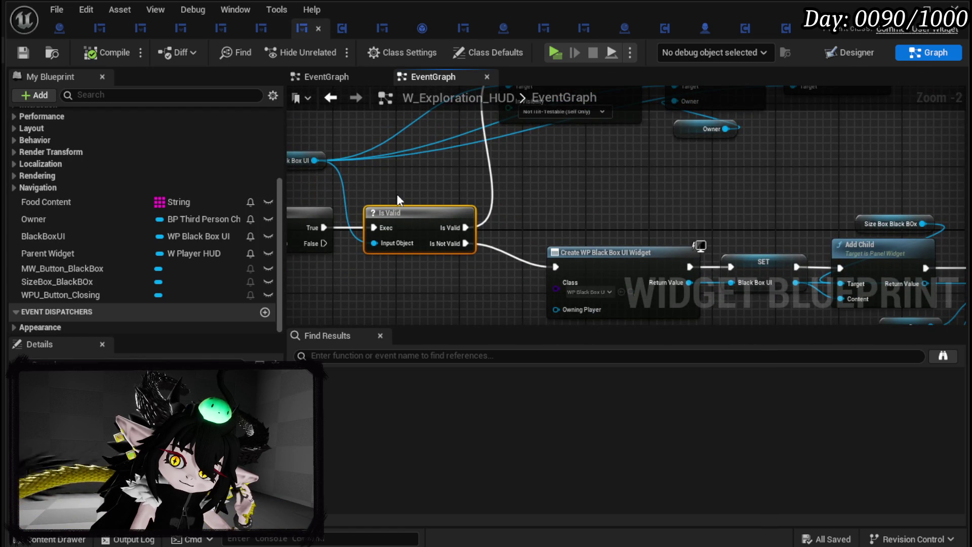
{"action": "scroll", "coordinate": [397, 193], "scroll_direction": "down", "scroll_amount": 2}
{"action": "left_click_drag", "start_coordinate": [397, 193], "coordinate": [607, 206]}
{"action": "scroll", "coordinate": [426, 196], "scroll_direction": "up", "scroll_amount": 1}
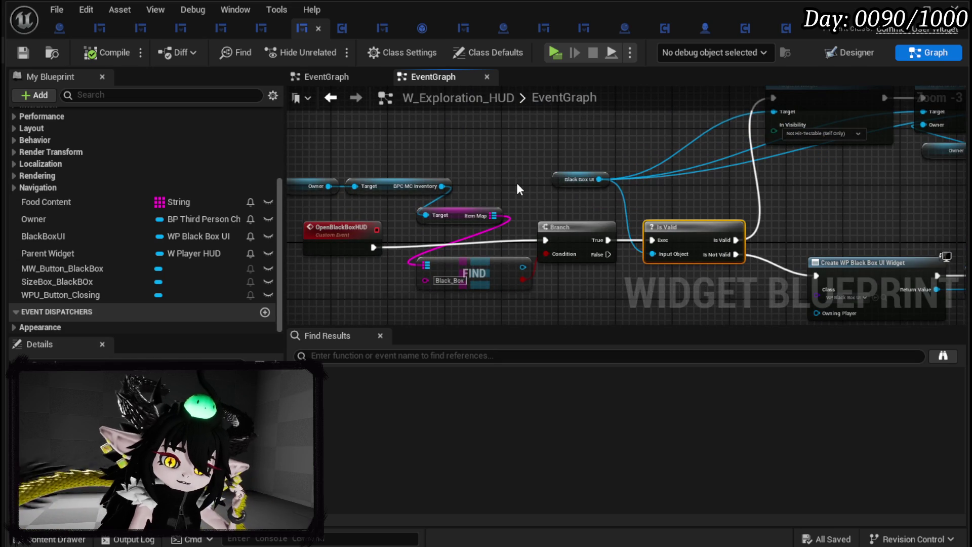
{"action": "left_click_drag", "start_coordinate": [516, 184], "coordinate": [477, 165]}
{"action": "left_click_drag", "start_coordinate": [577, 177], "coordinate": [544, 173]}
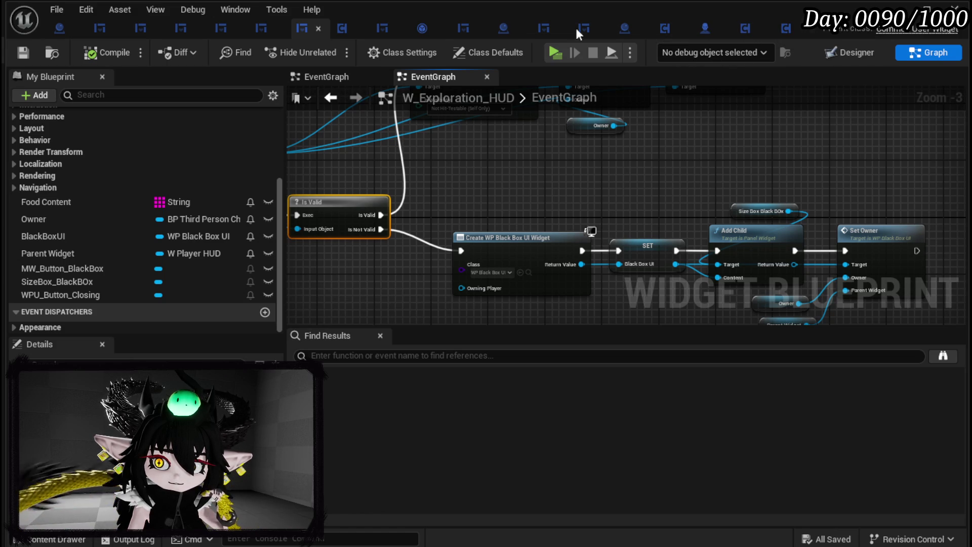
- Put a breakpoint on WP_LootContainer's MoveItemToActor entry node and launch a standalone game
{"action": "left_click", "coordinate": [384, 27]}
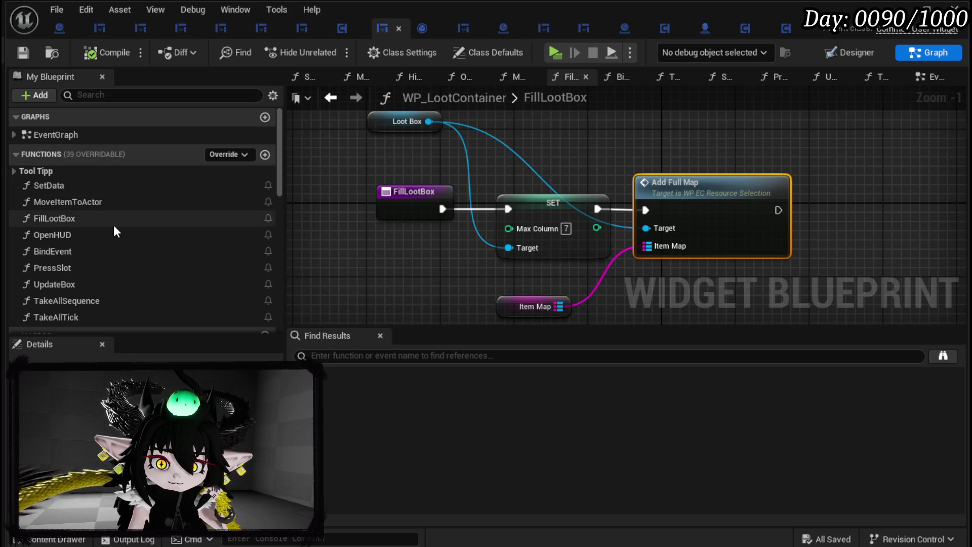
{"action": "double_click", "coordinate": [68, 202]}
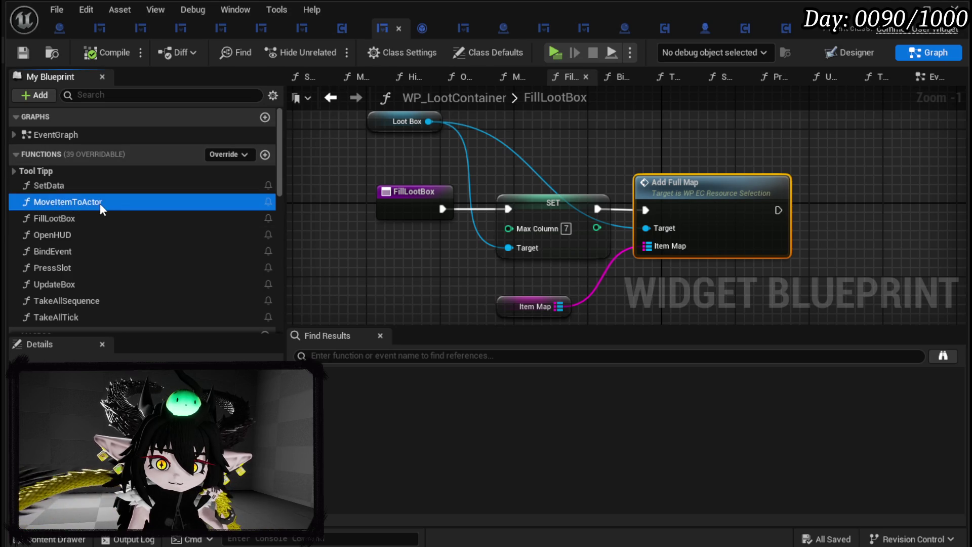
{"action": "right_click", "coordinate": [440, 205]}
{"action": "left_click", "coordinate": [461, 485]}
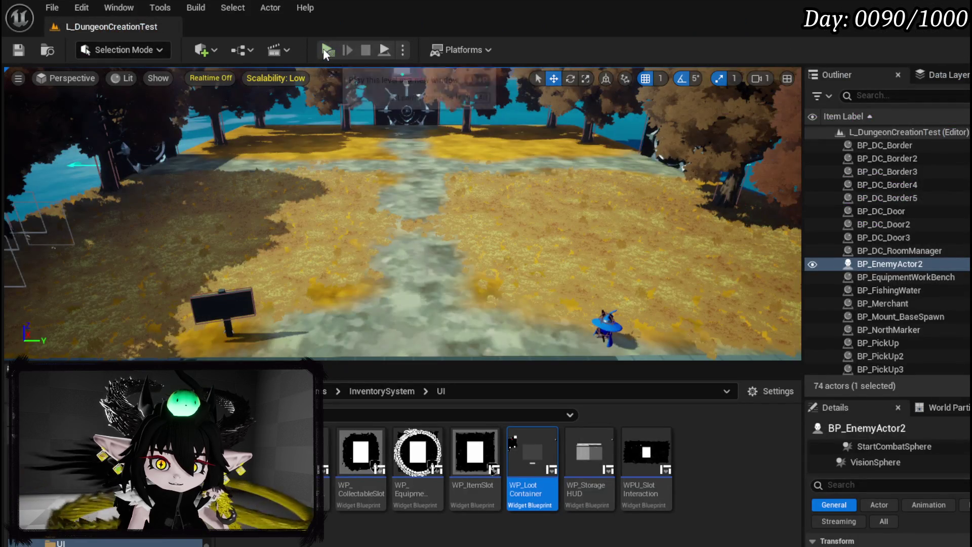
{"action": "left_click", "coordinate": [326, 47]}
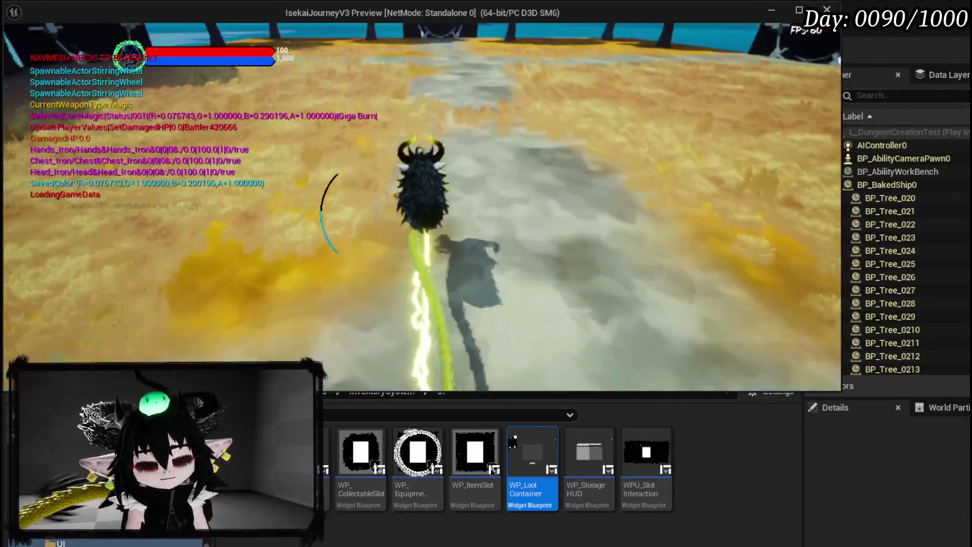
- Walk the character into the water slime and play the Claw card in the battle
{"action": "key", "text": "w"}
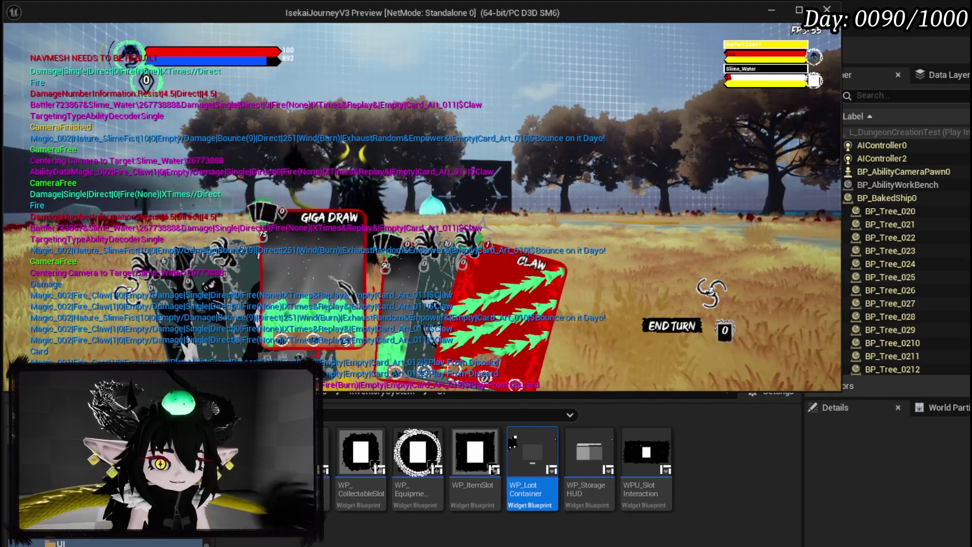
{"action": "left_click", "coordinate": [710, 291]}
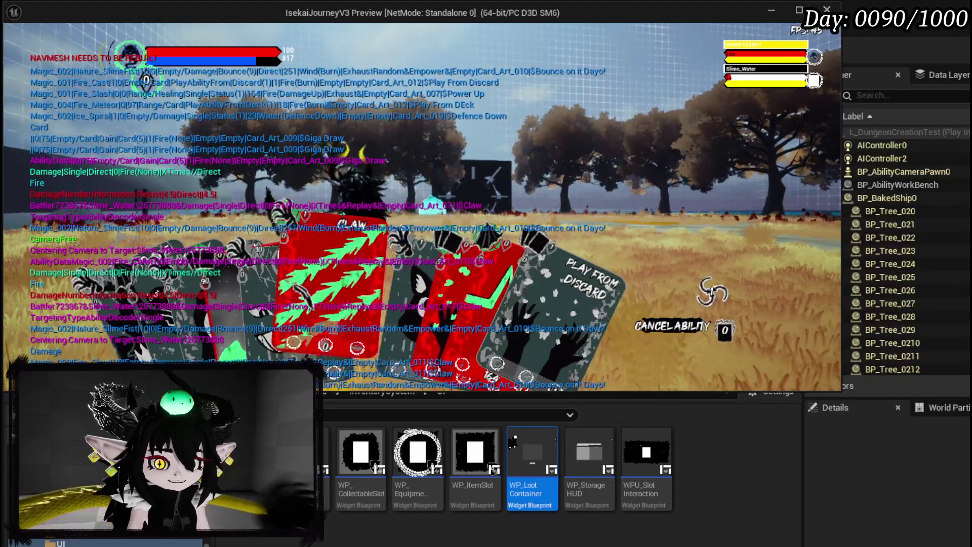
- Play the More Cards card to win the slime fight, then resume past the breakpoint
{"action": "left_click", "coordinate": [712, 291]}
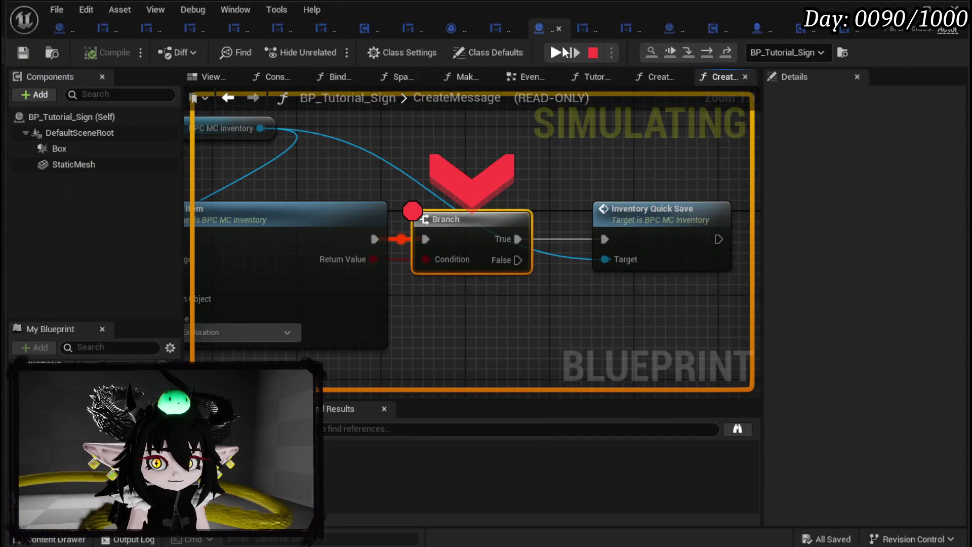
{"action": "left_click", "coordinate": [564, 52]}
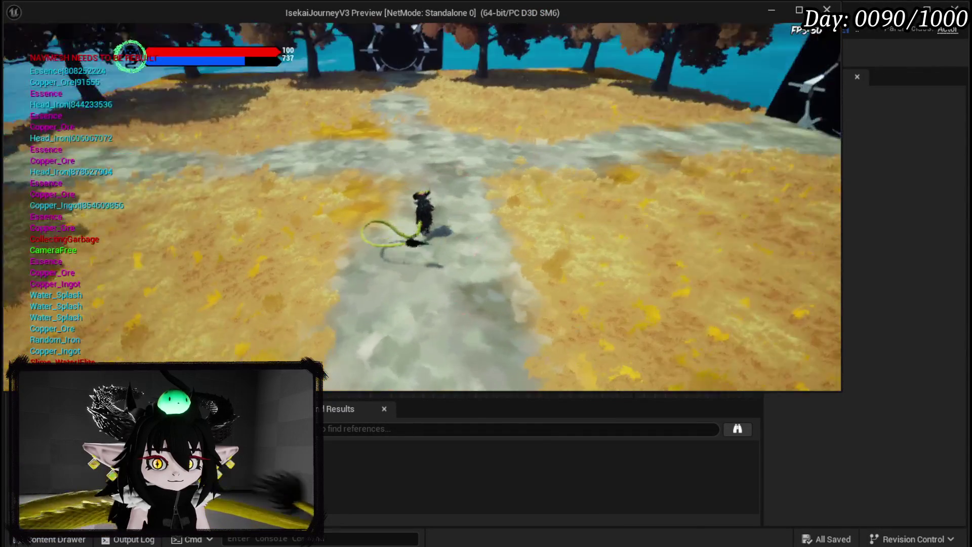
- Browse the book's equipment, inventory and settings pages, close it, and run up the path
{"action": "scroll", "coordinate": [473, 324], "scroll_direction": "up", "scroll_amount": 3}
{"action": "key", "text": "Tab"}
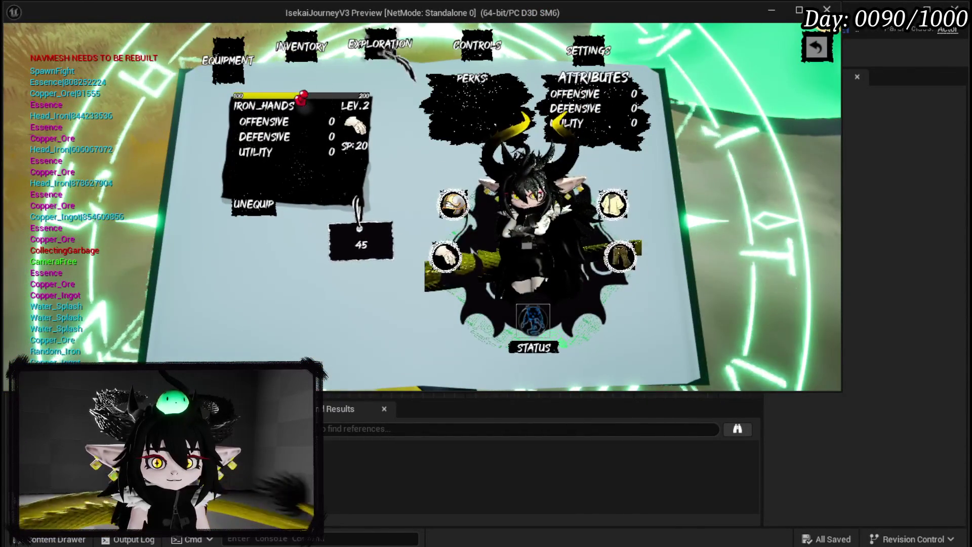
{"action": "key", "text": "Tab"}
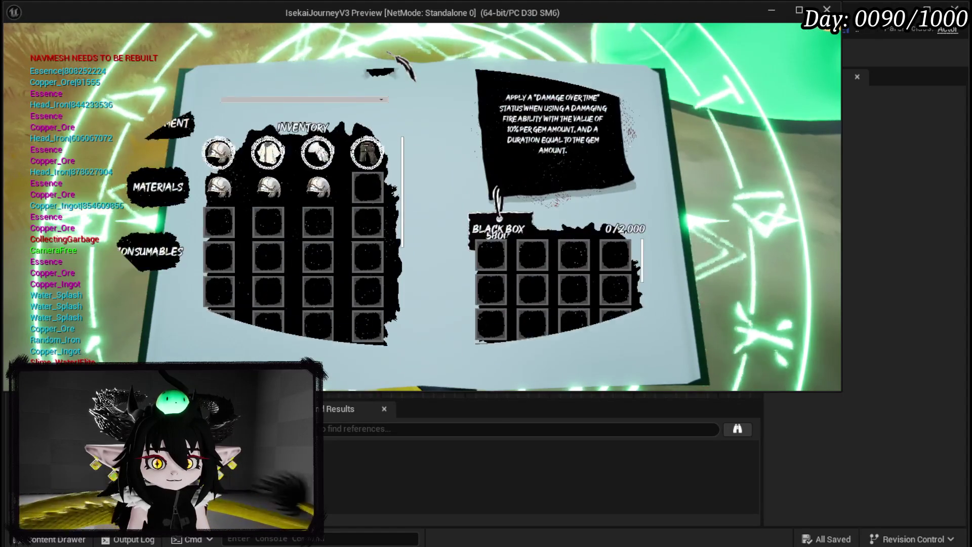
{"action": "mouse_move", "coordinate": [269, 154]}
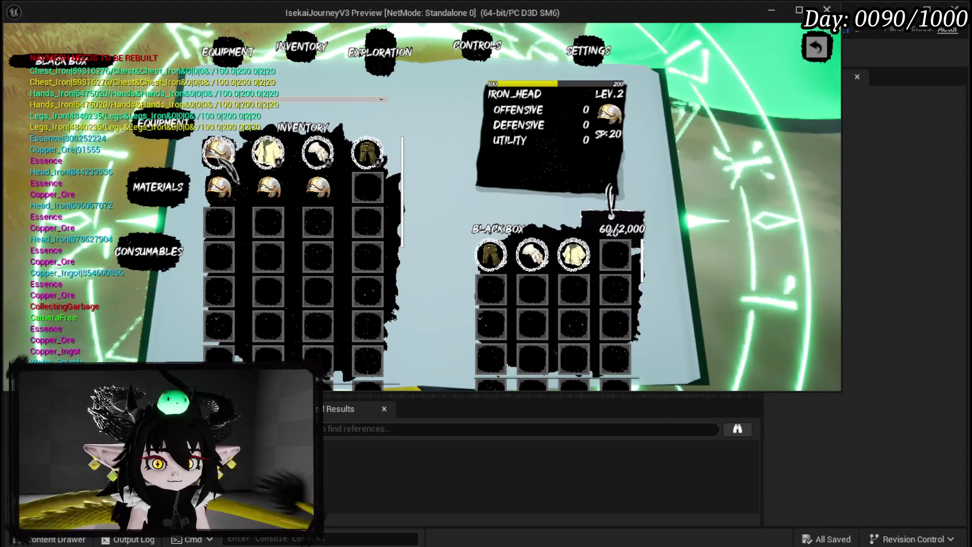
{"action": "key", "text": "Tab"}
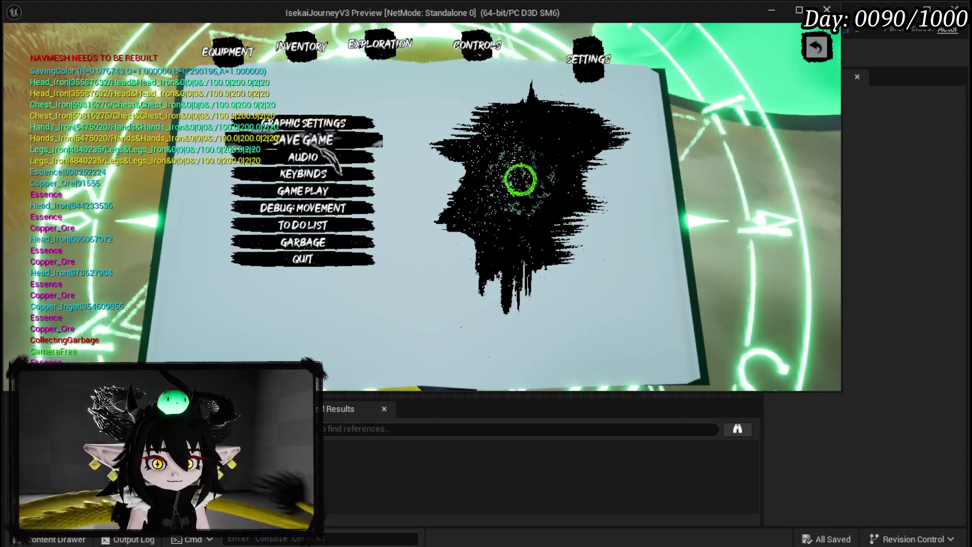
{"action": "left_click", "coordinate": [816, 48]}
{"action": "key", "text": "w"}
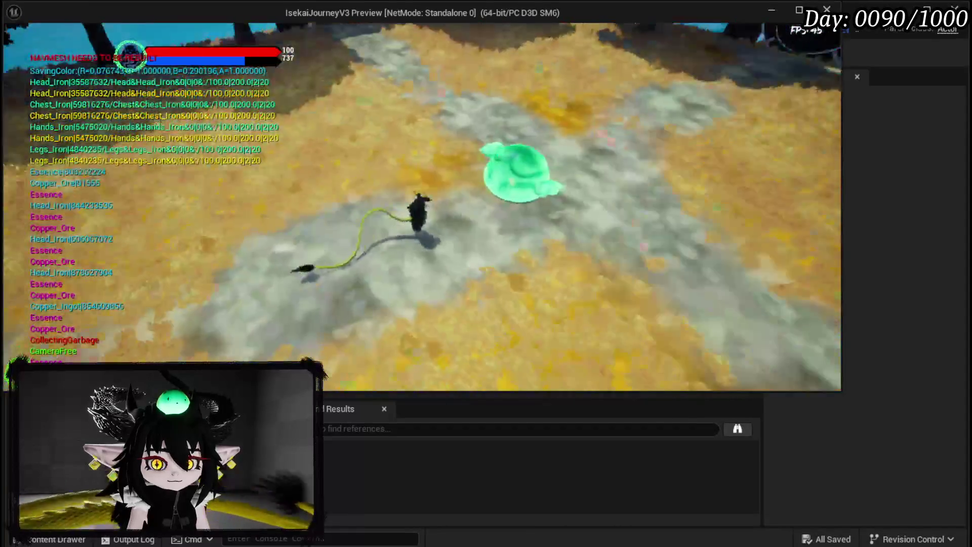
{"action": "key", "text": "w"}
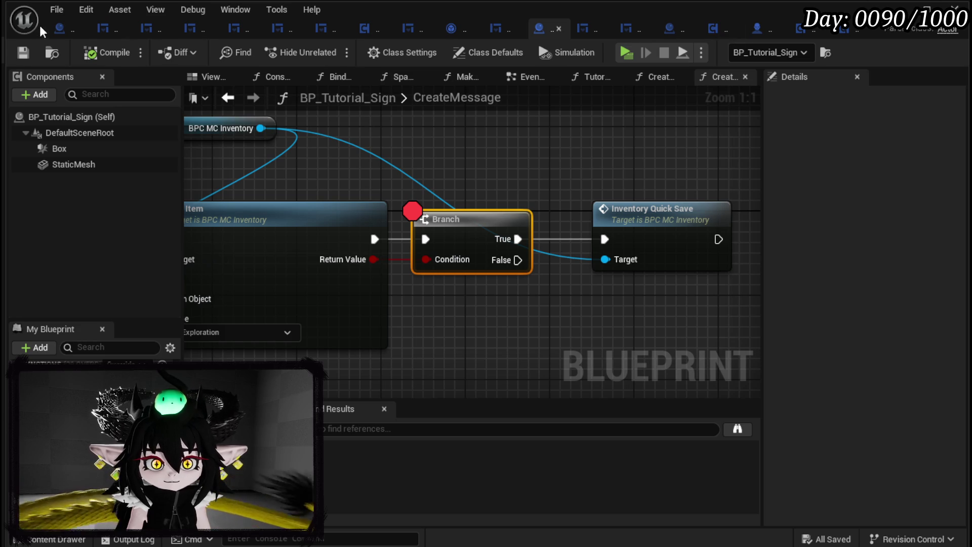
- Survey BP_BlackBoxDrop's event graph across Make Transform, Save All Player Data and the CLEAR node
{"action": "left_click", "coordinate": [60, 28]}
{"action": "scroll", "coordinate": [651, 235], "scroll_direction": "down", "scroll_amount": 5}
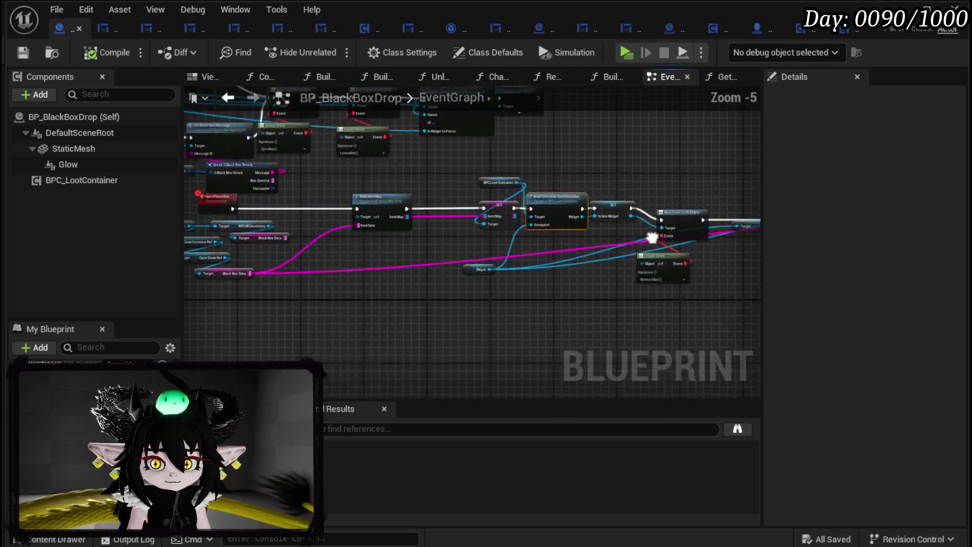
{"action": "scroll", "coordinate": [533, 229], "scroll_direction": "up", "scroll_amount": 4}
{"action": "mouse_move", "coordinate": [506, 260]}
{"action": "left_mouse_down"}
{"action": "mouse_move", "coordinate": [517, 256]}
{"action": "mouse_move", "coordinate": [456, 263]}
{"action": "mouse_move", "coordinate": [443, 282]}
{"action": "mouse_move", "coordinate": [395, 299]}
{"action": "mouse_move", "coordinate": [355, 289]}
{"action": "mouse_move", "coordinate": [592, 272]}
{"action": "mouse_move", "coordinate": [838, 273]}
{"action": "mouse_move", "coordinate": [754, 278]}
{"action": "left_mouse_up"}
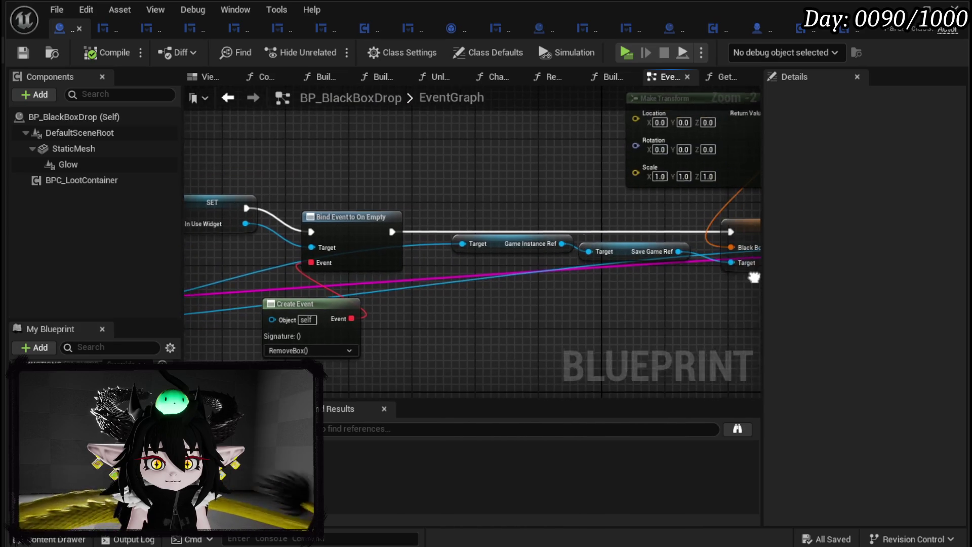
{"action": "scroll", "coordinate": [598, 271], "scroll_direction": "down", "scroll_amount": 3}
{"action": "scroll", "coordinate": [597, 240], "scroll_direction": "up", "scroll_amount": 1}
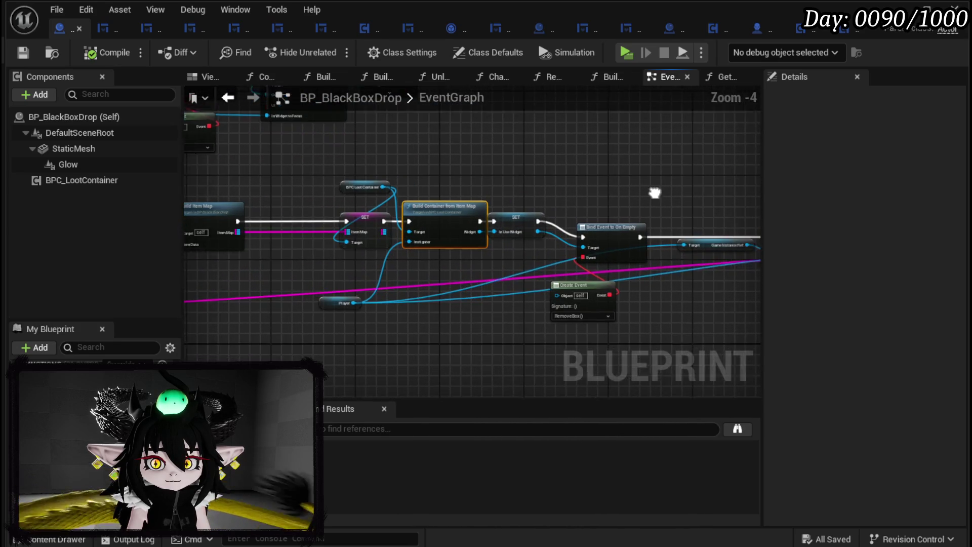
{"action": "scroll", "coordinate": [649, 194], "scroll_direction": "up", "scroll_amount": 1}
{"action": "left_click_drag", "start_coordinate": [638, 195], "coordinate": [188, 183]}
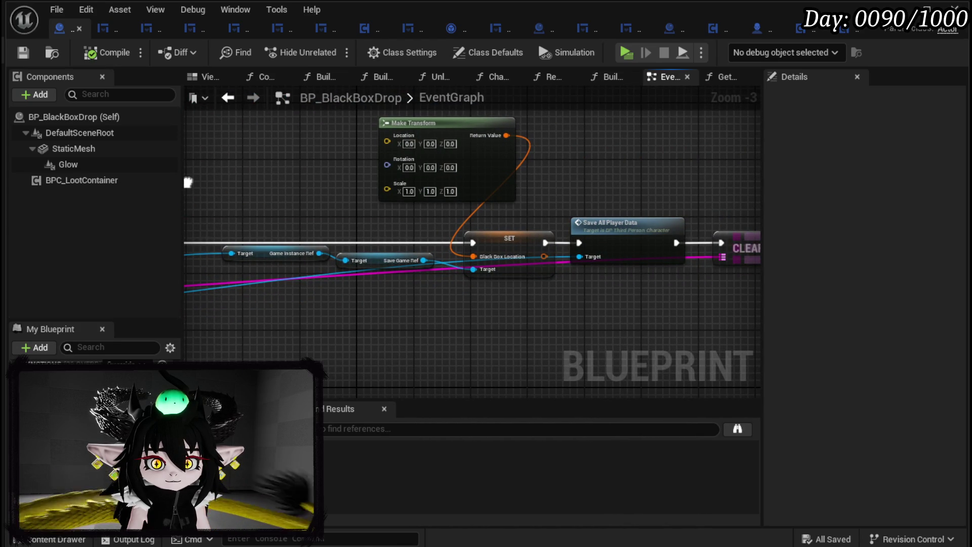
{"action": "left_click_drag", "start_coordinate": [187, 183], "coordinate": [85, 182]}
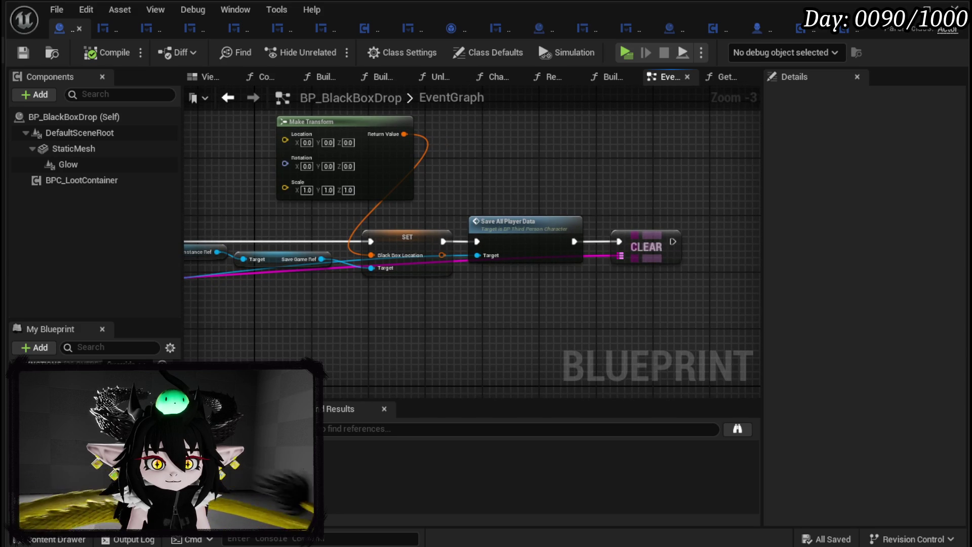
{"action": "left_click_drag", "start_coordinate": [213, 194], "coordinate": [218, 192]}
- Break the link from Bind Event to On Empty into SET Black Box Location, then start the preview
{"action": "left_click", "coordinate": [413, 236]}
{"action": "left_click_drag", "start_coordinate": [402, 218], "coordinate": [732, 212]}
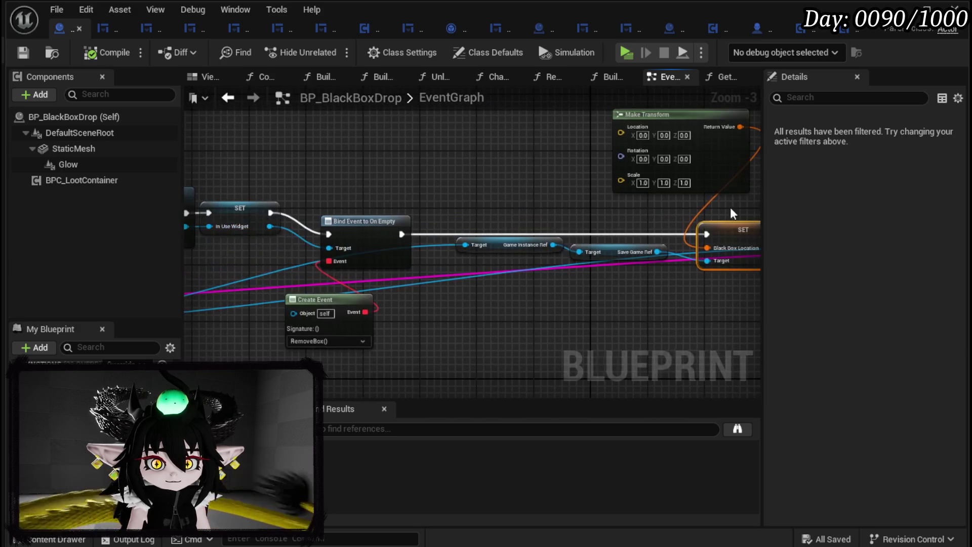
{"action": "left_click", "coordinate": [399, 238], "text": "alt"}
{"action": "left_click_drag", "start_coordinate": [440, 212], "coordinate": [681, 205]}
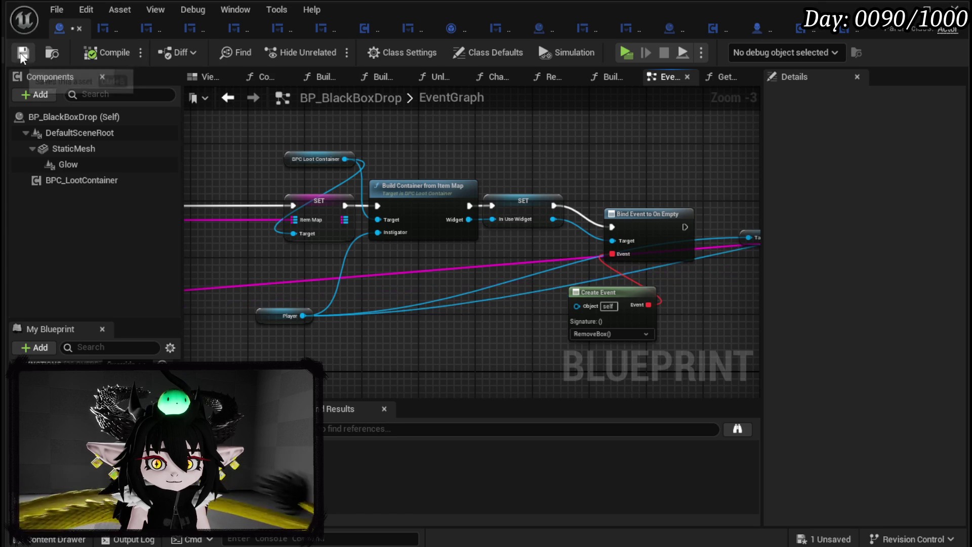
{"action": "left_click", "coordinate": [901, 9]}
{"action": "left_click", "coordinate": [324, 48]}
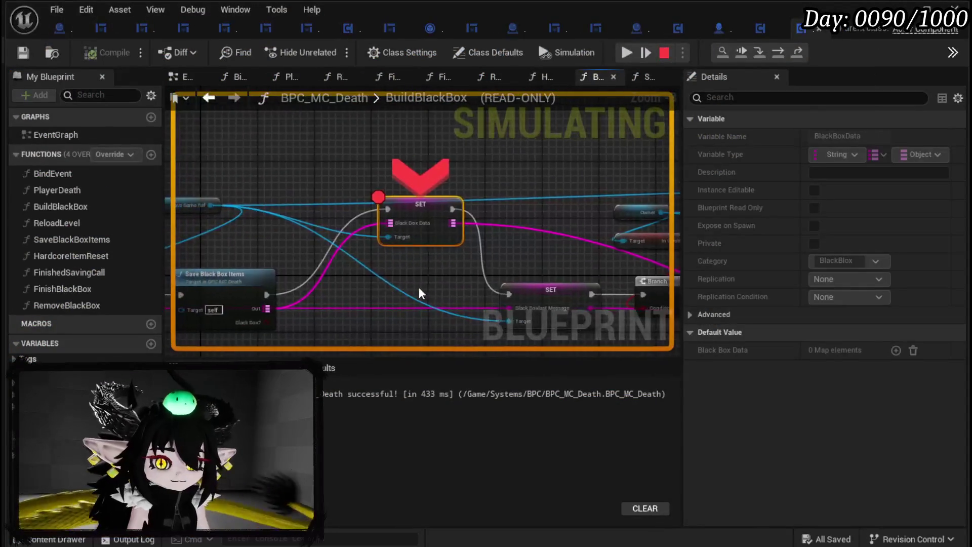
- Confirm Black Box Data holds 4 items, resume, open the dropped box, and resume at OpenPlayerBox
{"action": "mouse_move", "coordinate": [400, 230]}
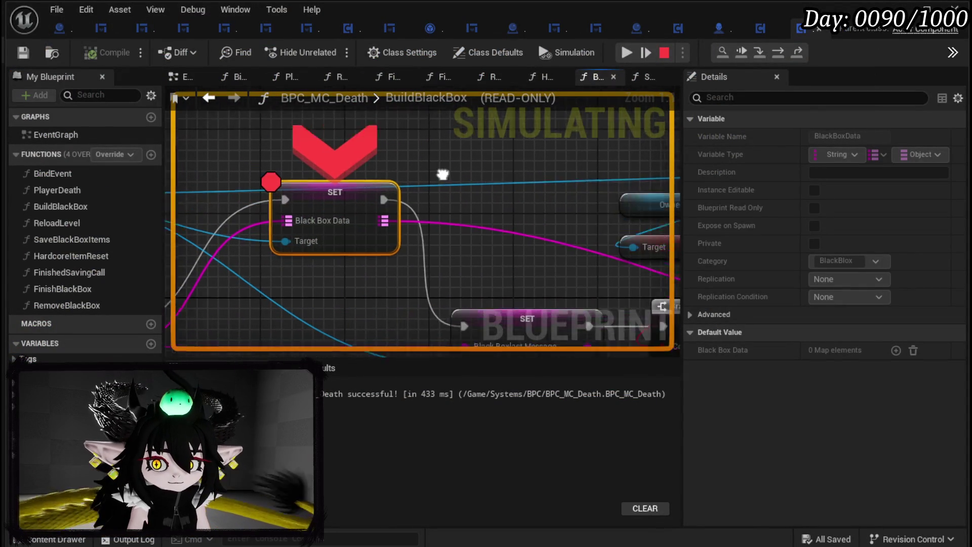
{"action": "mouse_move", "coordinate": [198, 225]}
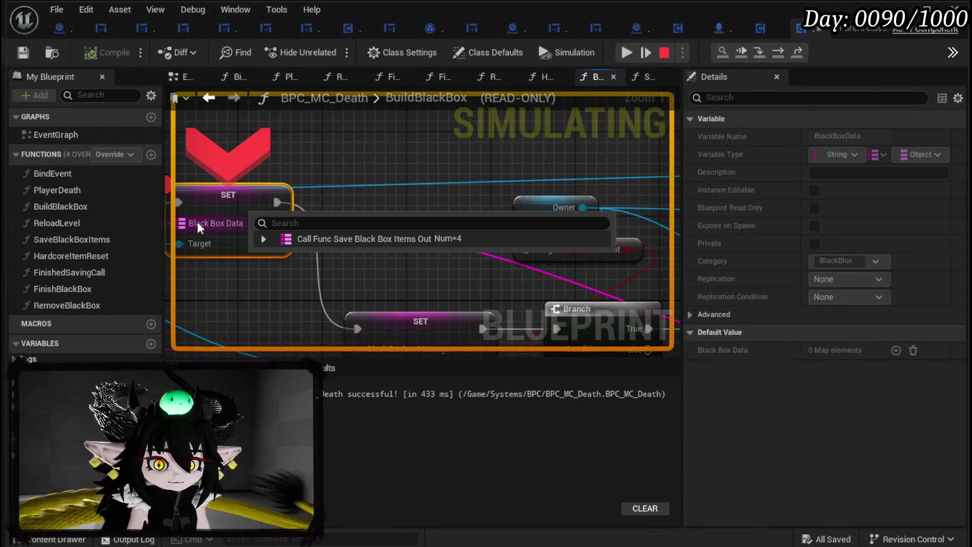
{"action": "left_click", "coordinate": [628, 51]}
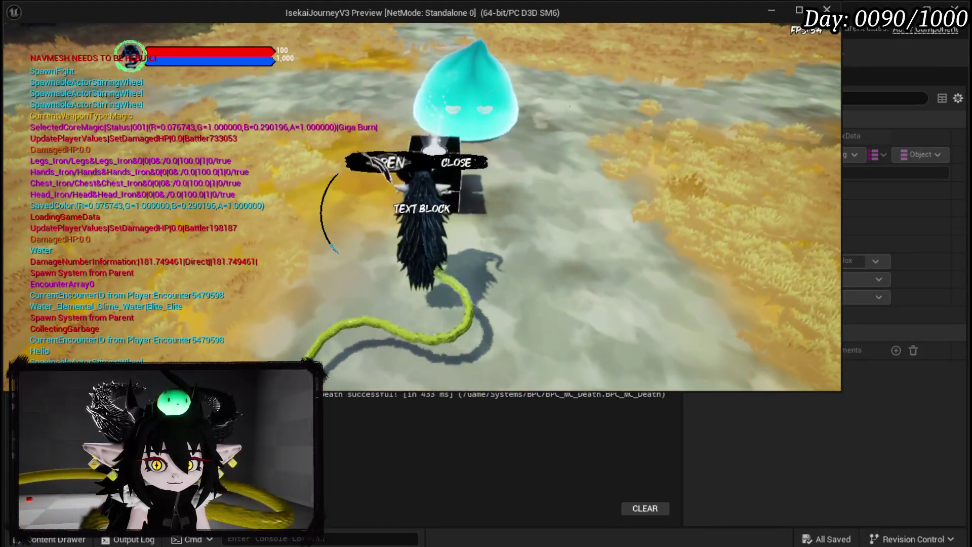
{"action": "left_click", "coordinate": [385, 162]}
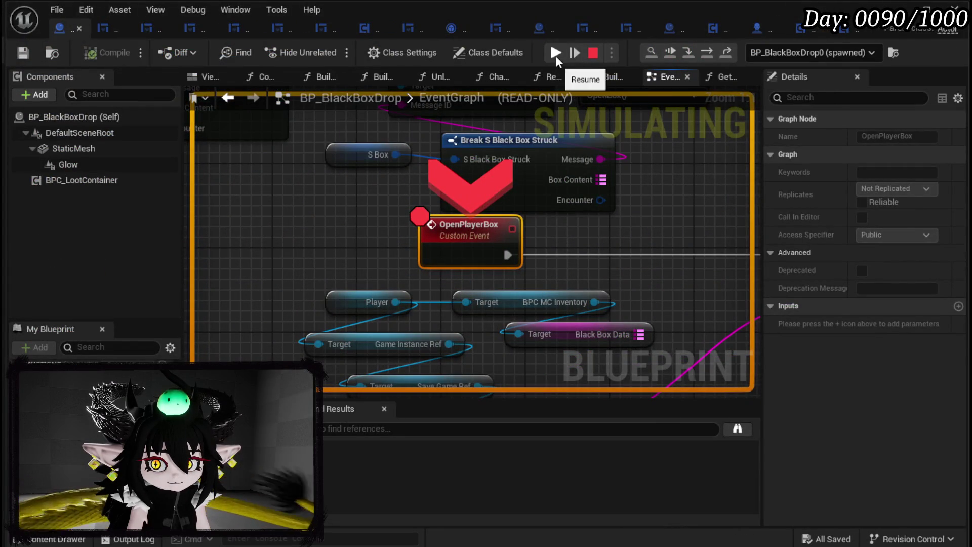
{"action": "left_click", "coordinate": [555, 53]}
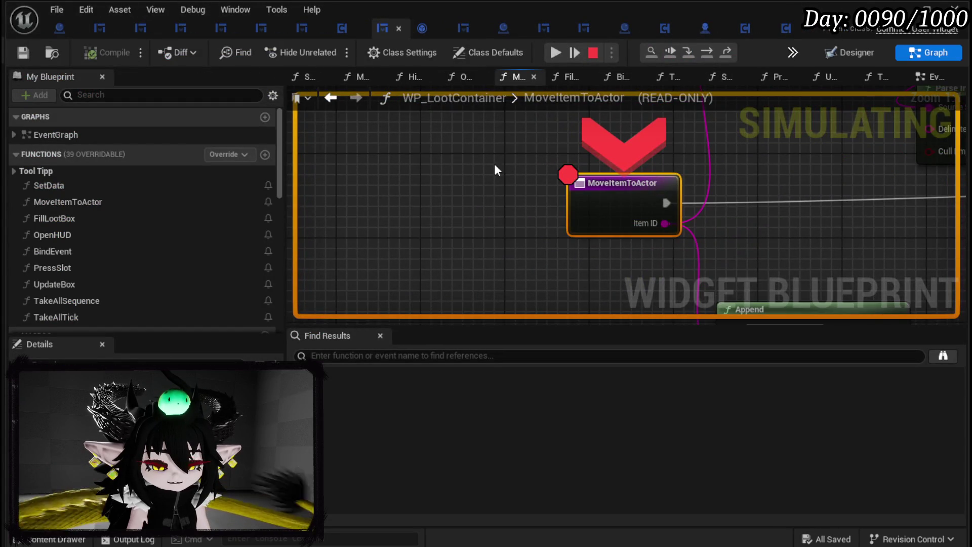
- Step execution forward to MoveItemToActor's Add Item node
{"action": "scroll", "coordinate": [341, 180], "scroll_direction": "down", "scroll_amount": 5}
{"action": "mouse_move", "coordinate": [472, 208]}
{"action": "left_mouse_down"}
{"action": "mouse_move", "coordinate": [310, 223]}
{"action": "mouse_move", "coordinate": [473, 219]}
{"action": "mouse_move", "coordinate": [354, 227]}
{"action": "mouse_move", "coordinate": [371, 235]}
{"action": "left_mouse_up"}
{"action": "scroll", "coordinate": [524, 202], "scroll_direction": "up", "scroll_amount": 2}
{"action": "mouse_move", "coordinate": [524, 202]}
{"action": "left_mouse_down"}
{"action": "mouse_move", "coordinate": [462, 260]}
{"action": "mouse_move", "coordinate": [679, 167]}
{"action": "mouse_move", "coordinate": [945, 175]}
{"action": "left_mouse_up"}
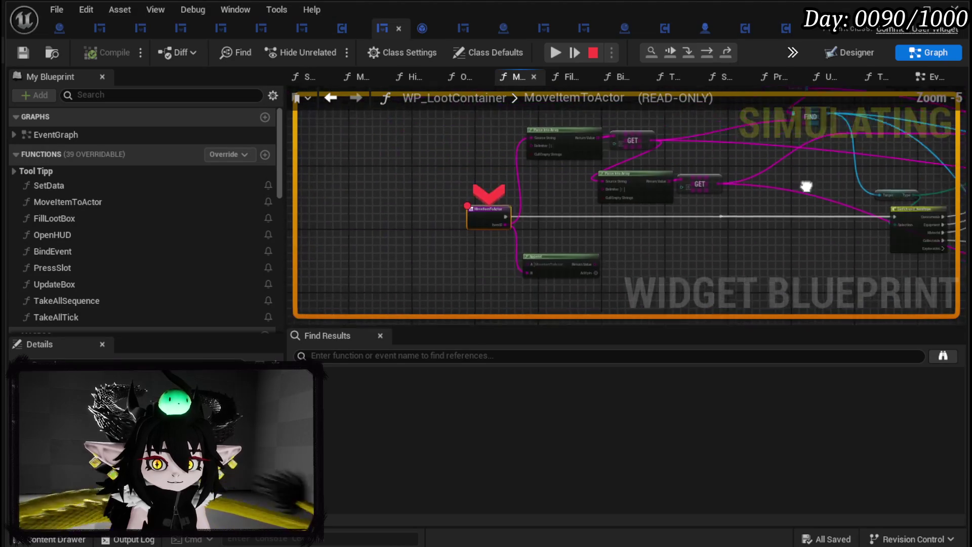
{"action": "left_click", "coordinate": [708, 53]}
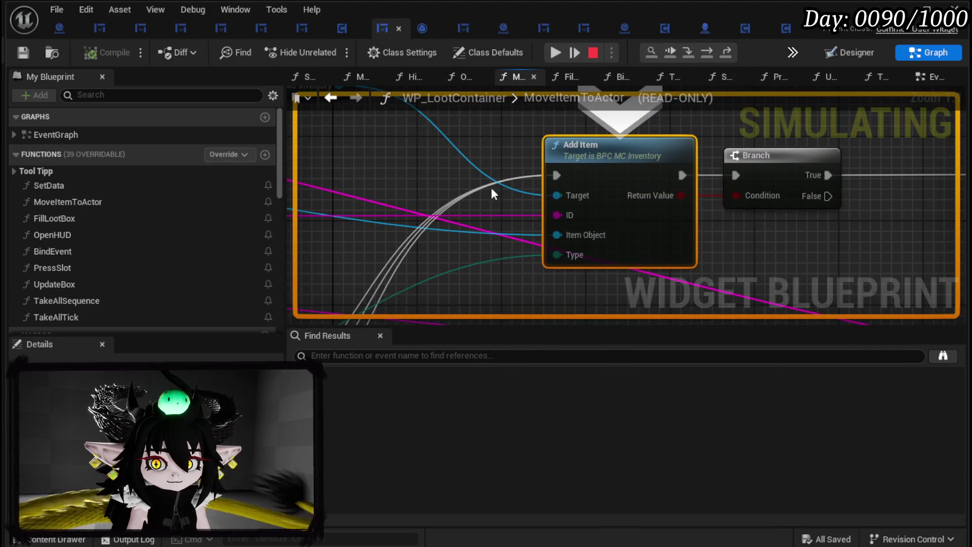
{"action": "mouse_move", "coordinate": [556, 236]}
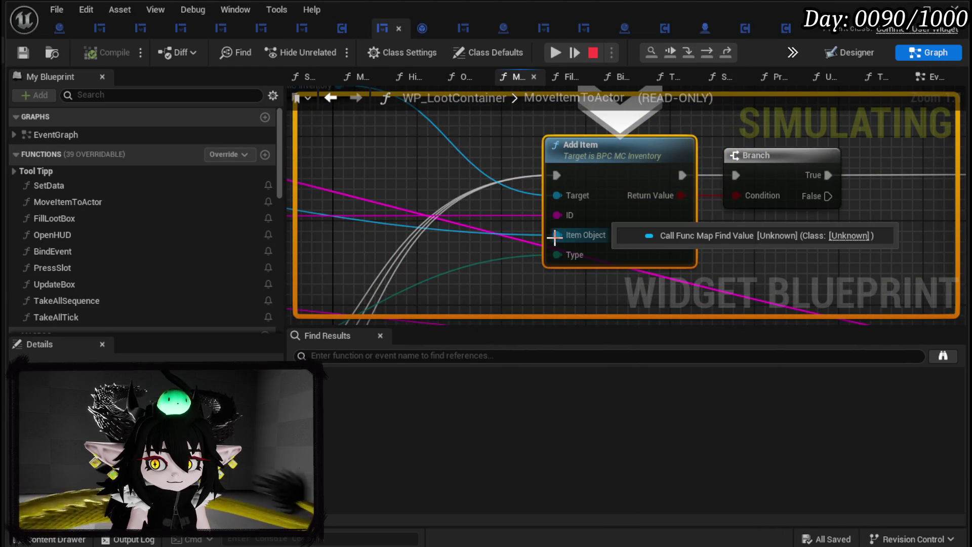
{"action": "scroll", "coordinate": [556, 236], "scroll_direction": "down", "scroll_amount": 2}
{"action": "mouse_move", "coordinate": [556, 236]}
{"action": "left_mouse_down"}
{"action": "mouse_move", "coordinate": [696, 233]}
{"action": "mouse_move", "coordinate": [548, 169]}
{"action": "left_mouse_up"}
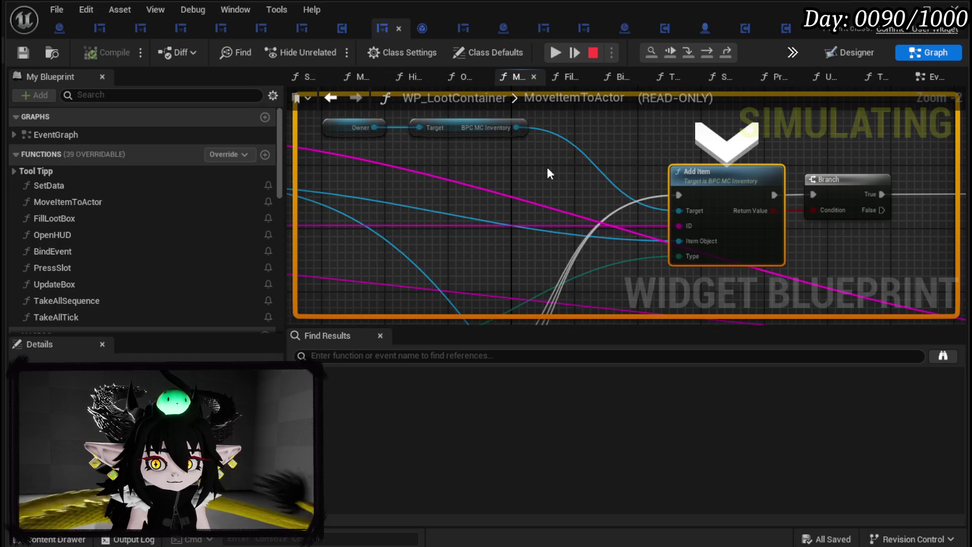
- Step over REMOVE and the Branch until execution pauses at SelectItem's Print String
{"action": "left_click", "coordinate": [708, 53]}
{"action": "left_click", "coordinate": [707, 53]}
{"action": "left_click", "coordinate": [707, 53]}
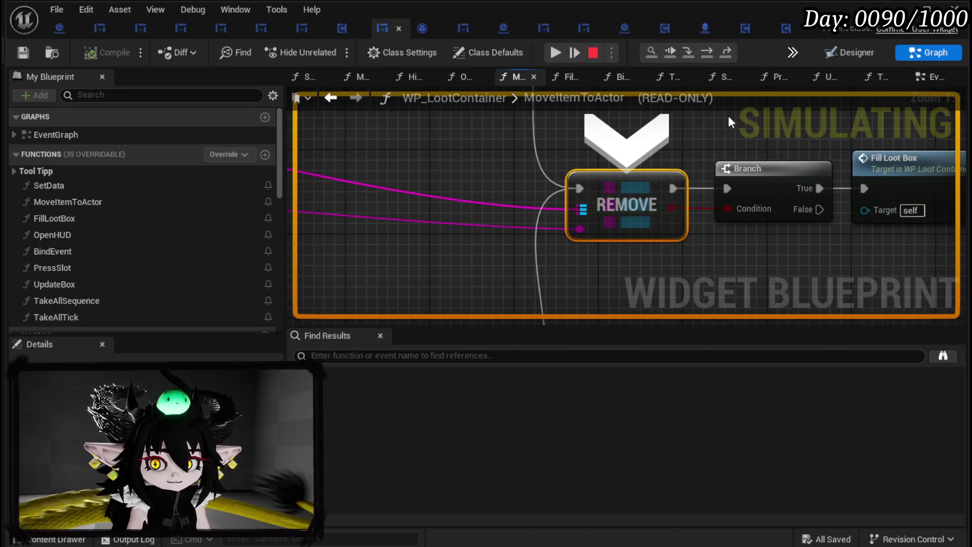
{"action": "left_click", "coordinate": [705, 54]}
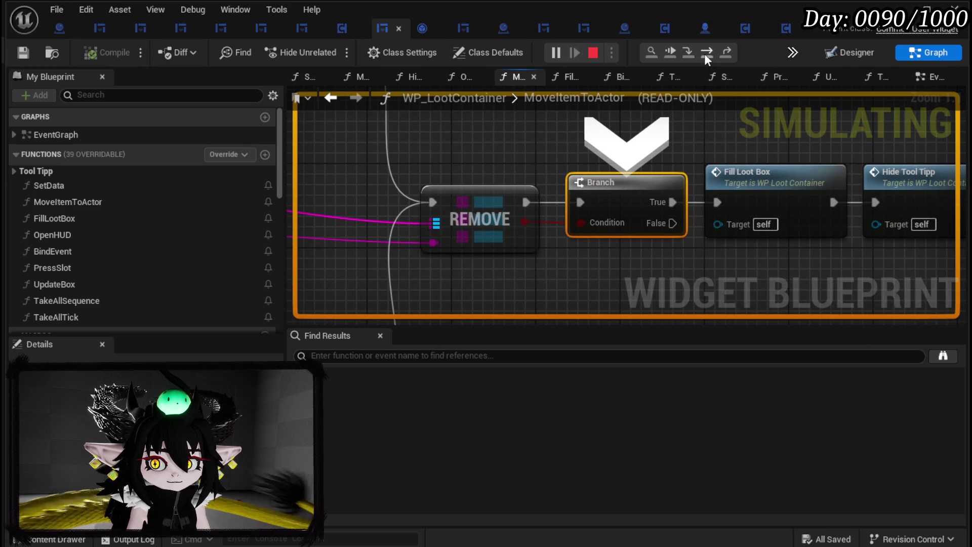
{"action": "left_click", "coordinate": [705, 54]}
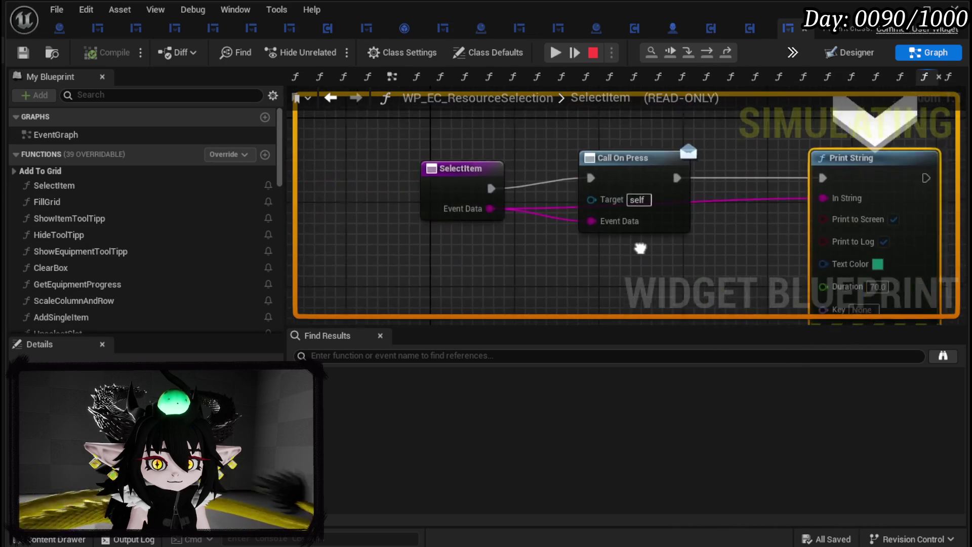
- Resume execution from Print String and return to the running game
{"action": "mouse_move", "coordinate": [764, 247]}
{"action": "left_mouse_down"}
{"action": "mouse_move", "coordinate": [497, 256]}
{"action": "mouse_move", "coordinate": [511, 267]}
{"action": "left_mouse_up"}
{"action": "left_click", "coordinate": [707, 54]}
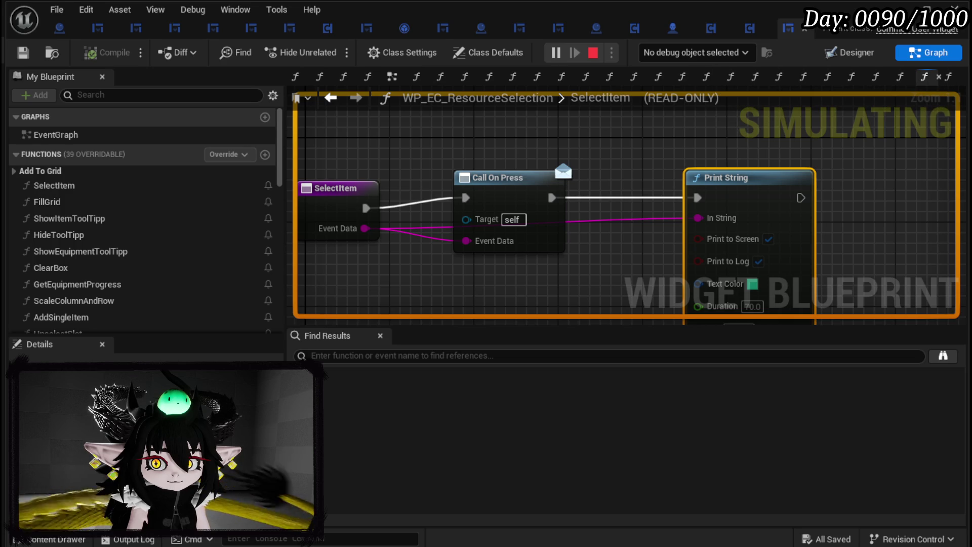
{"action": "key", "text": "super"}
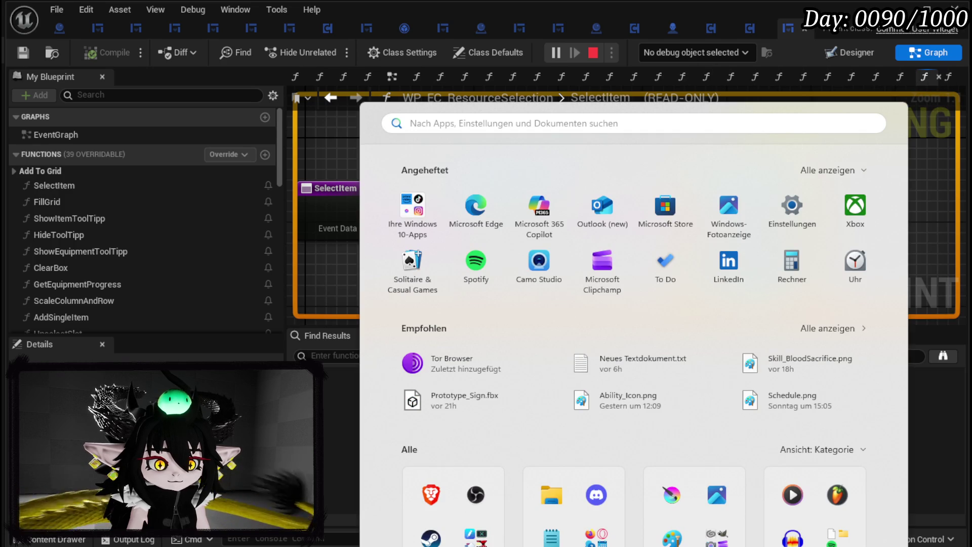
{"action": "key", "text": "super"}
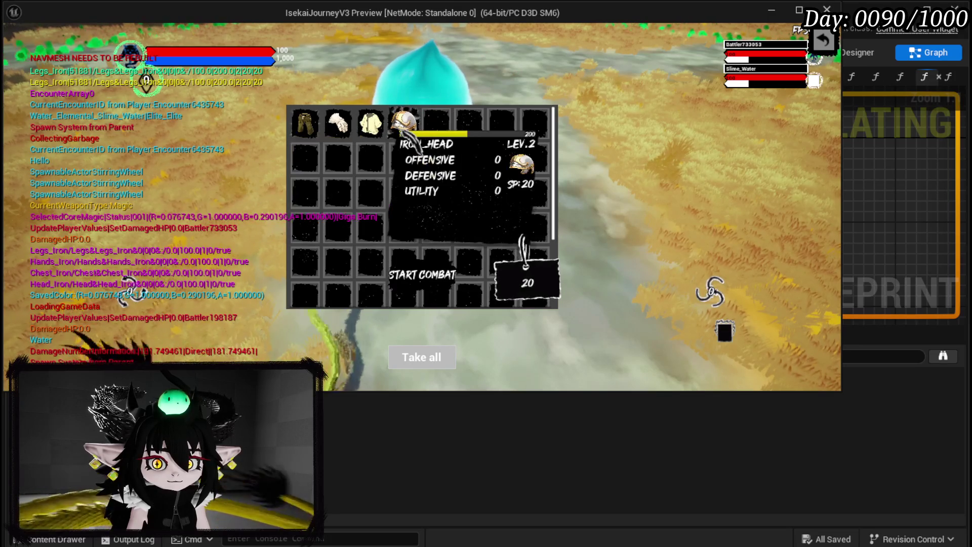
{"action": "key", "text": "Escape"}
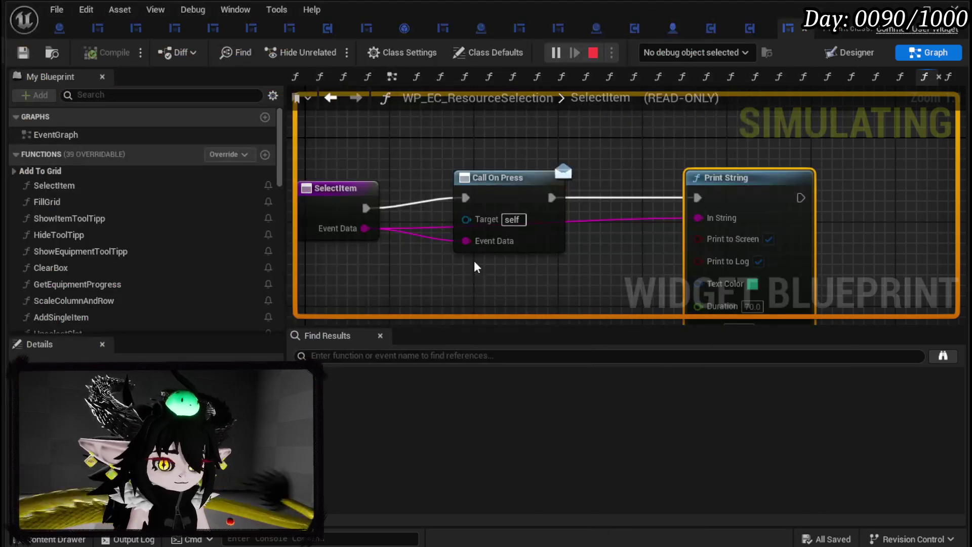
- Walk the character to the dropped black box and open it in-game
{"action": "left_click", "coordinate": [555, 52]}
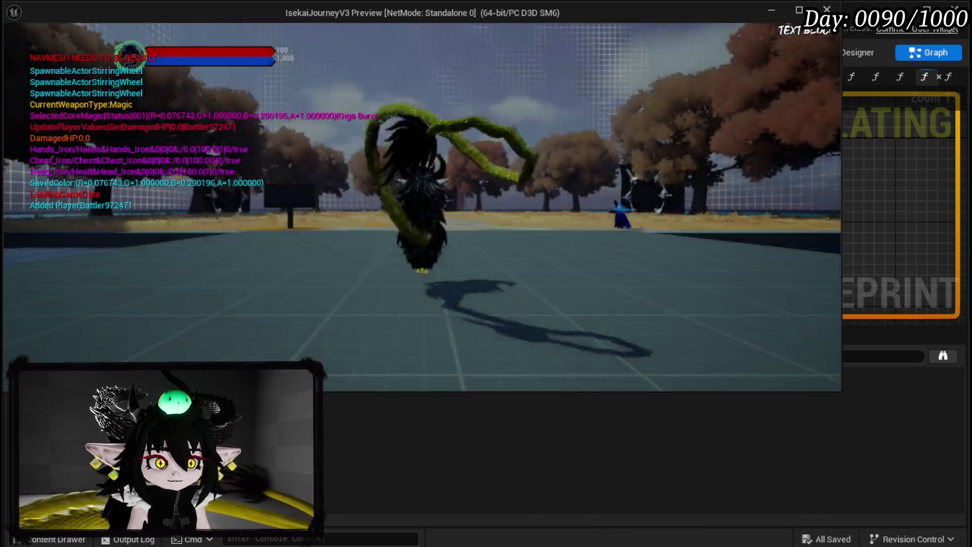
{"action": "key", "text": "w"}
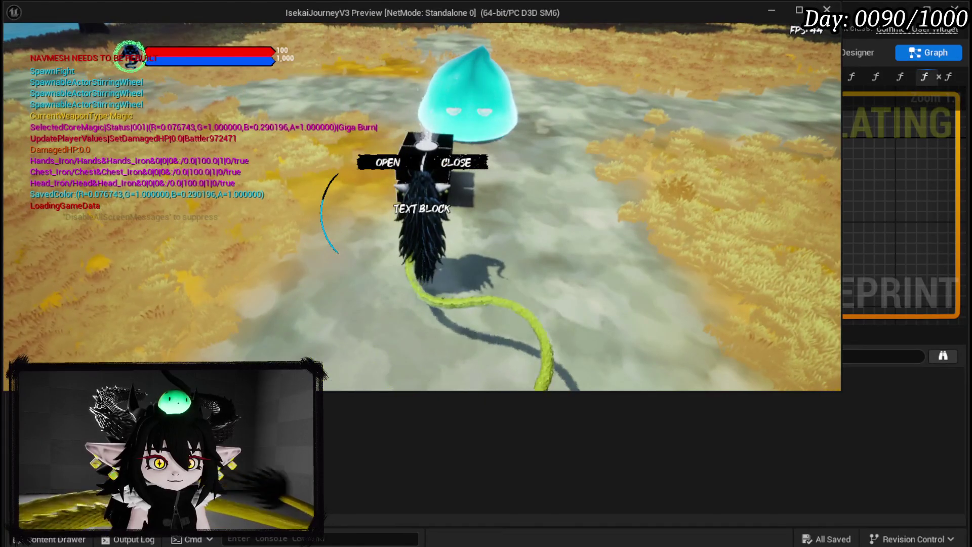
{"action": "key", "text": "Escape"}
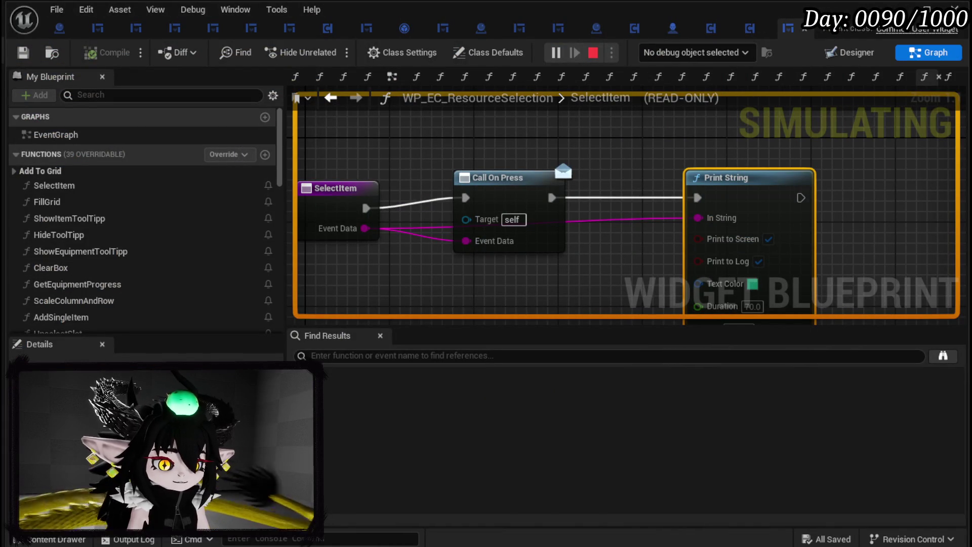
{"action": "key", "text": "alt+Tab"}
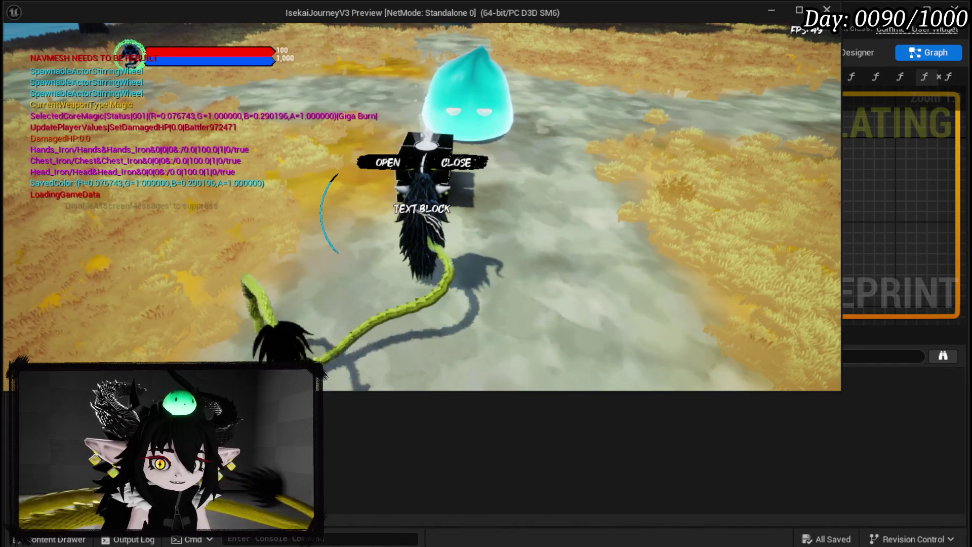
{"action": "left_click", "coordinate": [388, 162]}
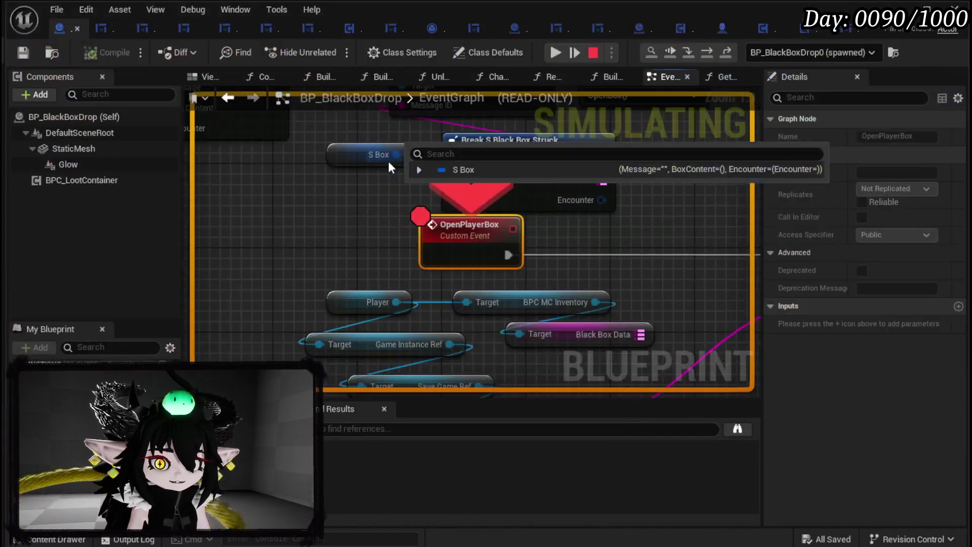
- Resume past the OpenPlayerBox and MoveItemToActor breakpoints so the item transfer finishes
{"action": "left_click", "coordinate": [556, 52]}
{"action": "left_click", "coordinate": [431, 355]}
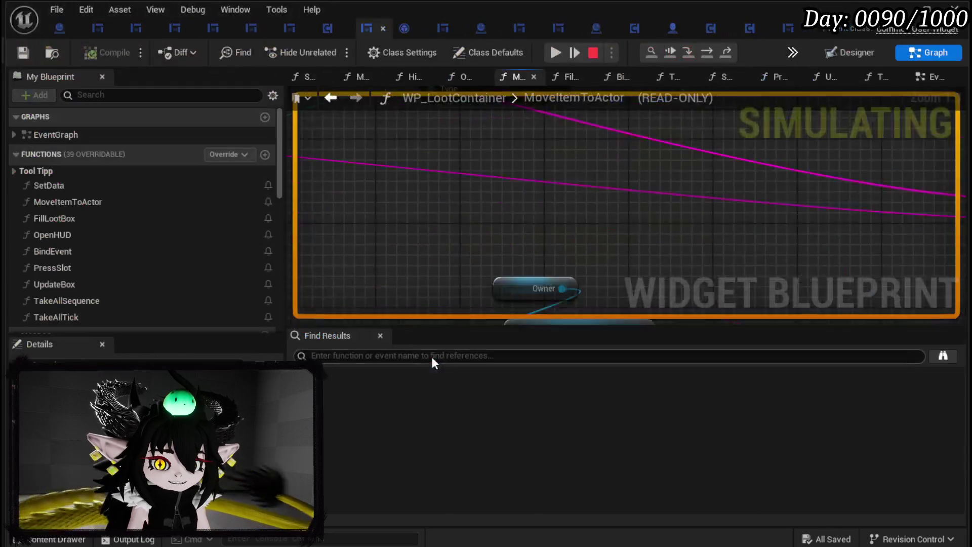
{"action": "left_click", "coordinate": [561, 50]}
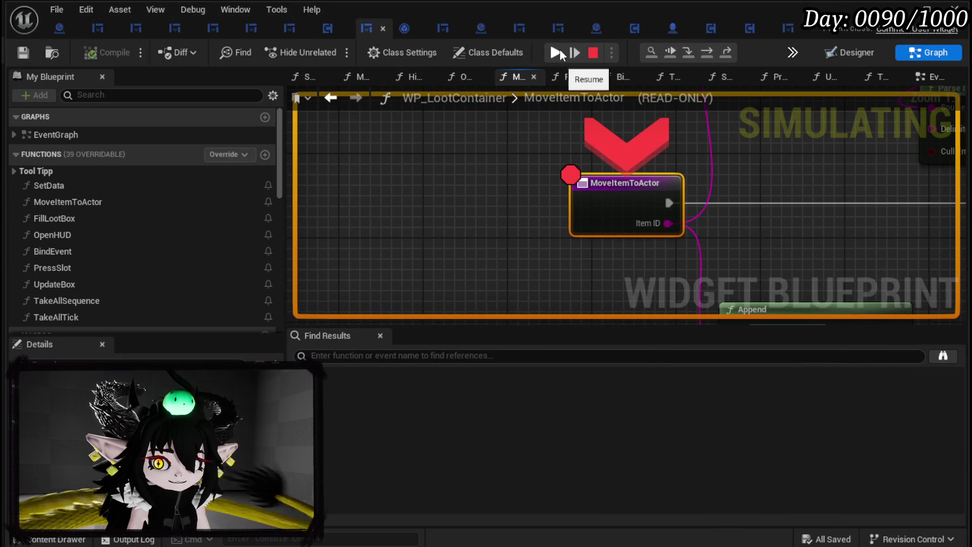
{"action": "left_click", "coordinate": [557, 53]}
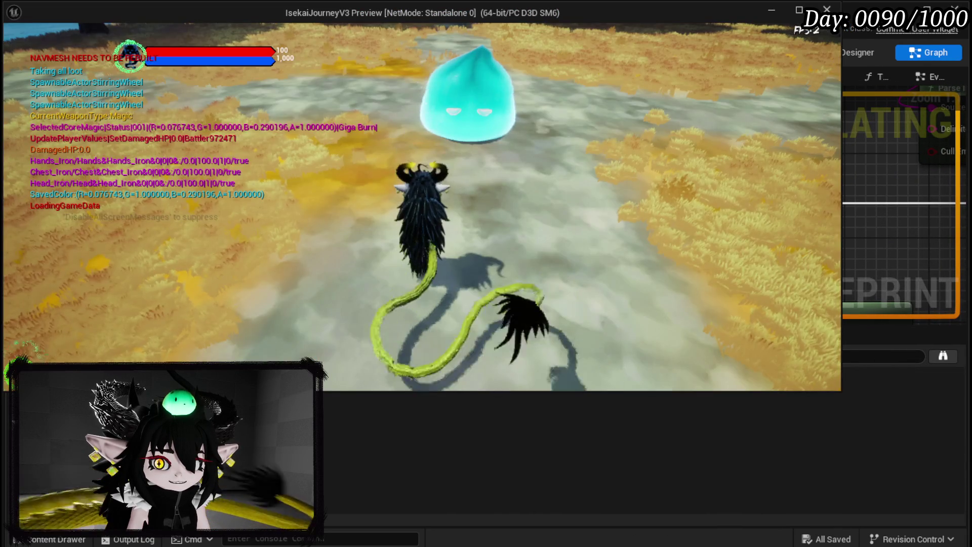
- Check the iron gear in the in-game Inventory, then end the play session
{"action": "key", "text": "Tab"}
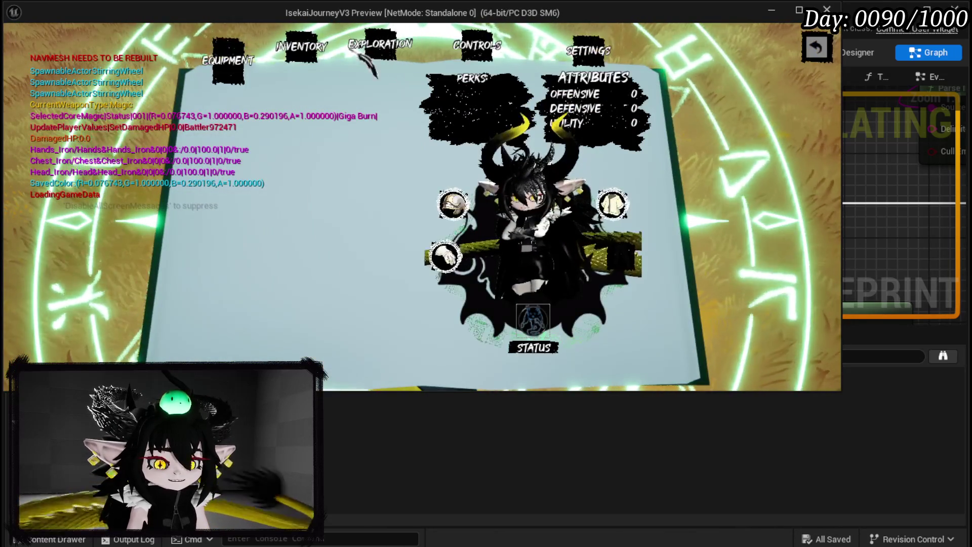
{"action": "key", "text": "Tab"}
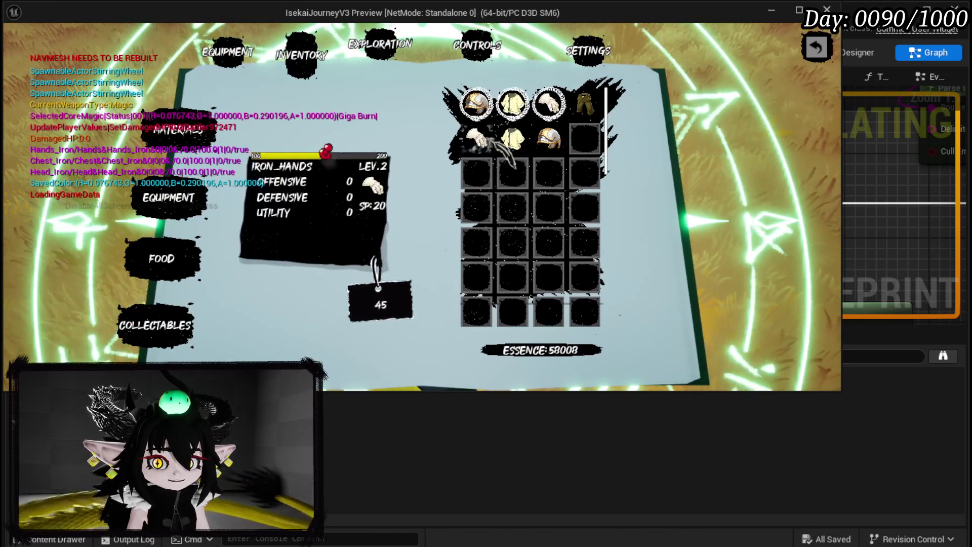
{"action": "mouse_move", "coordinate": [602, 104]}
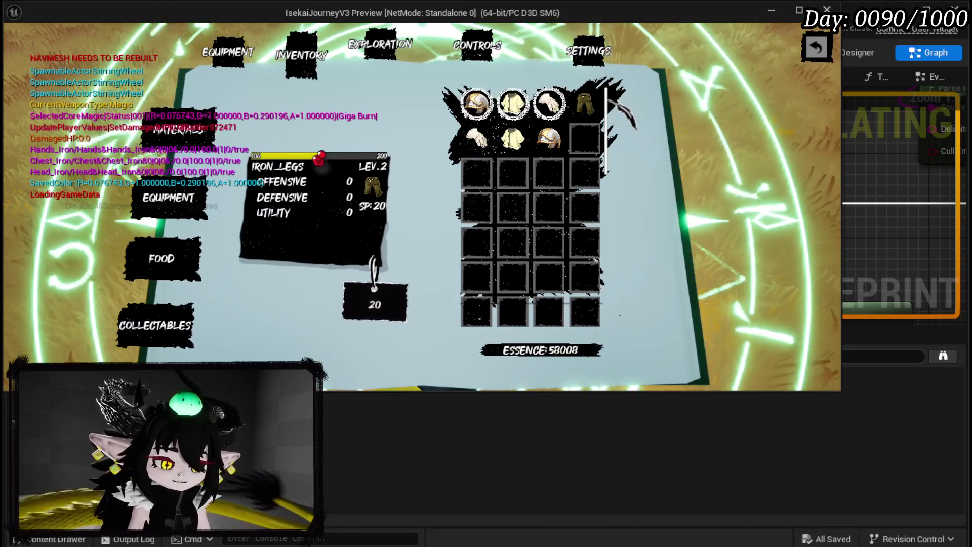
{"action": "key", "text": "Escape"}
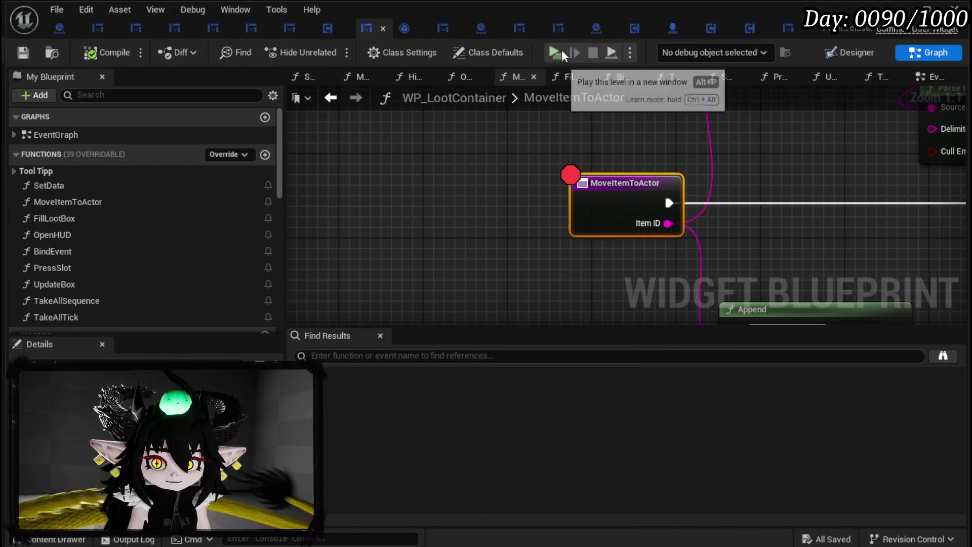
- Start a new play session, open the black box and take an item
{"action": "key", "text": "alt+Tab"}
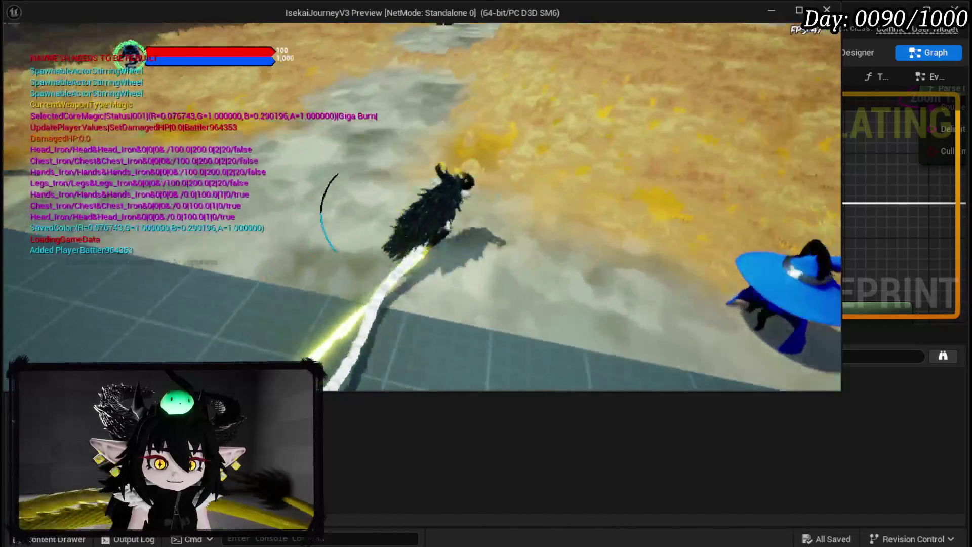
{"action": "key", "text": "w"}
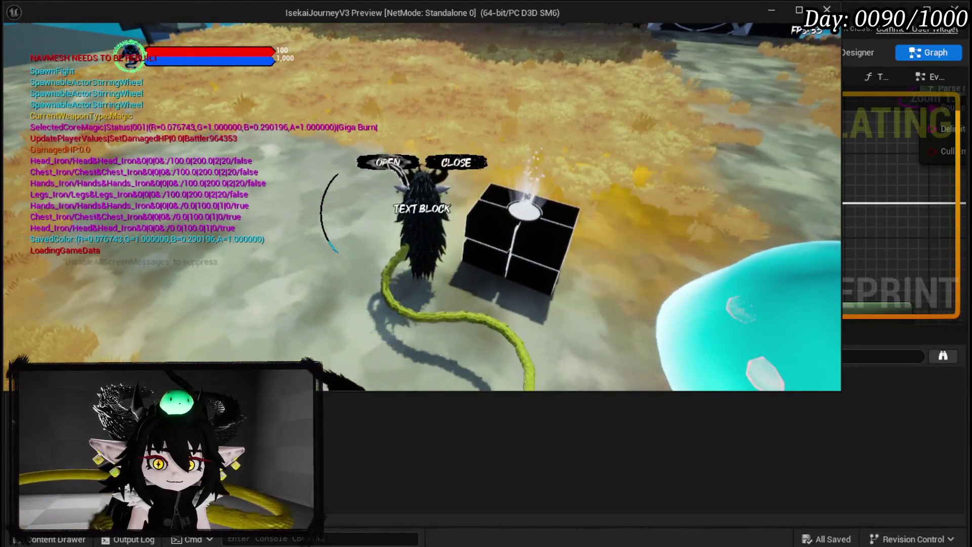
{"action": "left_click", "coordinate": [376, 157]}
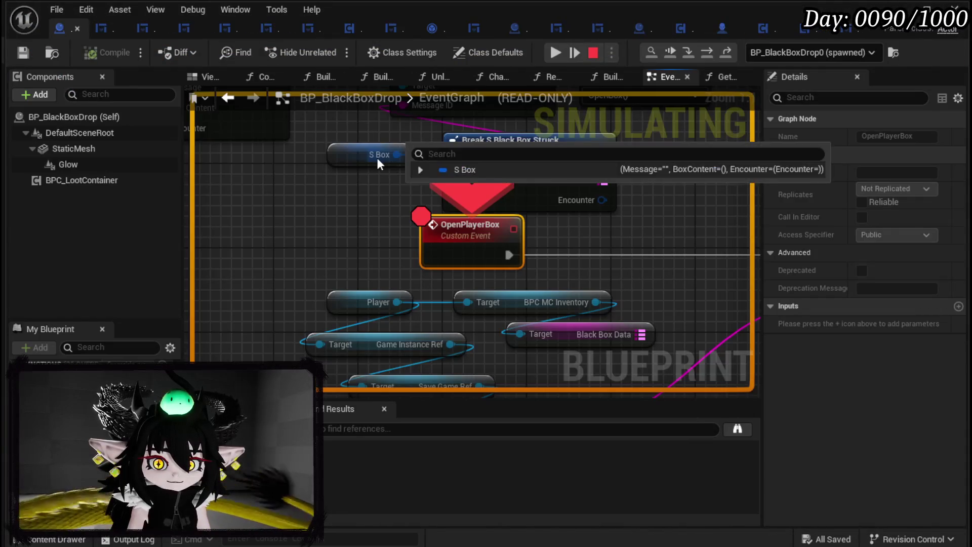
{"action": "left_click", "coordinate": [565, 55]}
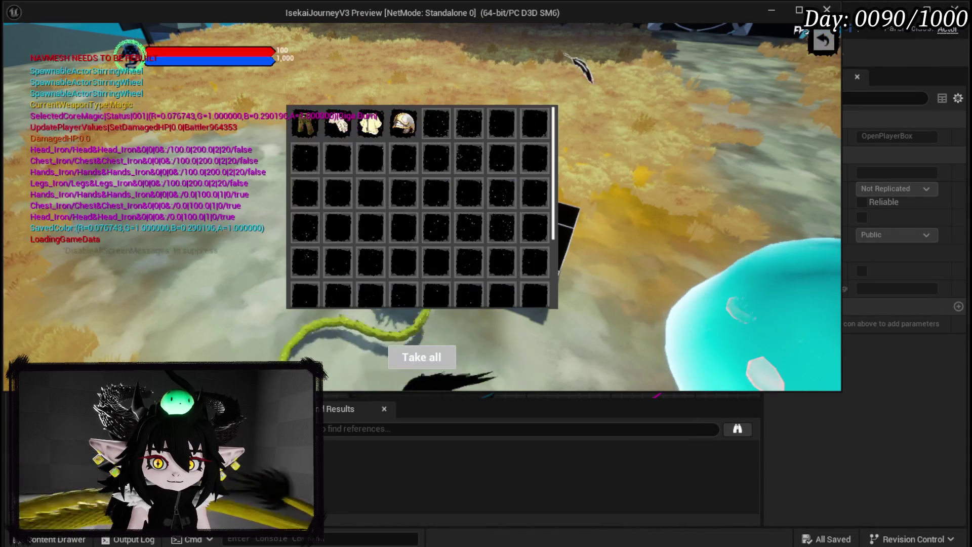
{"action": "left_click", "coordinate": [405, 117]}
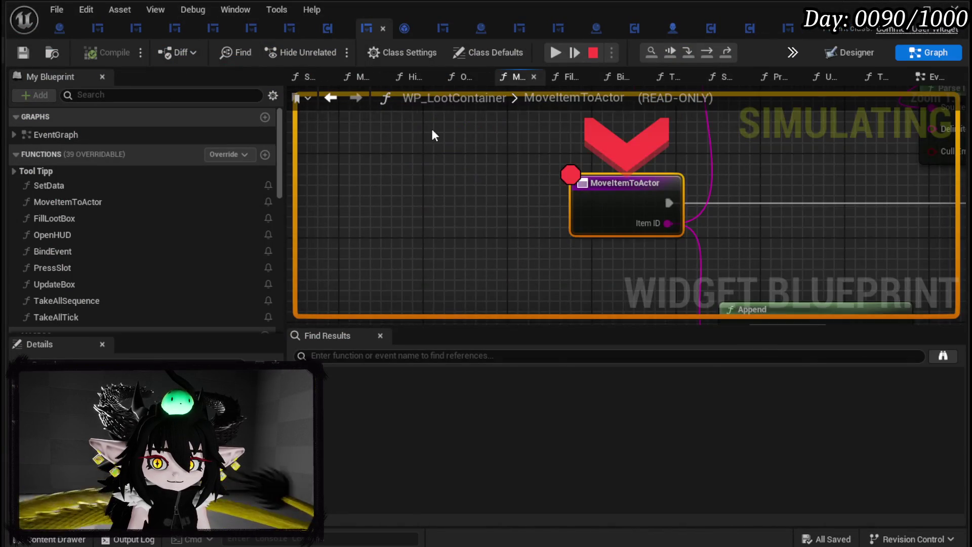
- Step over five nodes through MoveItemToActor into SelectItem's Print String
{"action": "scroll", "coordinate": [441, 142], "scroll_direction": "down", "scroll_amount": 5}
{"action": "scroll", "coordinate": [497, 184], "scroll_direction": "down", "scroll_amount": 2}
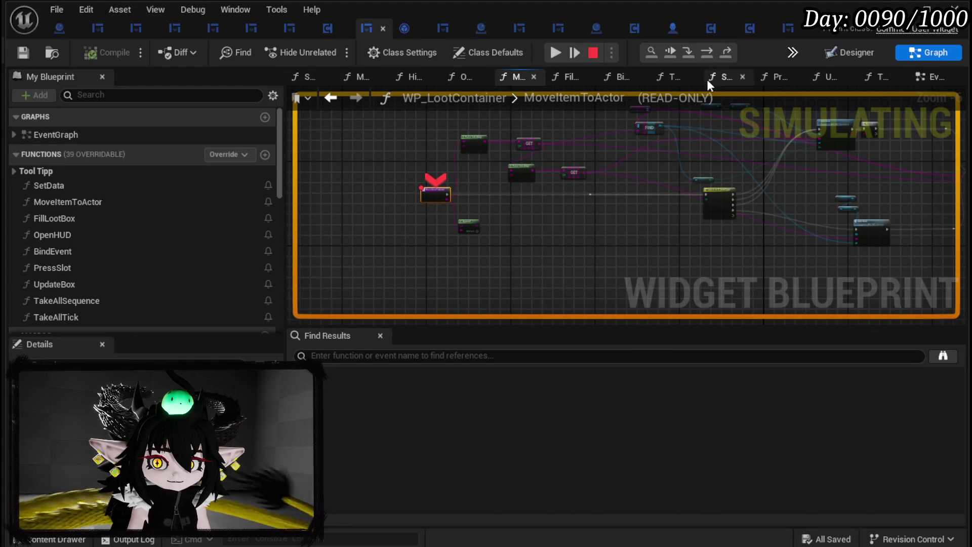
{"action": "left_click", "coordinate": [711, 53]}
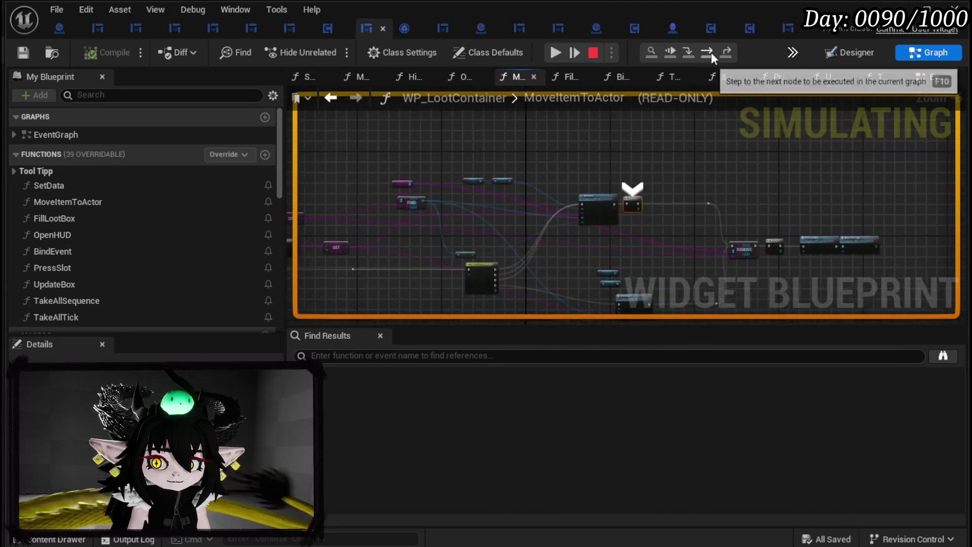
{"action": "left_click", "coordinate": [711, 52]}
{"action": "left_click", "coordinate": [711, 52]}
{"action": "left_click", "coordinate": [711, 52]}
{"action": "left_click", "coordinate": [711, 53]}
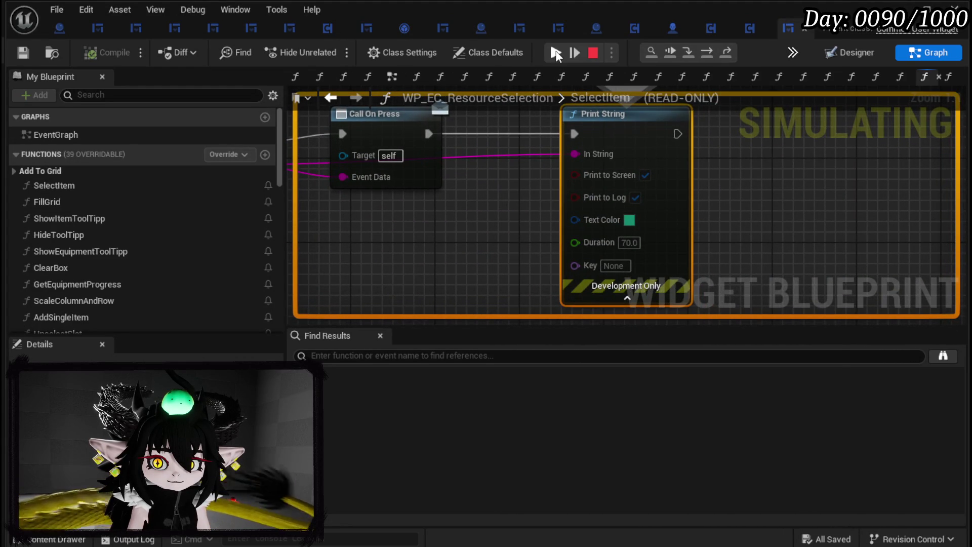
- Resume and stop the game, then zoom out on SelectItem's Graph view
{"action": "left_click", "coordinate": [556, 52]}
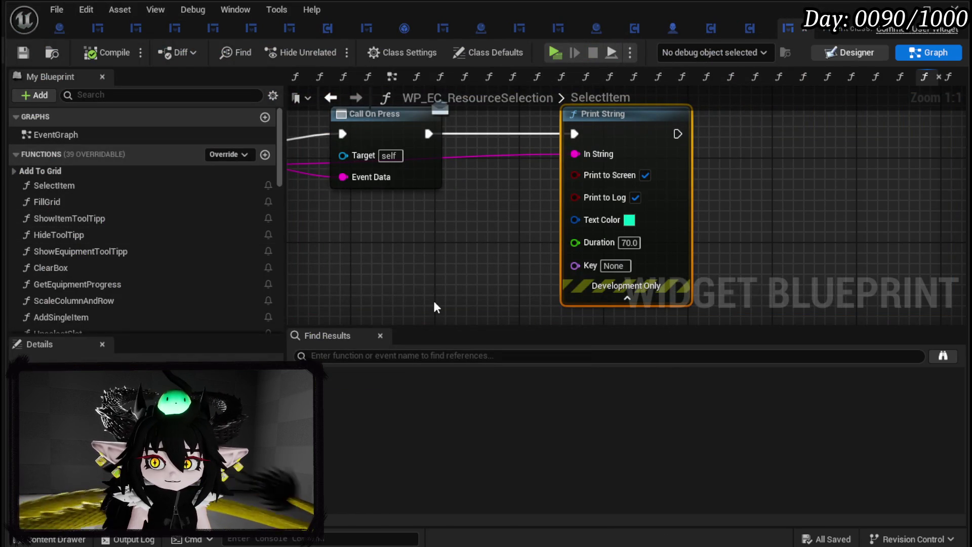
{"action": "scroll", "coordinate": [386, 171], "scroll_direction": "down", "scroll_amount": 5}
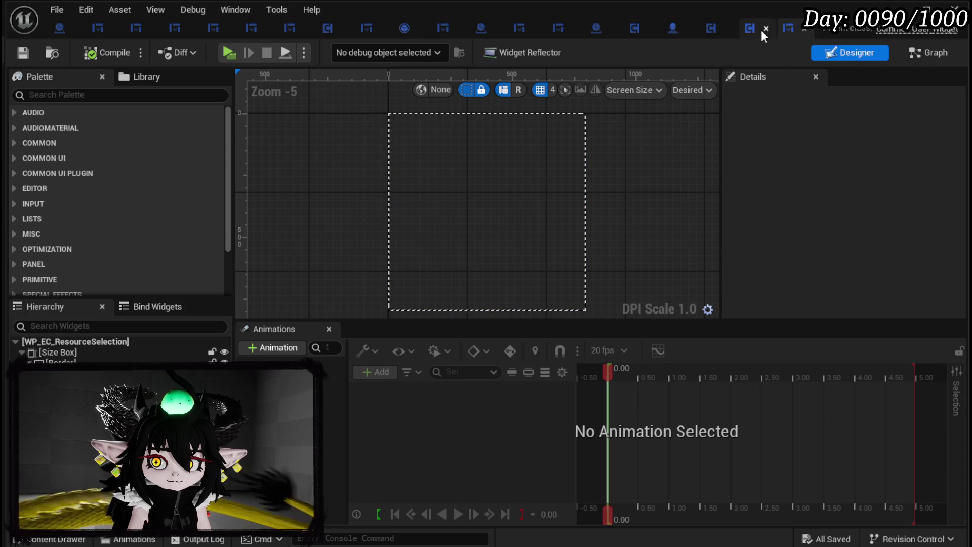
{"action": "left_click", "coordinate": [929, 53]}
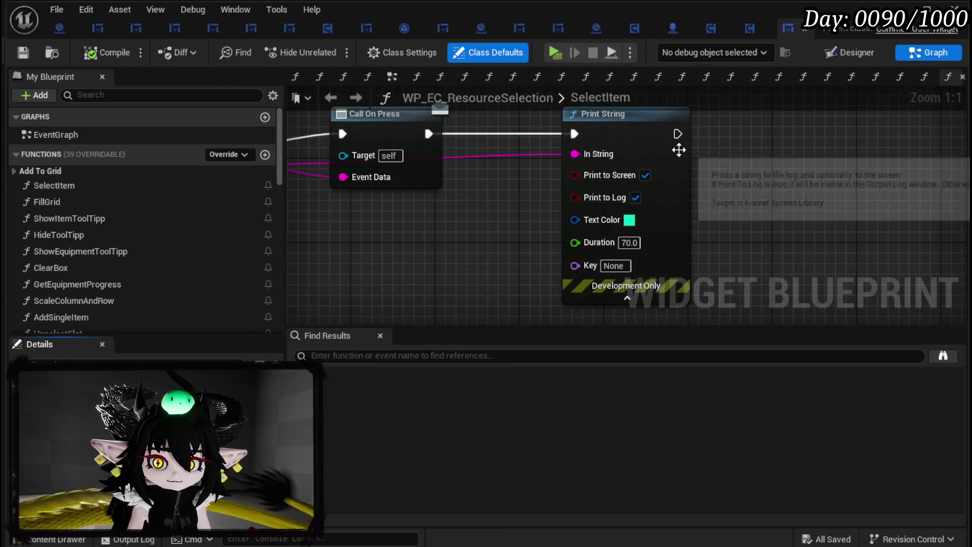
{"action": "scroll", "coordinate": [444, 221], "scroll_direction": "down", "scroll_amount": 4}
{"action": "scroll", "coordinate": [190, 224], "scroll_direction": "down", "scroll_amount": 3}
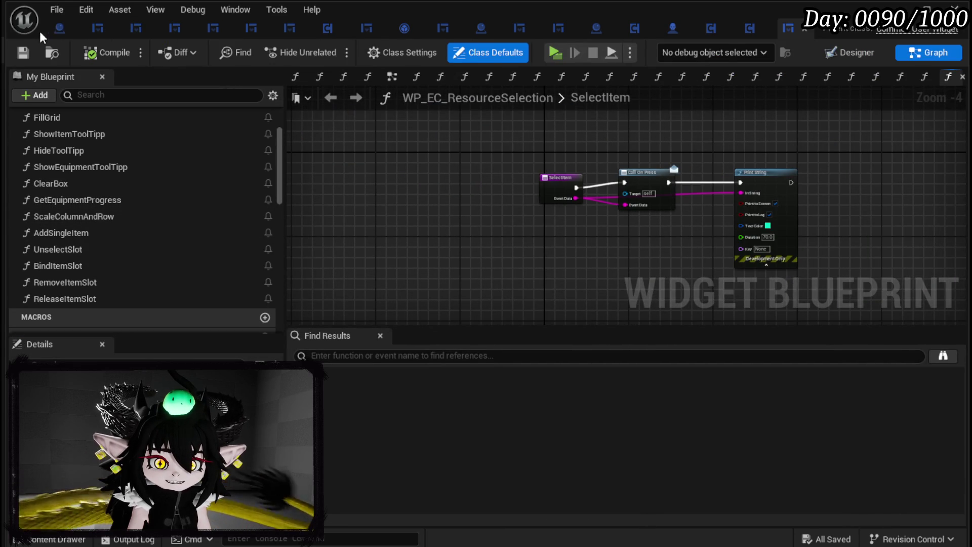
- Inspect the BuildItemMap function's Construct and Set Data nodes from BP_BlackBoxDrop's EventGraph
{"action": "left_click", "coordinate": [55, 32]}
{"action": "scroll", "coordinate": [600, 235], "scroll_direction": "down", "scroll_amount": 4}
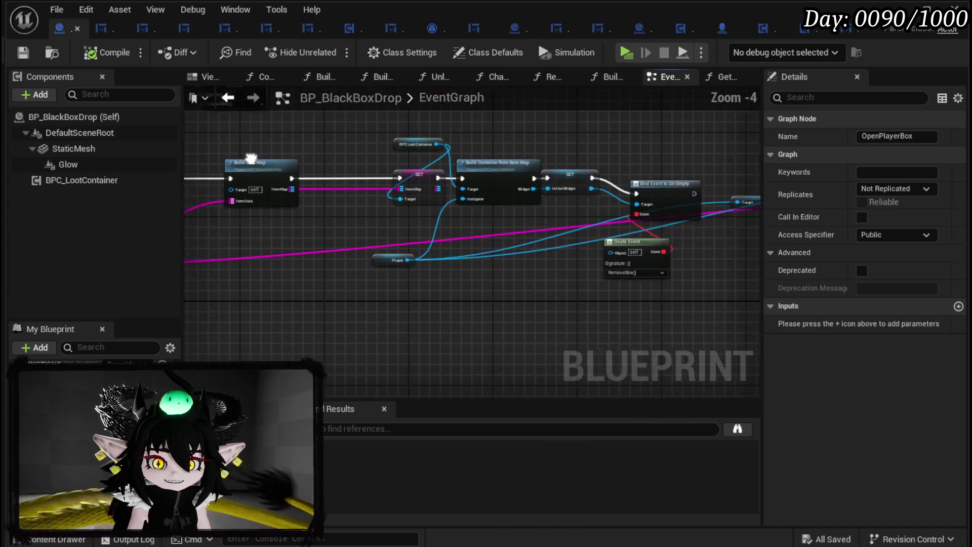
{"action": "scroll", "coordinate": [570, 161], "scroll_direction": "up", "scroll_amount": 3}
{"action": "mouse_move", "coordinate": [570, 161]}
{"action": "left_mouse_down"}
{"action": "mouse_move", "coordinate": [193, 136]}
{"action": "mouse_move", "coordinate": [451, 173]}
{"action": "left_mouse_up"}
{"action": "scroll", "coordinate": [446, 170], "scroll_direction": "down", "scroll_amount": 2}
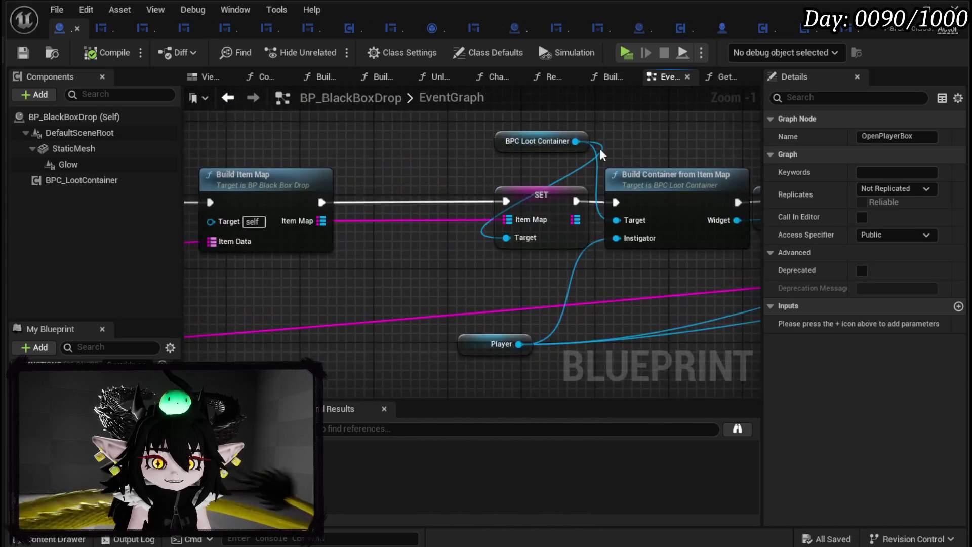
{"action": "mouse_move", "coordinate": [253, 162]}
{"action": "left_mouse_down"}
{"action": "mouse_move", "coordinate": [456, 167]}
{"action": "mouse_move", "coordinate": [400, 162]}
{"action": "mouse_move", "coordinate": [440, 163]}
{"action": "left_mouse_up"}
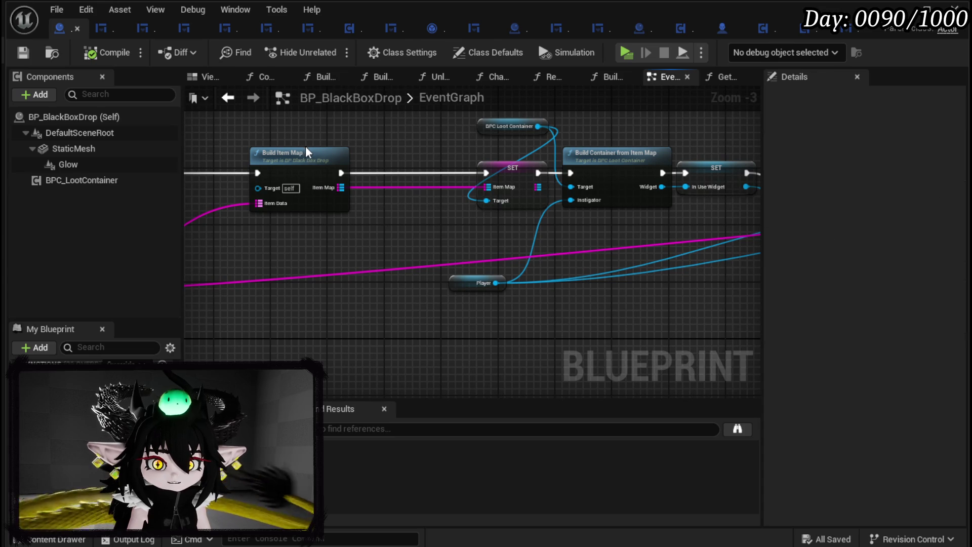
{"action": "double_click", "coordinate": [327, 161]}
{"action": "scroll", "coordinate": [549, 162], "scroll_direction": "down", "scroll_amount": 7}
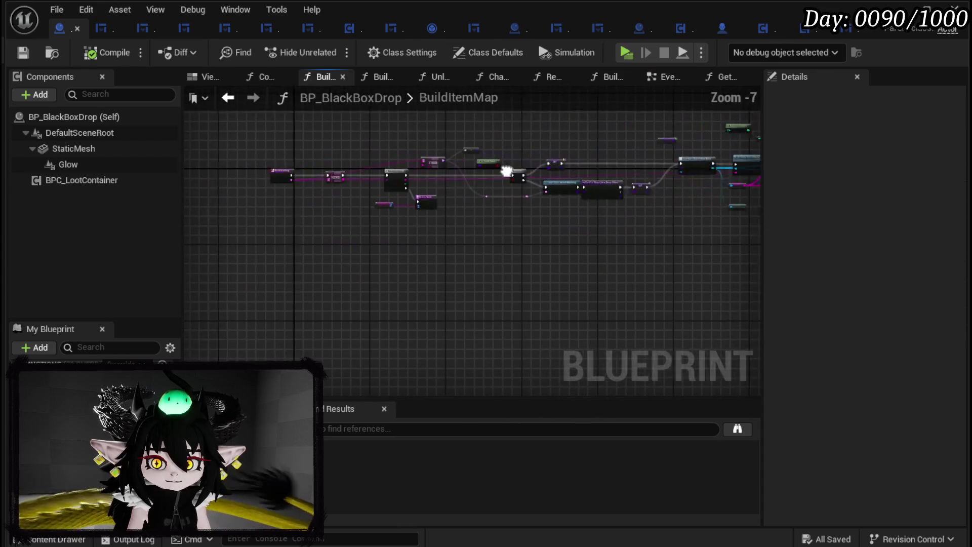
{"action": "left_click_drag", "start_coordinate": [607, 183], "coordinate": [524, 183]}
{"action": "scroll", "coordinate": [456, 167], "scroll_direction": "up", "scroll_amount": 4}
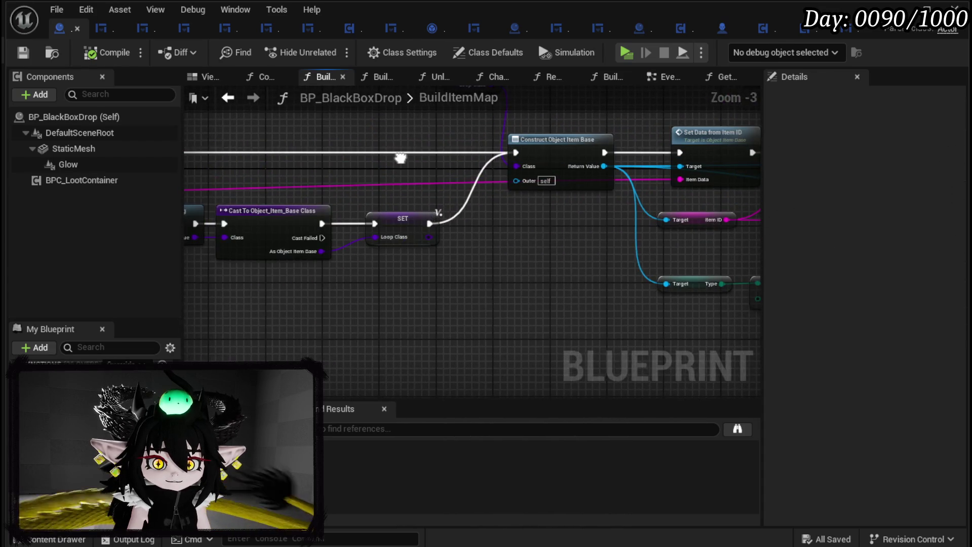
{"action": "left_click_drag", "start_coordinate": [400, 156], "coordinate": [370, 167]}
- Inspect BuildContainerFromItemMap's SET, Set Data and Create WP Loot Container Widget nodes
{"action": "left_click", "coordinate": [229, 104]}
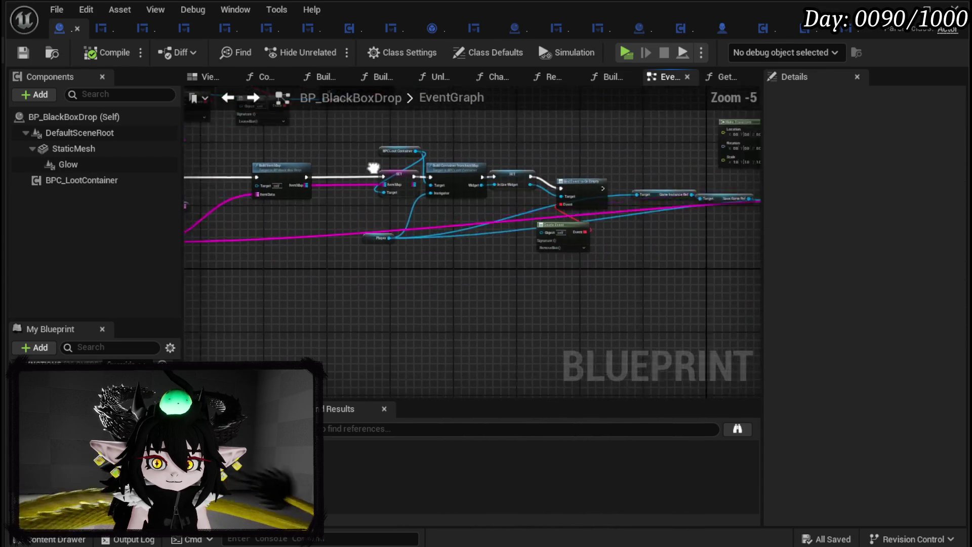
{"action": "double_click", "coordinate": [414, 177]}
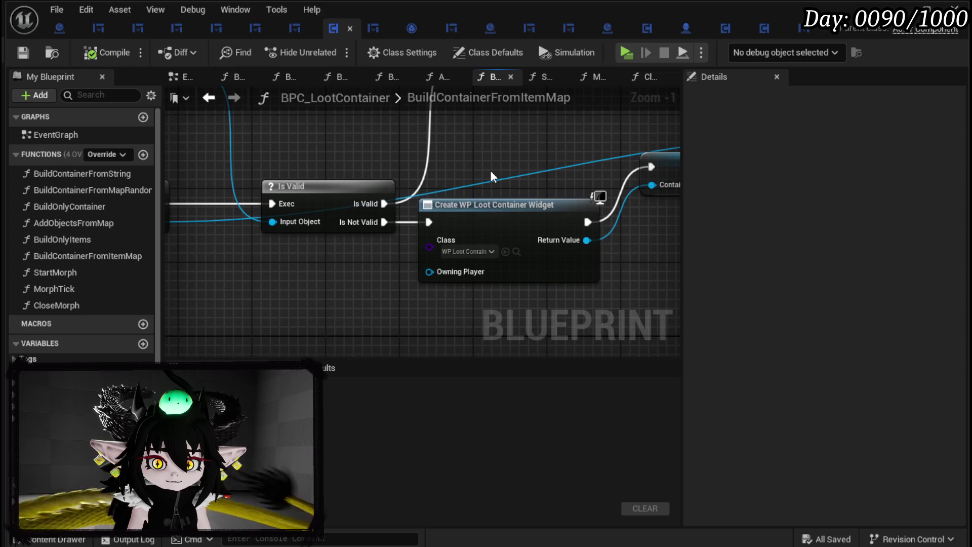
{"action": "left_click_drag", "start_coordinate": [491, 177], "coordinate": [549, 239]}
{"action": "scroll", "coordinate": [567, 217], "scroll_direction": "down", "scroll_amount": 2}
{"action": "mouse_move", "coordinate": [586, 207]}
{"action": "left_mouse_down"}
{"action": "mouse_move", "coordinate": [268, 188]}
{"action": "mouse_move", "coordinate": [65, 192]}
{"action": "left_mouse_up"}
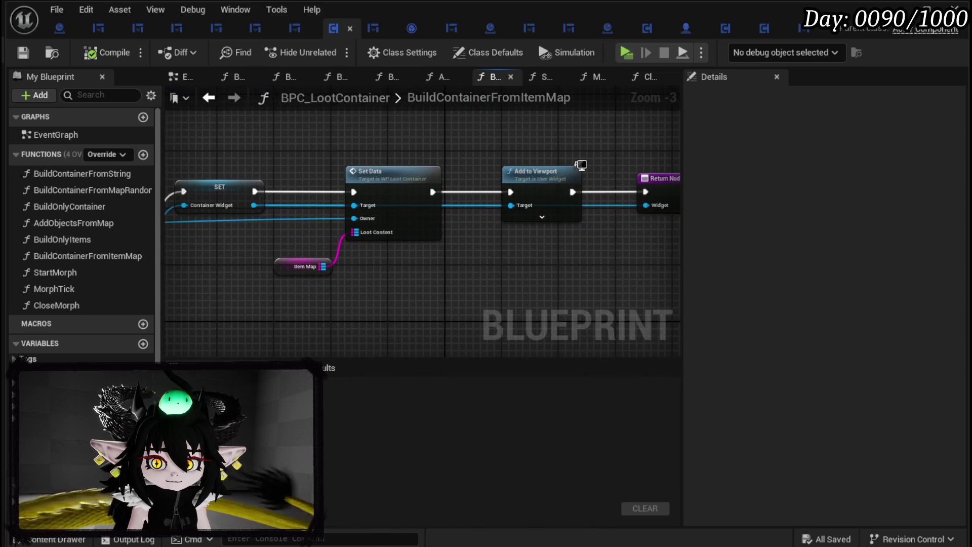
{"action": "left_click_drag", "start_coordinate": [256, 190], "coordinate": [509, 193]}
{"action": "scroll", "coordinate": [395, 270], "scroll_direction": "up", "scroll_amount": 2}
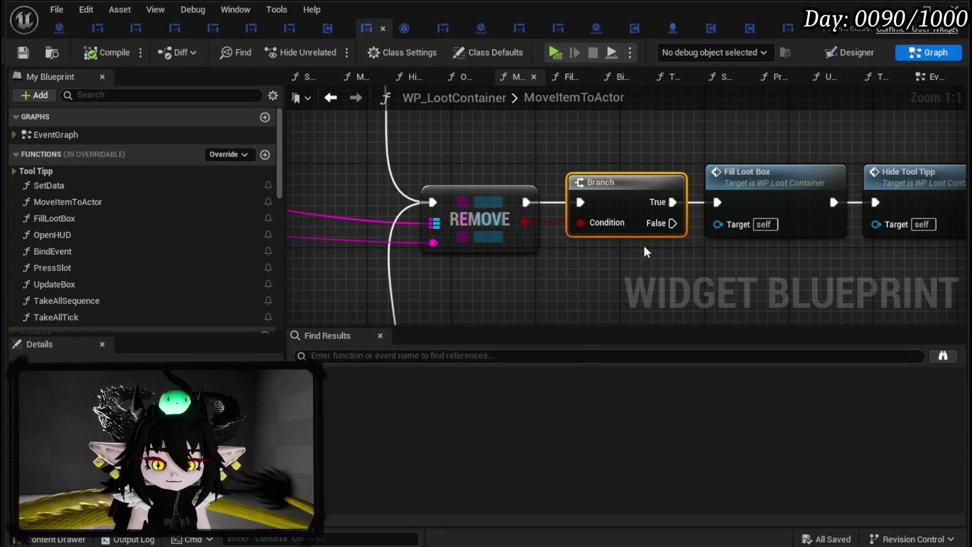
- Select Button_TakeAll in WP_LootContainer's Designer view
{"action": "left_click", "coordinate": [861, 53]}
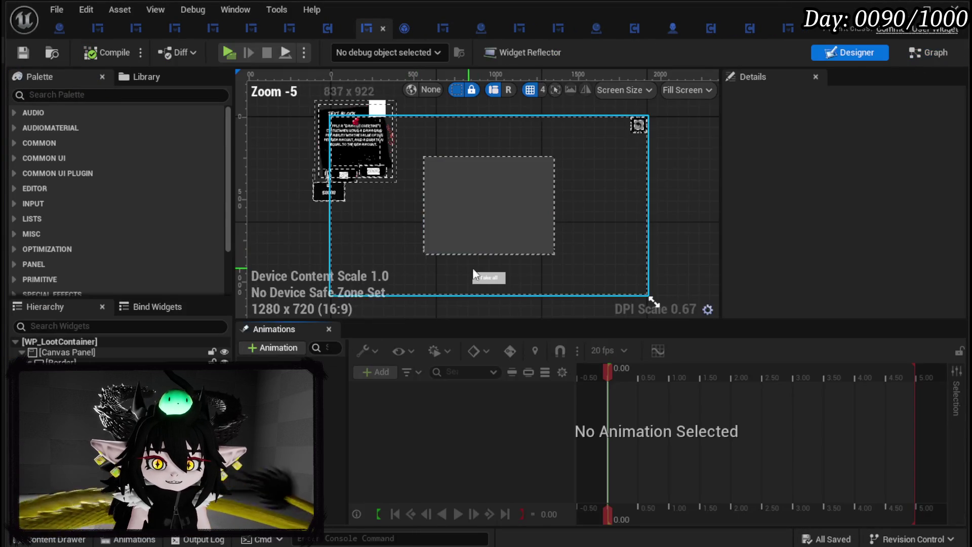
{"action": "left_click", "coordinate": [494, 281]}
{"action": "left_click", "coordinate": [507, 283]}
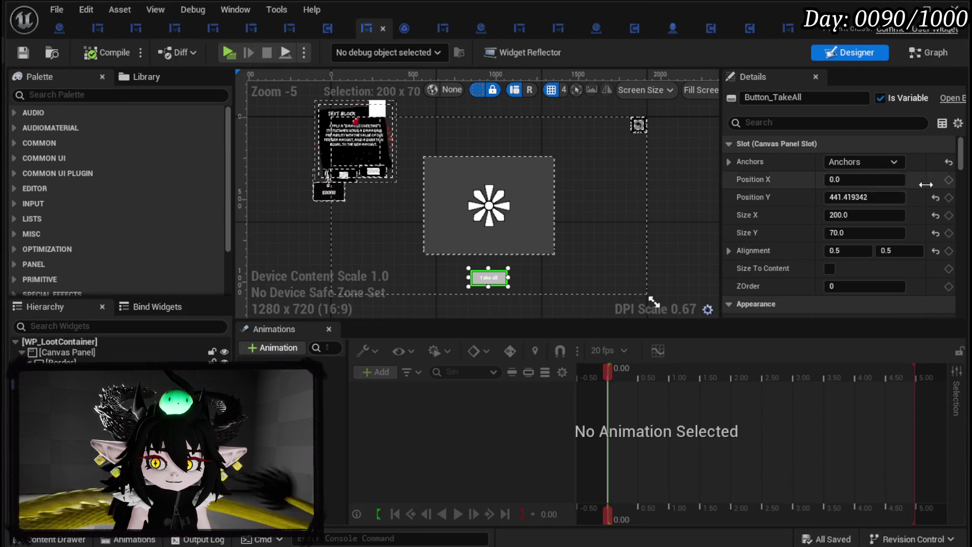
{"action": "left_click_drag", "start_coordinate": [963, 160], "coordinate": [960, 309]}
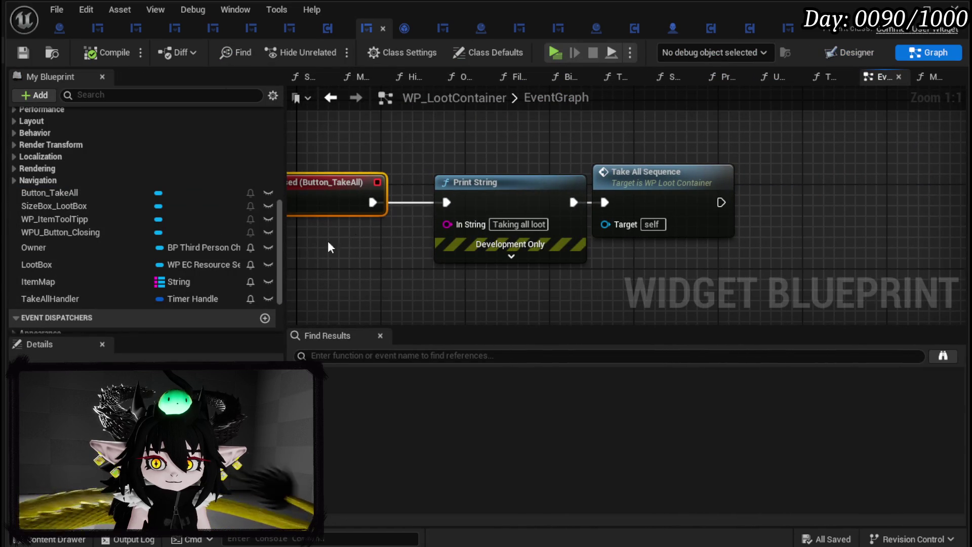
{"action": "left_click_drag", "start_coordinate": [462, 181], "coordinate": [377, 243]}
- Open TakeAllSequence, then TakeAllTick, and review its Keys, GET and Move Item to Actor chain
{"action": "double_click", "coordinate": [665, 167]}
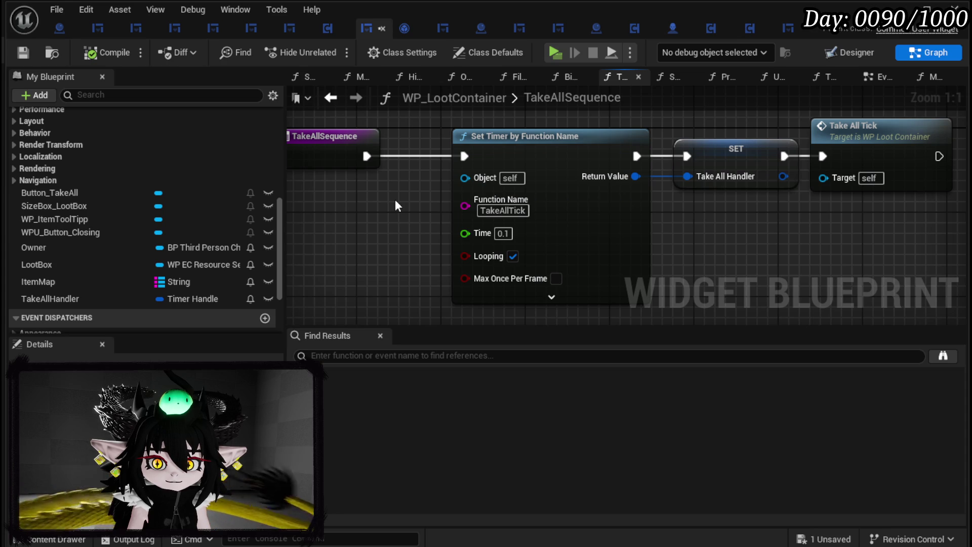
{"action": "double_click", "coordinate": [883, 137]}
{"action": "scroll", "coordinate": [822, 127], "scroll_direction": "down", "scroll_amount": 3}
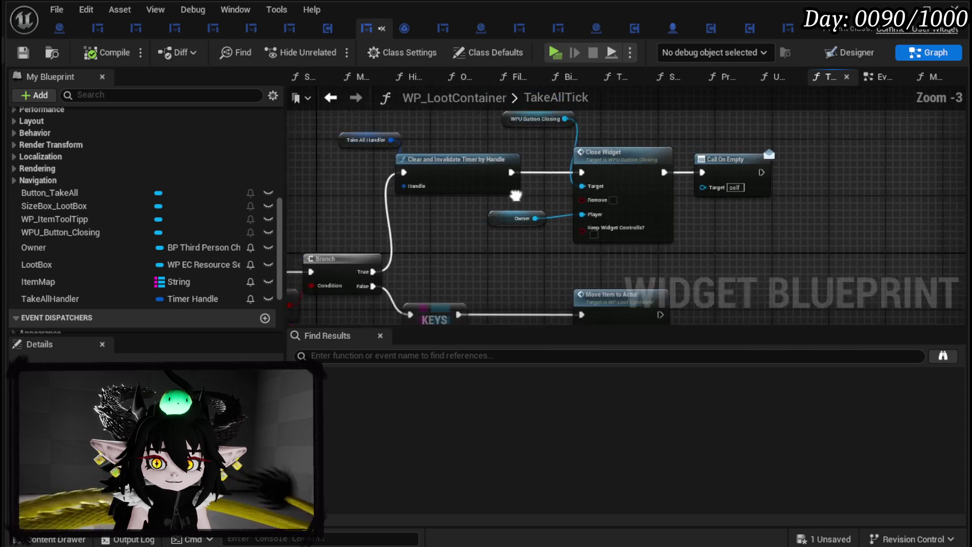
{"action": "left_click_drag", "start_coordinate": [755, 146], "coordinate": [718, 113]}
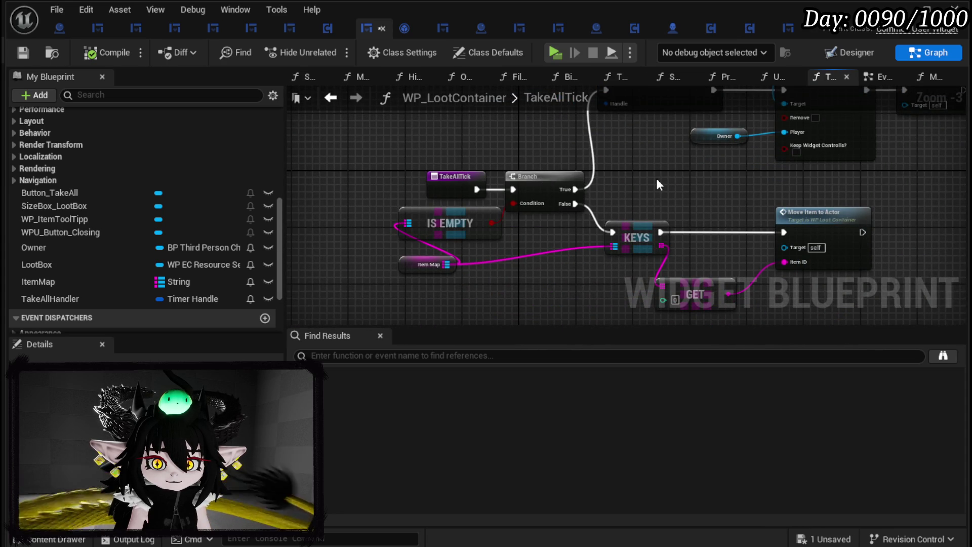
{"action": "mouse_move", "coordinate": [656, 178]}
{"action": "left_mouse_down"}
{"action": "mouse_move", "coordinate": [600, 159]}
{"action": "mouse_move", "coordinate": [486, 159]}
{"action": "mouse_move", "coordinate": [454, 272]}
{"action": "mouse_move", "coordinate": [474, 159]}
{"action": "left_mouse_up"}
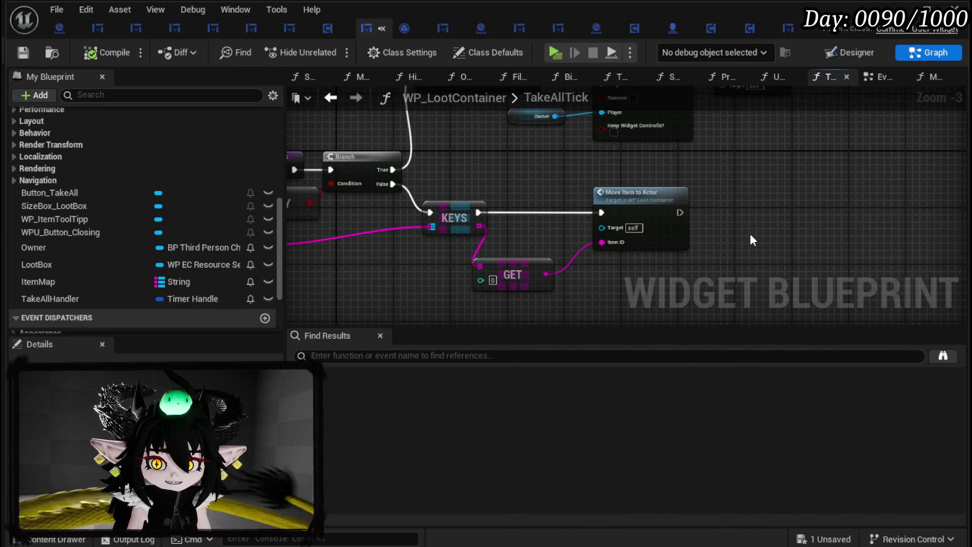
{"action": "mouse_move", "coordinate": [606, 161]}
{"action": "left_mouse_down"}
{"action": "mouse_move", "coordinate": [582, 287]}
{"action": "mouse_move", "coordinate": [581, 155]}
{"action": "mouse_move", "coordinate": [587, 248]}
{"action": "mouse_move", "coordinate": [619, 153]}
{"action": "left_mouse_up"}
{"action": "scroll", "coordinate": [139, 200], "scroll_direction": "up", "scroll_amount": 10}
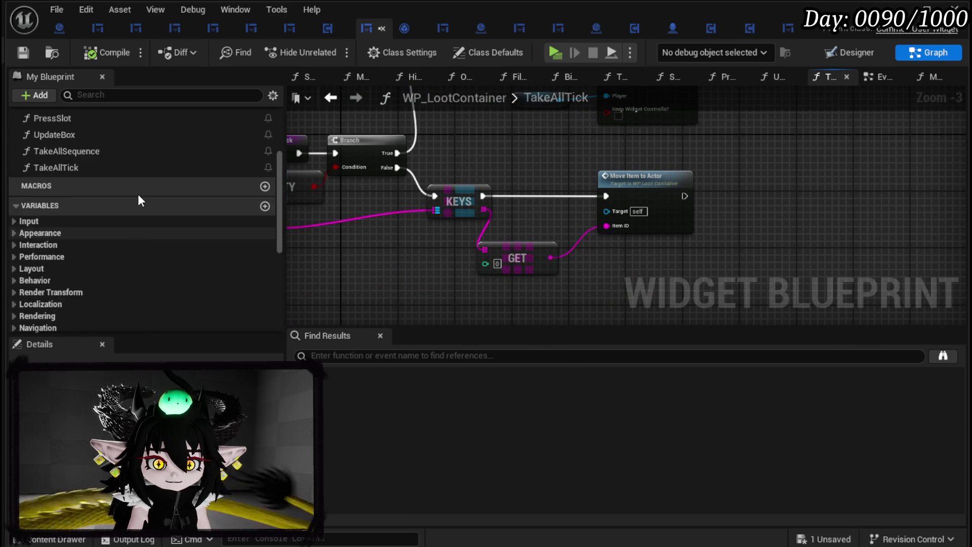
- In MoveItemToActor, move Fill Loot Box and Hide Tool Tipp above the Branch
{"action": "double_click", "coordinate": [137, 201]}
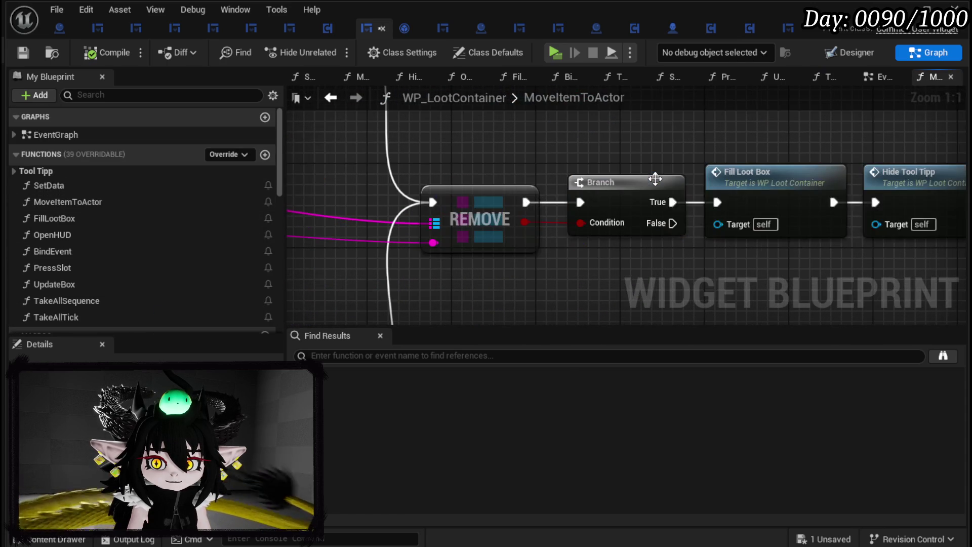
{"action": "scroll", "coordinate": [649, 168], "scroll_direction": "down", "scroll_amount": 1}
{"action": "scroll", "coordinate": [647, 166], "scroll_direction": "up", "scroll_amount": 2}
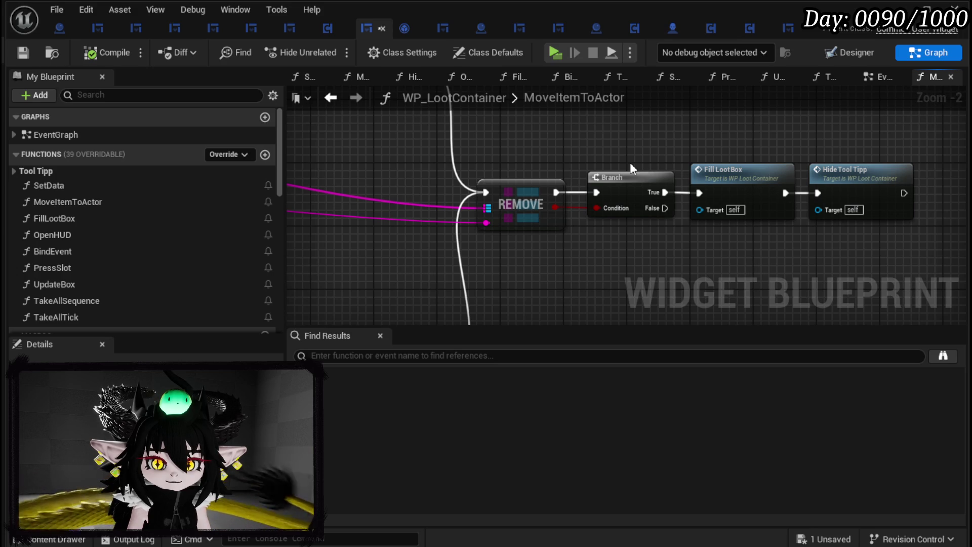
{"action": "scroll", "coordinate": [630, 162], "scroll_direction": "down", "scroll_amount": 2}
{"action": "scroll", "coordinate": [560, 169], "scroll_direction": "up", "scroll_amount": 2}
{"action": "mouse_move", "coordinate": [560, 169]}
{"action": "left_mouse_down"}
{"action": "mouse_move", "coordinate": [337, 169]}
{"action": "mouse_move", "coordinate": [704, 136]}
{"action": "mouse_move", "coordinate": [326, 200]}
{"action": "left_mouse_up"}
{"action": "scroll", "coordinate": [588, 214], "scroll_direction": "down", "scroll_amount": 1}
{"action": "mouse_move", "coordinate": [588, 216]}
{"action": "left_mouse_down"}
{"action": "mouse_move", "coordinate": [681, 209]}
{"action": "mouse_move", "coordinate": [656, 246]}
{"action": "left_mouse_up"}
{"action": "mouse_move", "coordinate": [700, 202]}
{"action": "left_mouse_down"}
{"action": "mouse_move", "coordinate": [514, 266]}
{"action": "mouse_move", "coordinate": [638, 198]}
{"action": "left_mouse_up"}
{"action": "left_click_drag", "start_coordinate": [575, 187], "coordinate": [590, 117]}
{"action": "left_click", "coordinate": [566, 209]}
- Add a Print String on the Branch's False output, then compile and save
{"action": "left_click_drag", "start_coordinate": [491, 218], "coordinate": [589, 233]}
{"action": "type", "text": "Print String"}
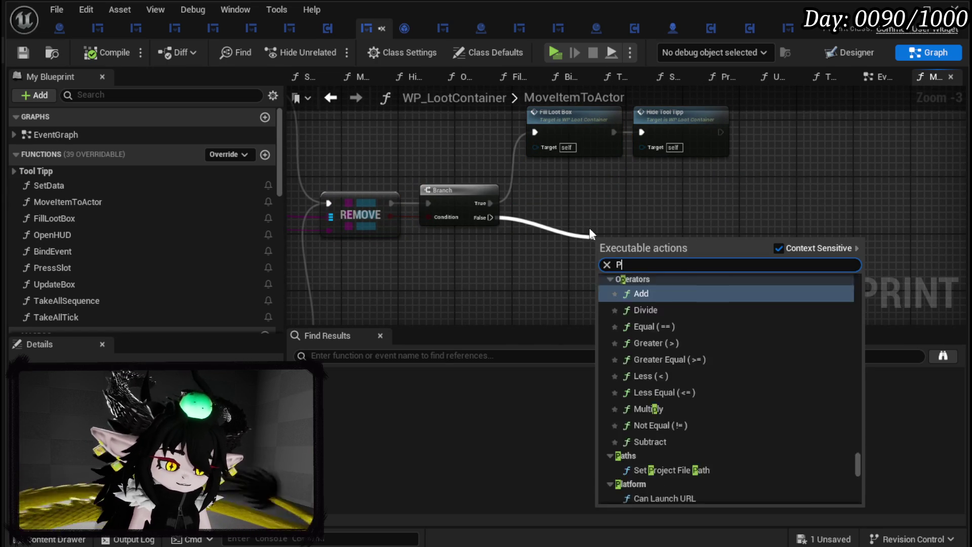
{"action": "key", "text": "Return"}
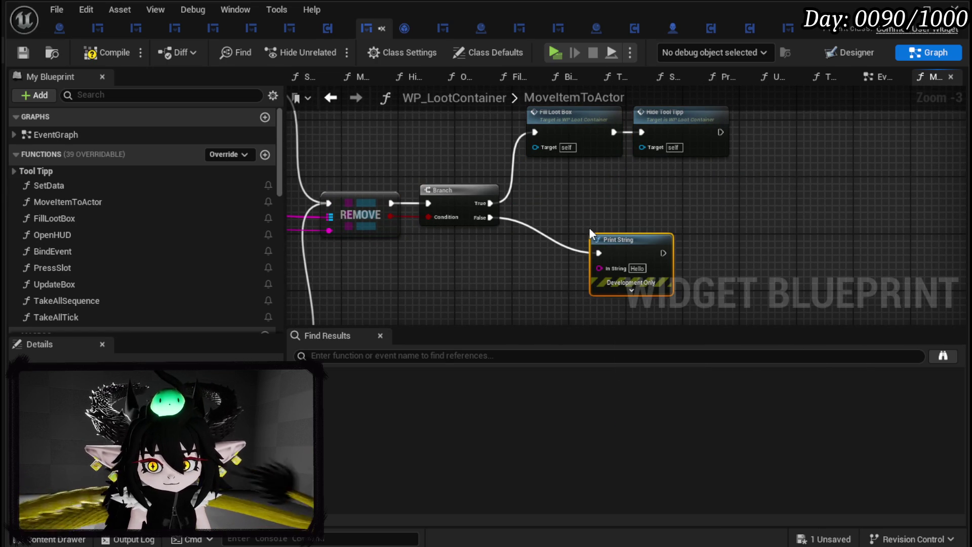
{"action": "left_click", "coordinate": [23, 50]}
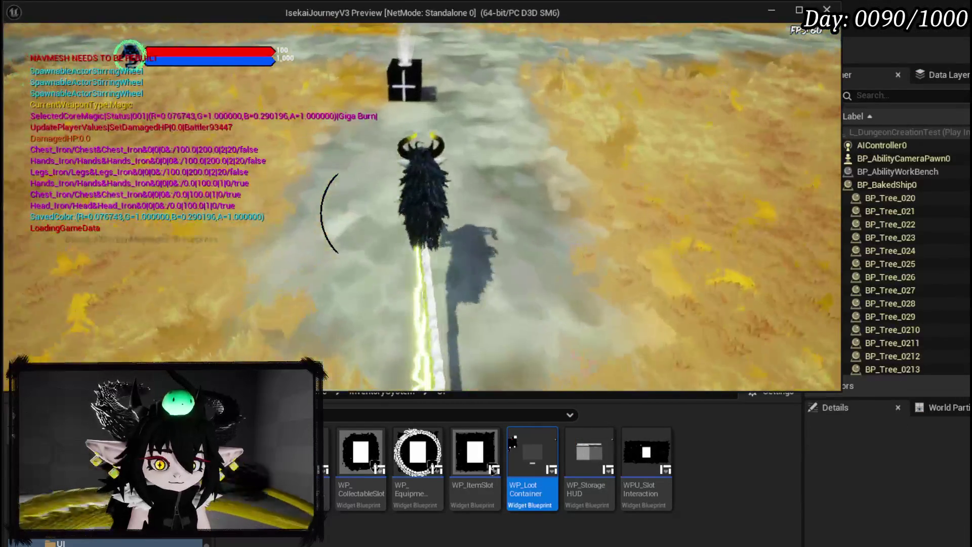
- Remove the OpenPlayerBox breakpoint, resume, and take an item from the loot grid
{"action": "left_click", "coordinate": [385, 159]}
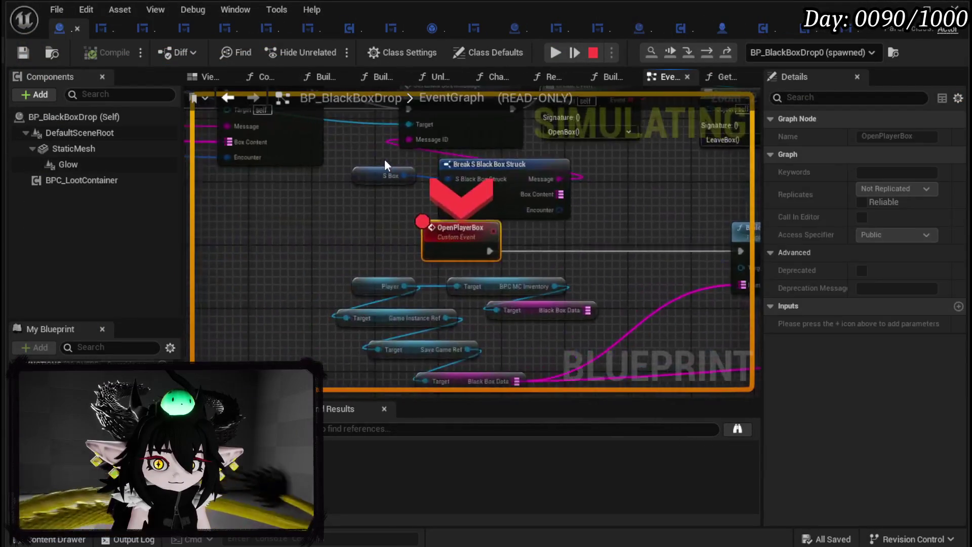
{"action": "right_click", "coordinate": [452, 243]}
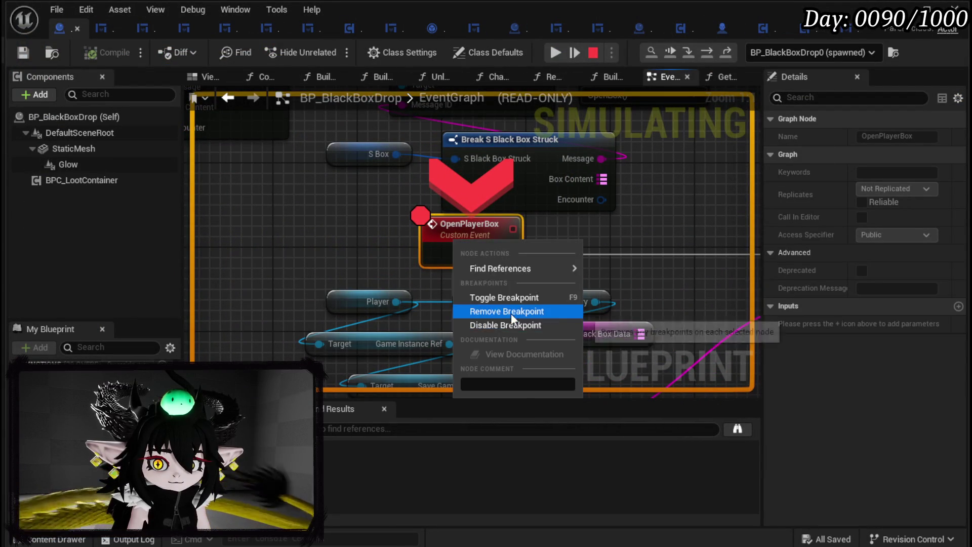
{"action": "left_click", "coordinate": [512, 312]}
{"action": "left_click", "coordinate": [557, 52]}
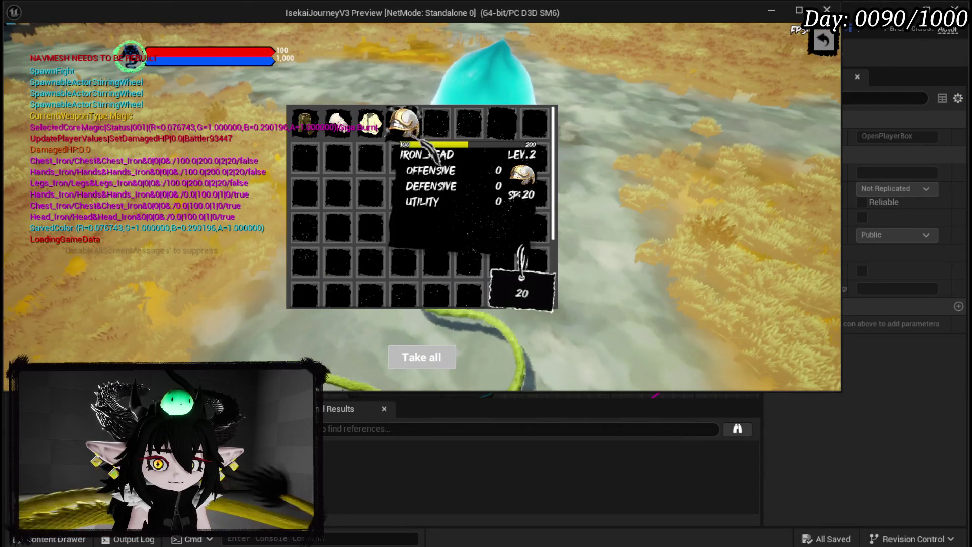
{"action": "left_click", "coordinate": [406, 124]}
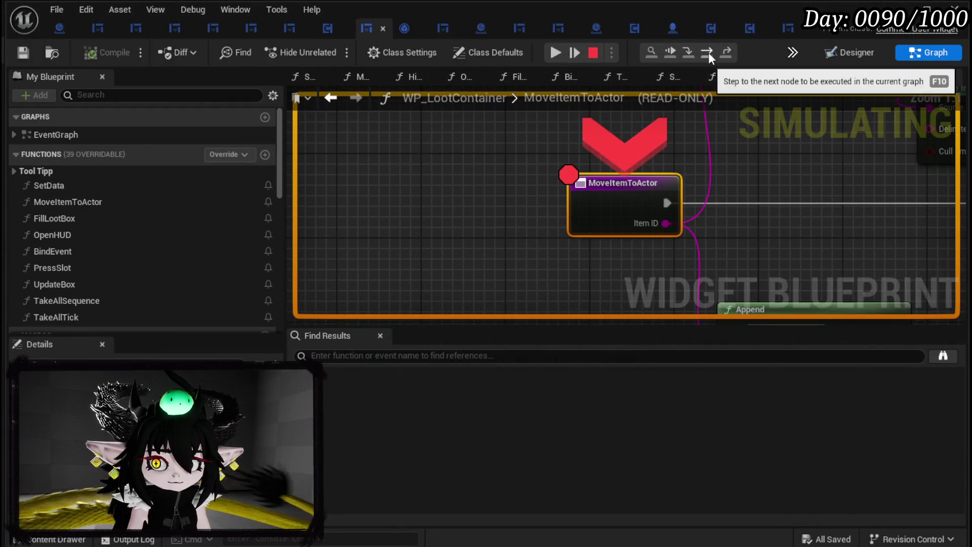
- Step through REMOVE and the Branch into the new Print String, then stop playing
{"action": "left_click", "coordinate": [709, 52]}
{"action": "left_click", "coordinate": [709, 53]}
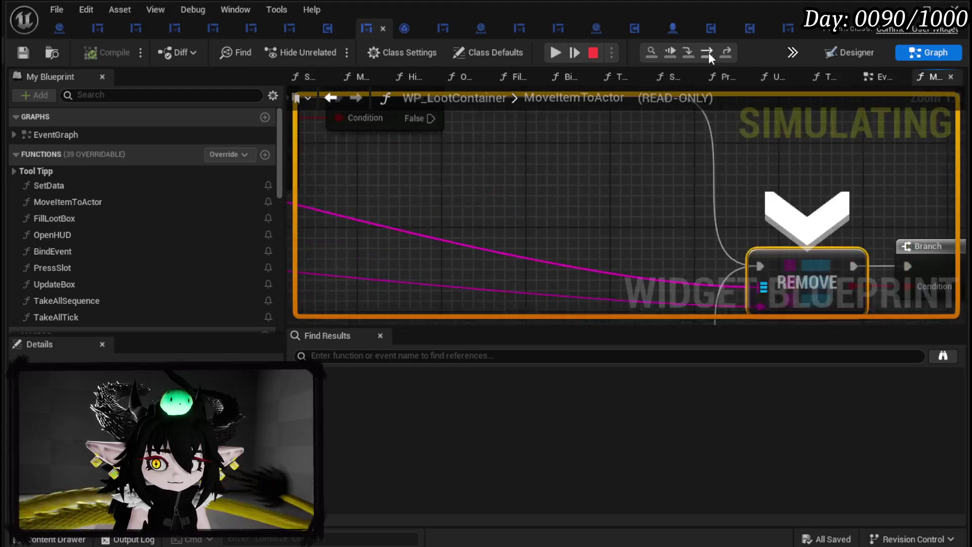
{"action": "left_click", "coordinate": [709, 53]}
{"action": "left_click", "coordinate": [709, 52]}
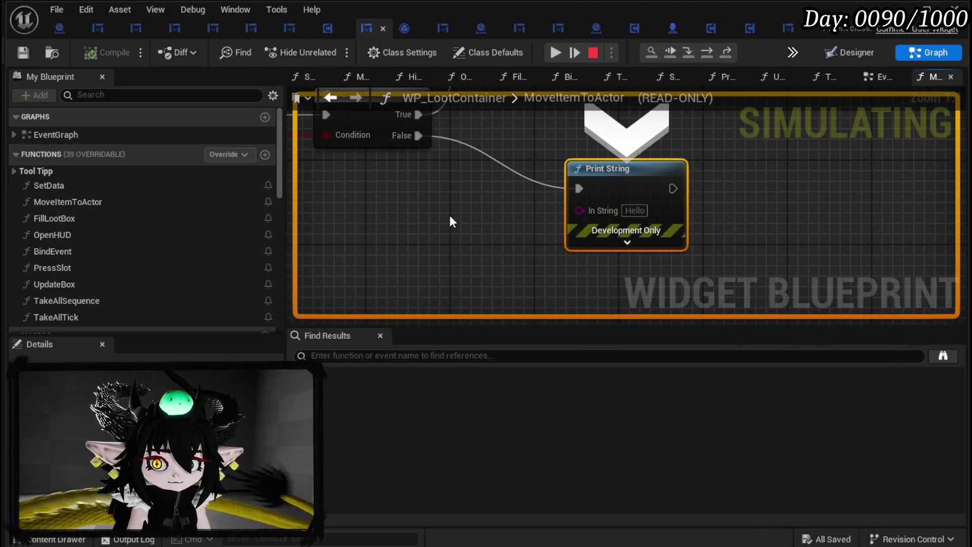
{"action": "left_click", "coordinate": [595, 54]}
{"action": "scroll", "coordinate": [482, 223], "scroll_direction": "down", "scroll_amount": 7}
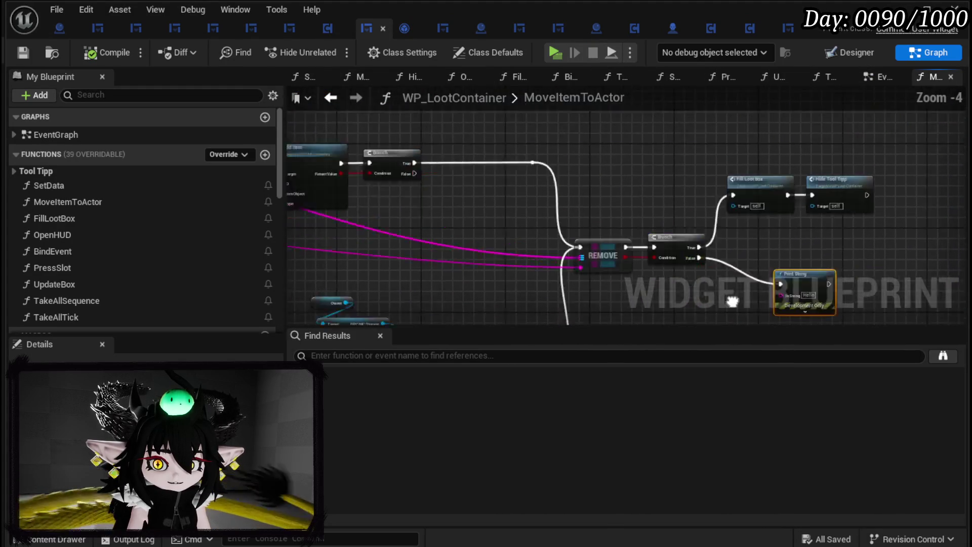
{"action": "scroll", "coordinate": [728, 208], "scroll_direction": "up", "scroll_amount": 3}
{"action": "mouse_move", "coordinate": [528, 222]}
{"action": "left_mouse_down"}
{"action": "mouse_move", "coordinate": [875, 228]}
{"action": "mouse_move", "coordinate": [811, 163]}
{"action": "mouse_move", "coordinate": [788, 214]}
{"action": "left_mouse_up"}
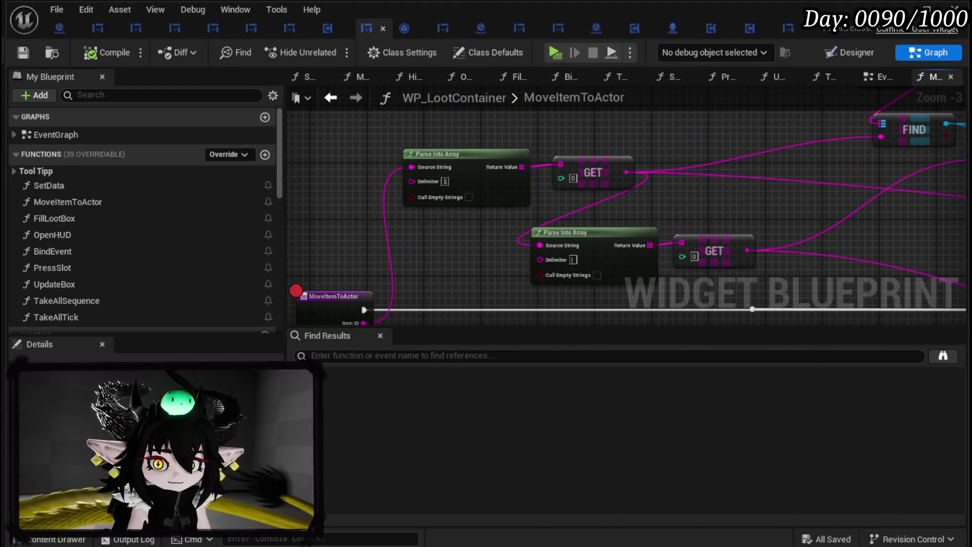
{"action": "left_click_drag", "start_coordinate": [431, 235], "coordinate": [440, 130]}
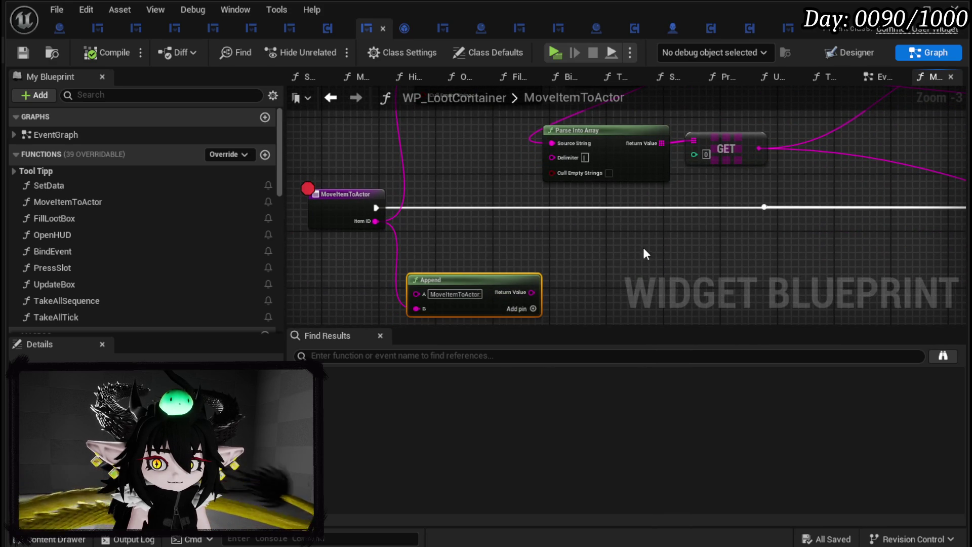
{"action": "scroll", "coordinate": [641, 243], "scroll_direction": "down", "scroll_amount": 2}
{"action": "left_click_drag", "start_coordinate": [496, 278], "coordinate": [380, 298]}
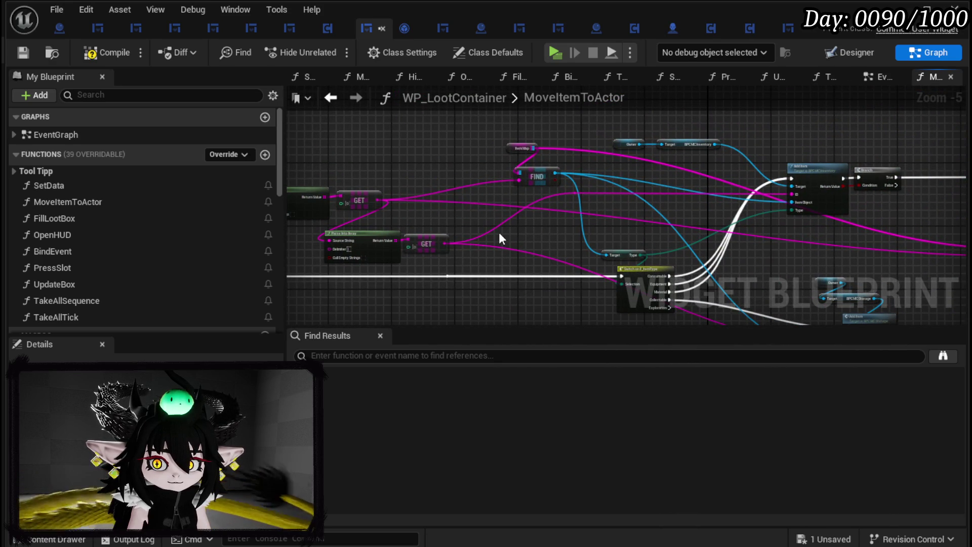
{"action": "left_click", "coordinate": [25, 48]}
{"action": "scroll", "coordinate": [391, 218], "scroll_direction": "up", "scroll_amount": 2}
{"action": "left_click_drag", "start_coordinate": [391, 217], "coordinate": [625, 223]}
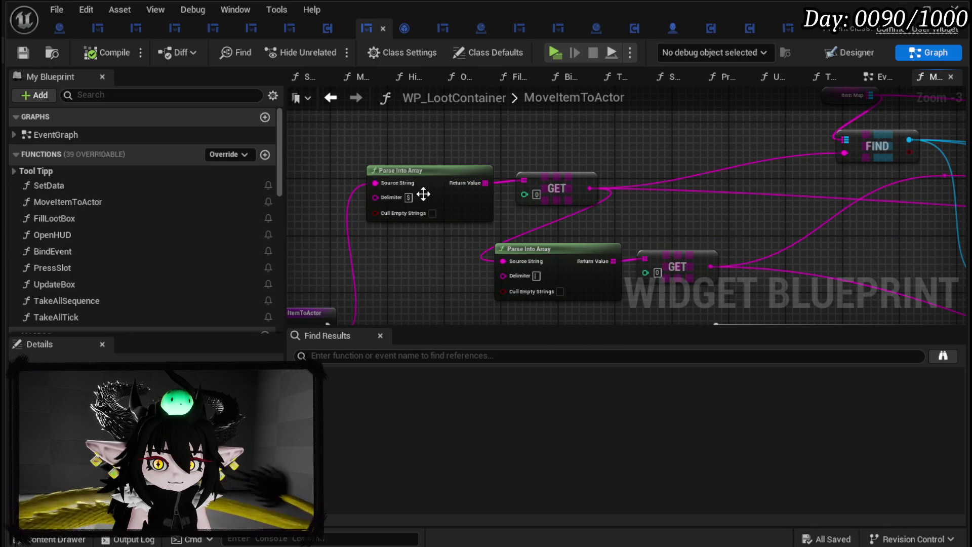
{"action": "mouse_move", "coordinate": [448, 270]}
{"action": "left_mouse_down"}
{"action": "mouse_move", "coordinate": [460, 229]}
{"action": "mouse_move", "coordinate": [441, 227]}
{"action": "mouse_move", "coordinate": [582, 220]}
{"action": "mouse_move", "coordinate": [343, 225]}
{"action": "left_mouse_up"}
{"action": "scroll", "coordinate": [525, 163], "scroll_direction": "down", "scroll_amount": 2}
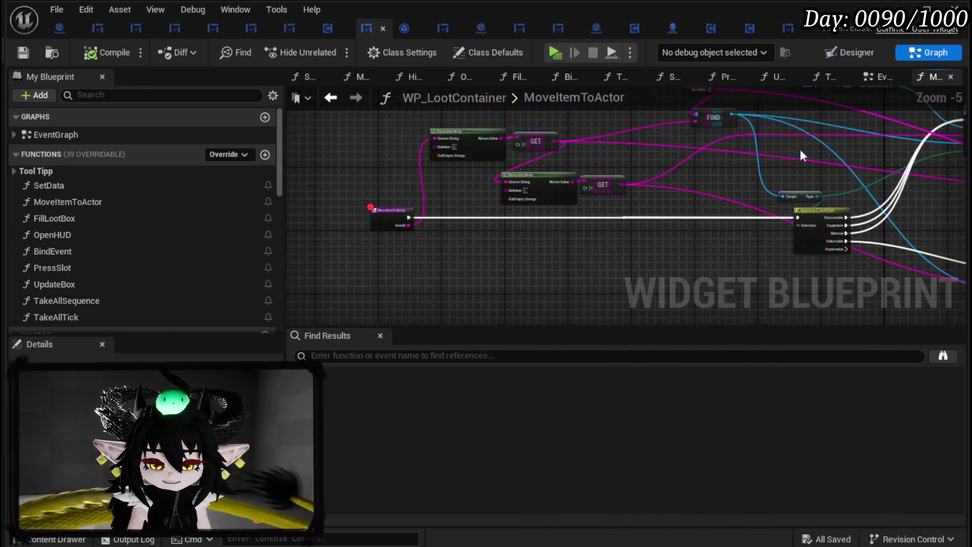
{"action": "double_click", "coordinate": [98, 302]}
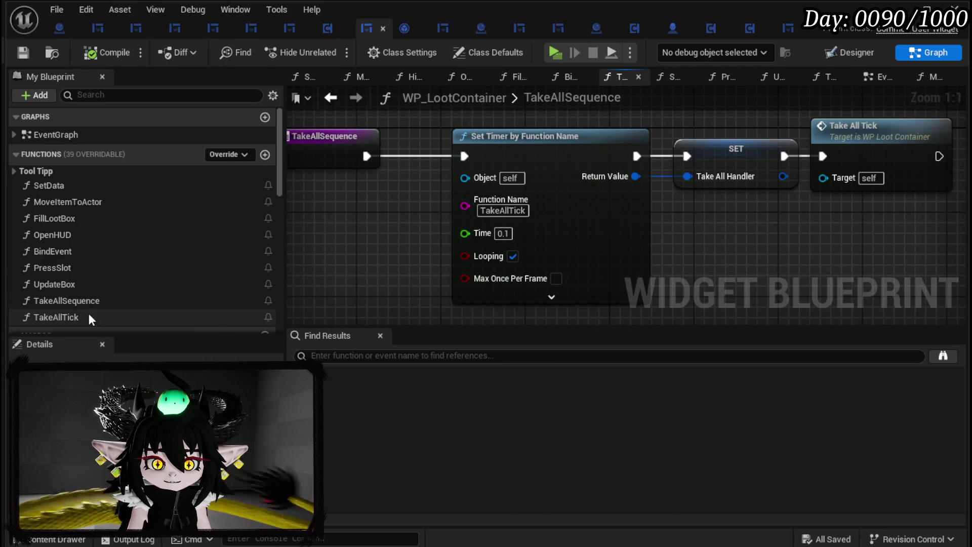
{"action": "double_click", "coordinate": [89, 315]}
{"action": "left_click_drag", "start_coordinate": [520, 211], "coordinate": [742, 199]}
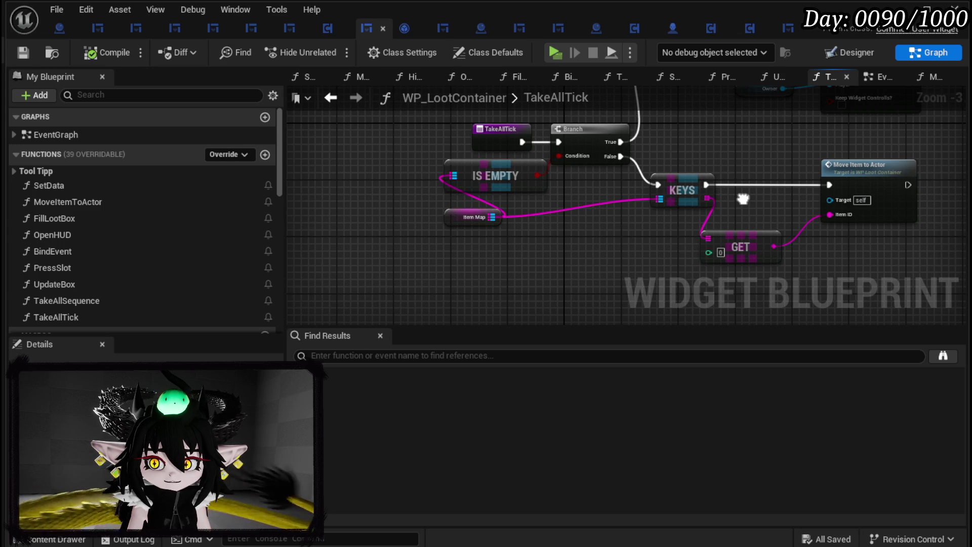
{"action": "left_click_drag", "start_coordinate": [743, 199], "coordinate": [633, 196]}
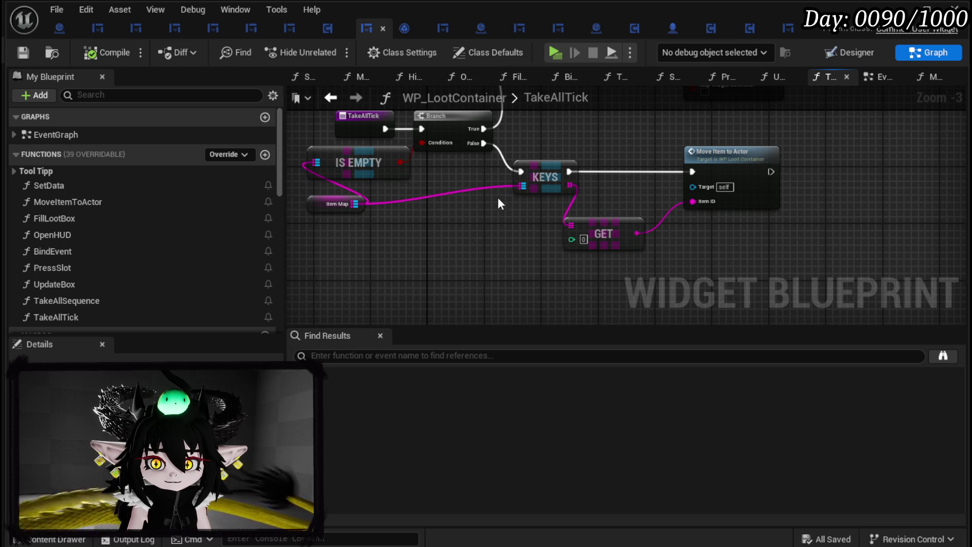
{"action": "double_click", "coordinate": [740, 169]}
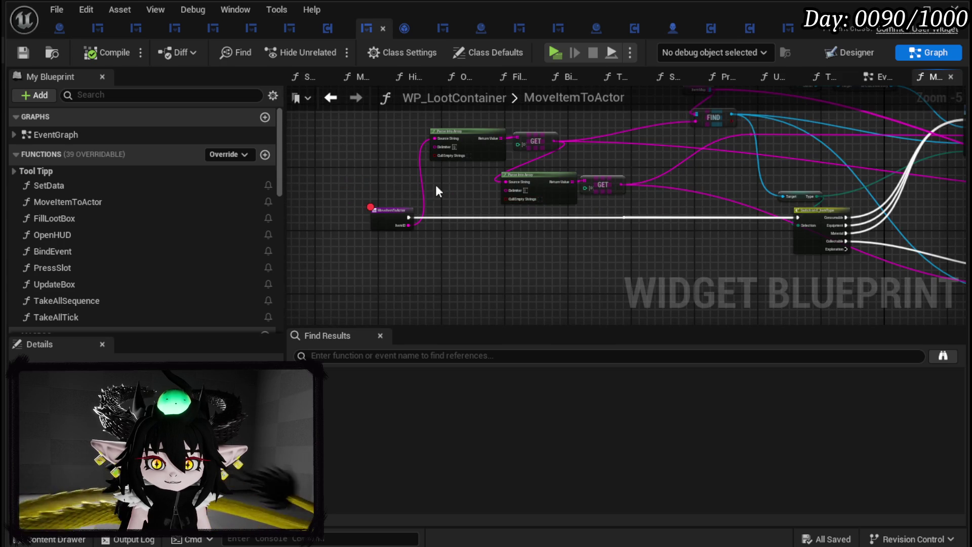
{"action": "scroll", "coordinate": [438, 212], "scroll_direction": "up", "scroll_amount": 2}
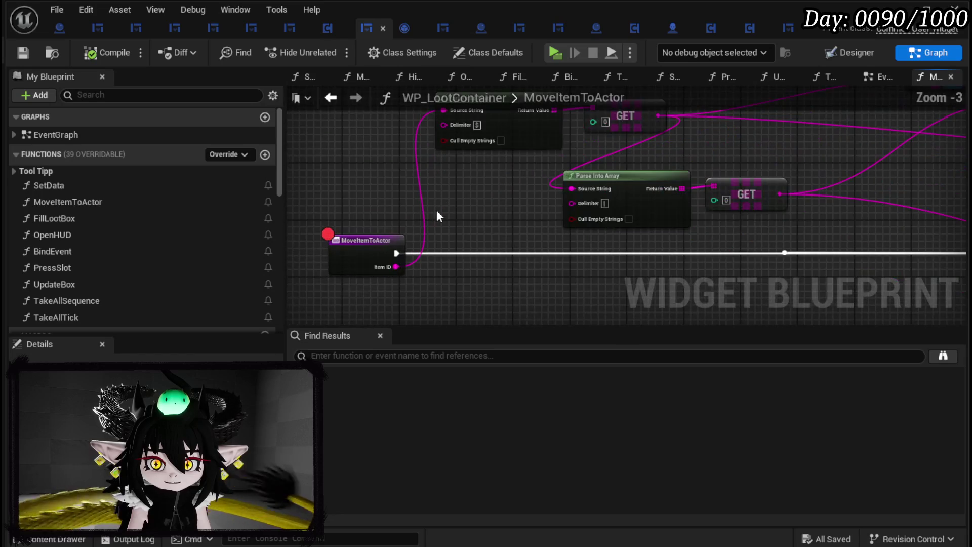
{"action": "left_click_drag", "start_coordinate": [437, 209], "coordinate": [455, 258]}
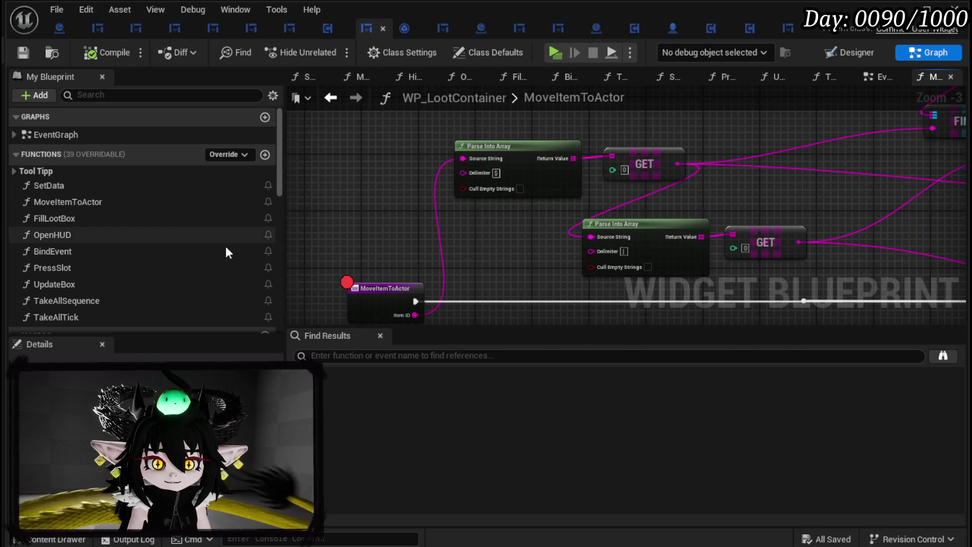
{"action": "scroll", "coordinate": [412, 230], "scroll_direction": "down", "scroll_amount": 1}
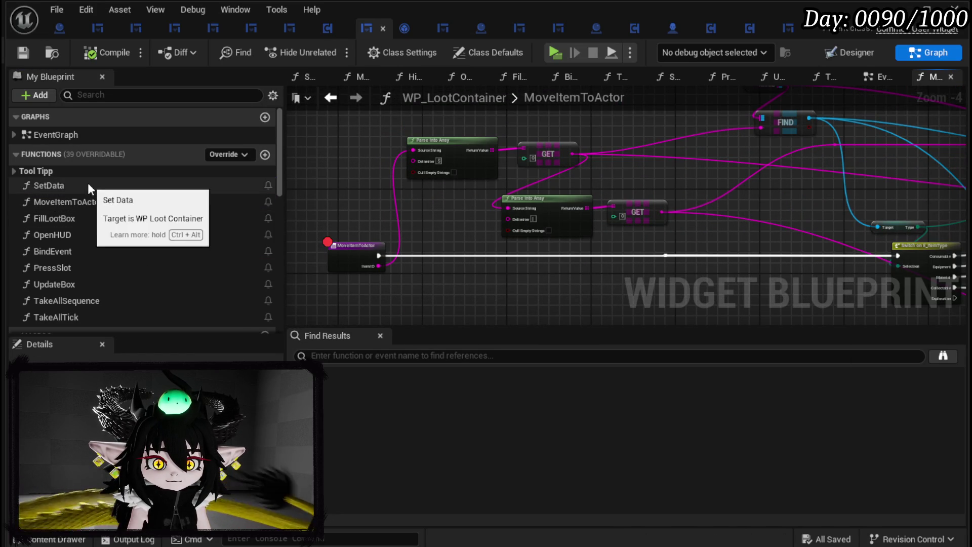
{"action": "double_click", "coordinate": [49, 185]}
{"action": "scroll", "coordinate": [757, 160], "scroll_direction": "up", "scroll_amount": 2}
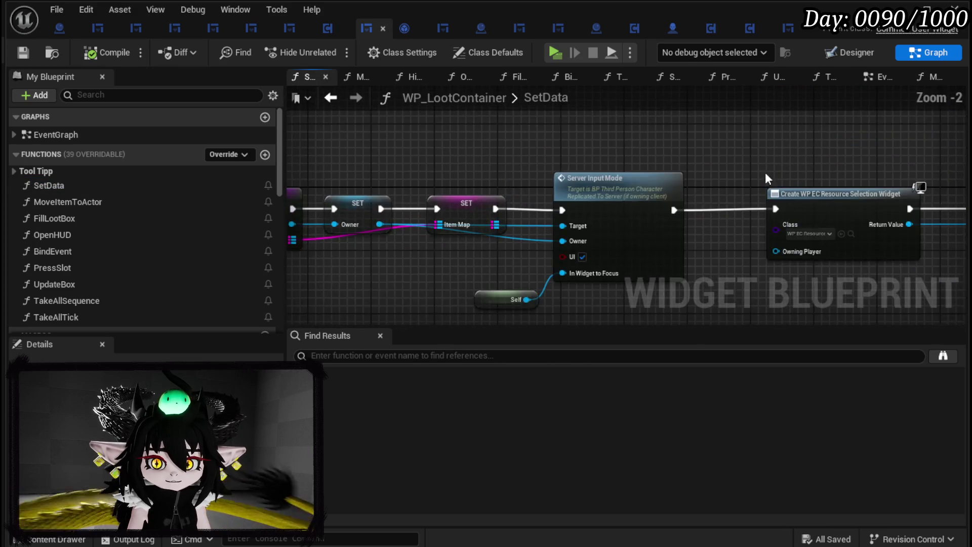
{"action": "left_click_drag", "start_coordinate": [757, 160], "coordinate": [456, 177]}
{"action": "scroll", "coordinate": [456, 177], "scroll_direction": "down", "scroll_amount": 2}
{"action": "mouse_move", "coordinate": [737, 171]}
{"action": "left_mouse_down"}
{"action": "mouse_move", "coordinate": [482, 163]}
{"action": "mouse_move", "coordinate": [508, 175]}
{"action": "left_mouse_up"}
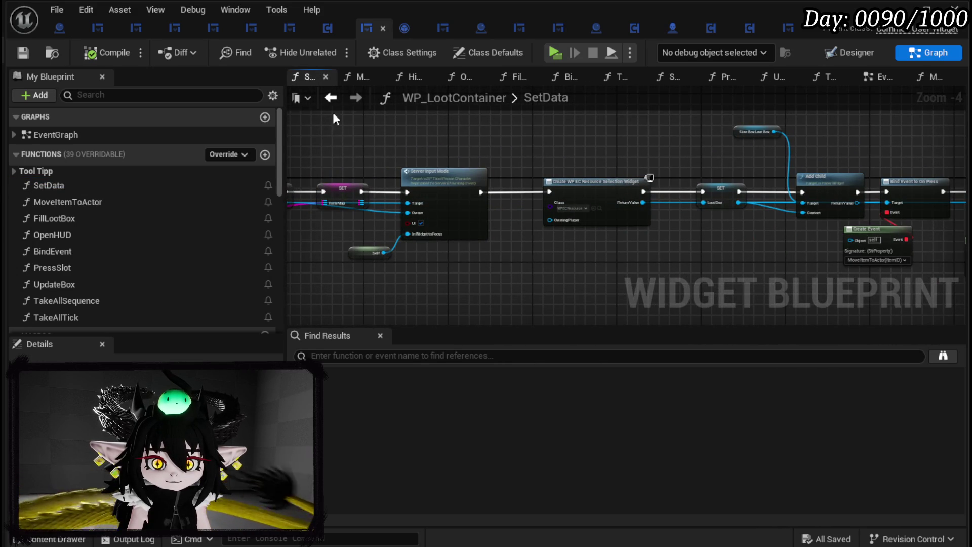
{"action": "left_click", "coordinate": [330, 97]}
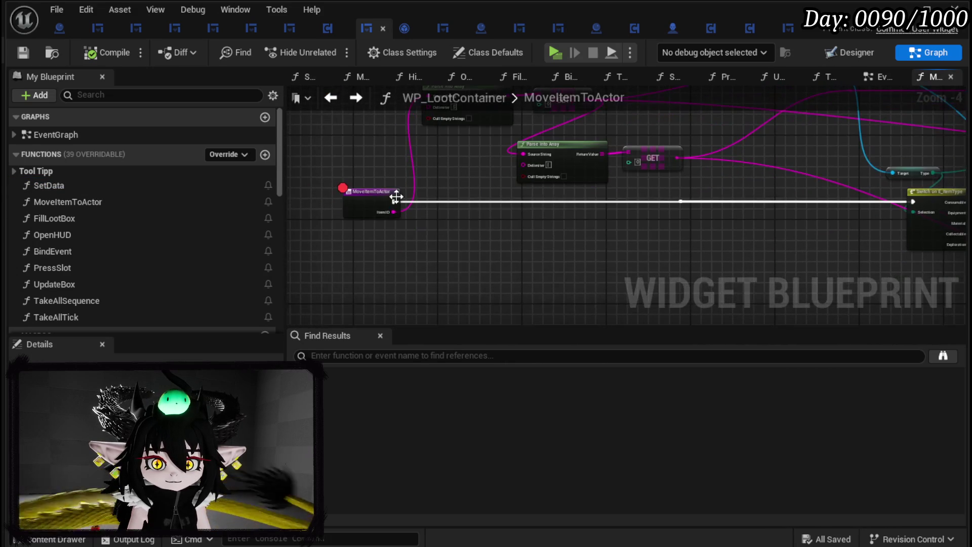
{"action": "left_click_drag", "start_coordinate": [394, 201], "coordinate": [463, 195]}
- Add a Print String after MoveItemToActor printing the Item ID
{"action": "type", "text": "Pri"}
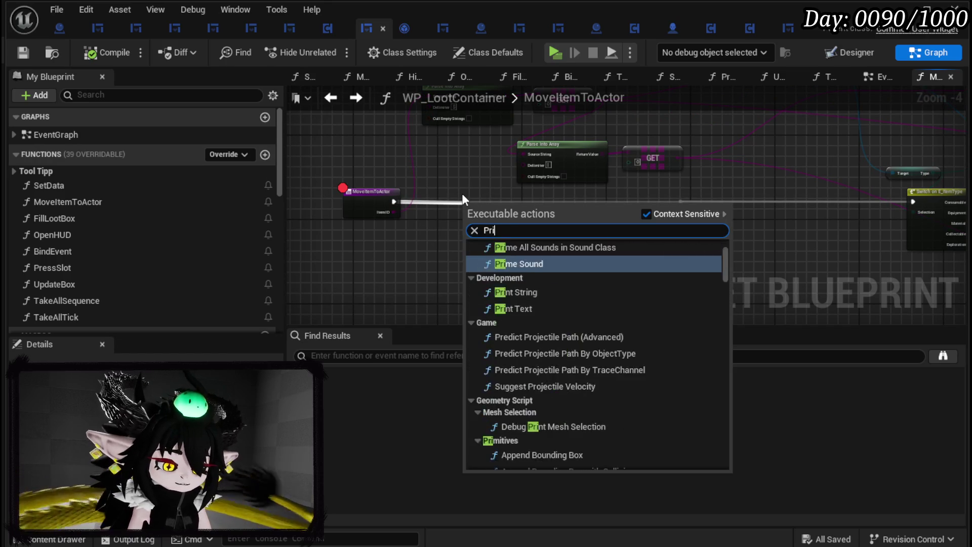
{"action": "type", "text": "nt String"}
{"action": "key", "text": "Return"}
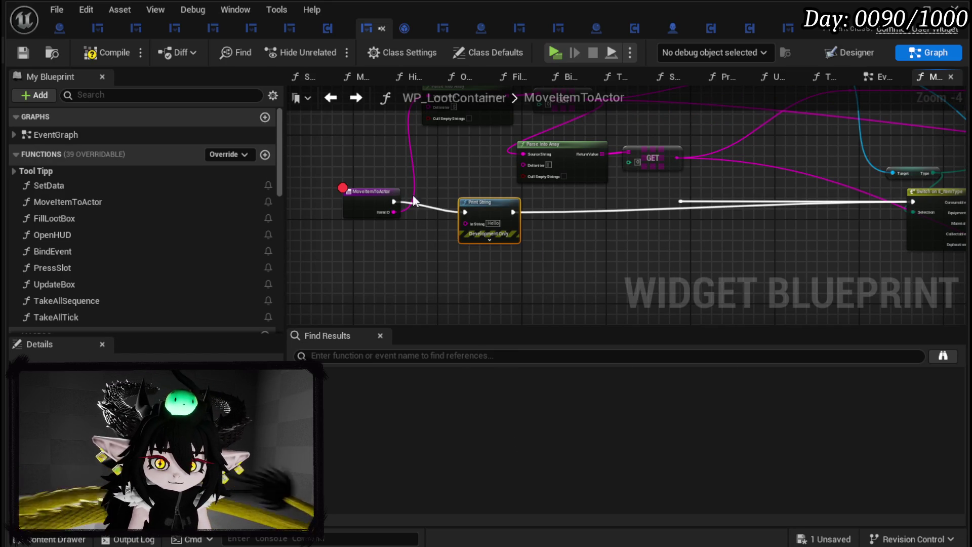
{"action": "mouse_move", "coordinate": [393, 212]}
{"action": "left_mouse_down"}
{"action": "mouse_move", "coordinate": [465, 223]}
{"action": "mouse_move", "coordinate": [495, 199]}
{"action": "left_mouse_up"}
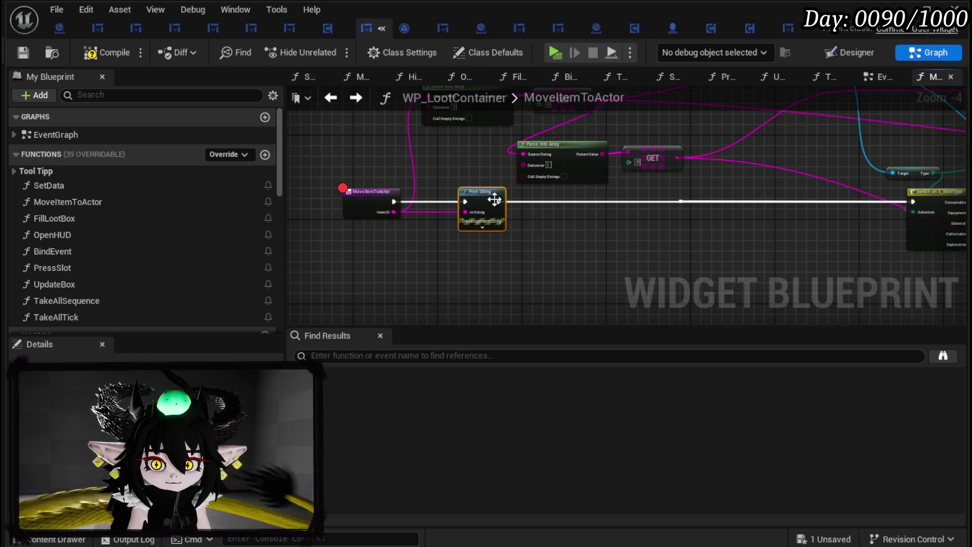
- Set the Print String to magenta text with 180 duration, then compile and save
{"action": "left_click", "coordinate": [482, 227]}
{"action": "left_click", "coordinate": [492, 245]}
{"action": "left_click", "coordinate": [620, 320]}
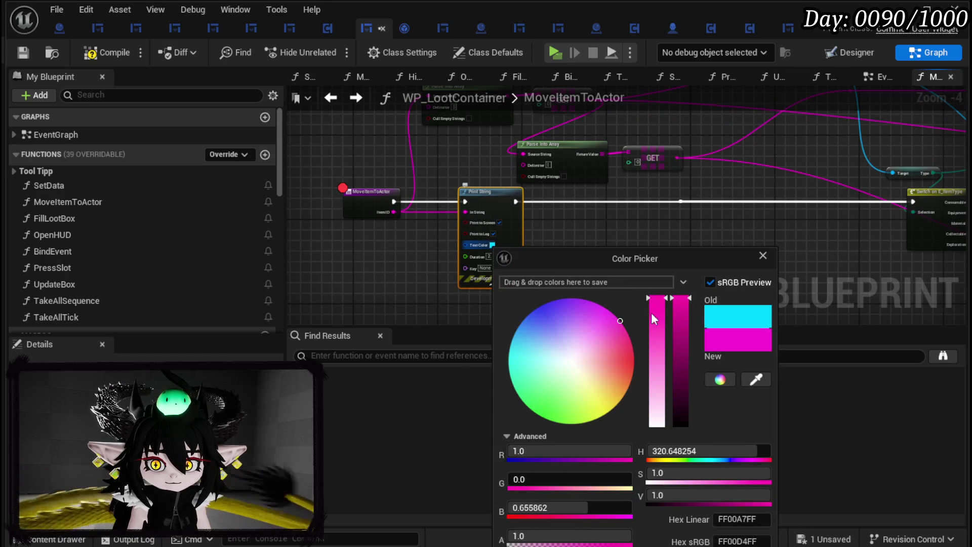
{"action": "key", "text": "Return"}
{"action": "type", "text": "180"}
{"action": "left_click", "coordinate": [621, 253]}
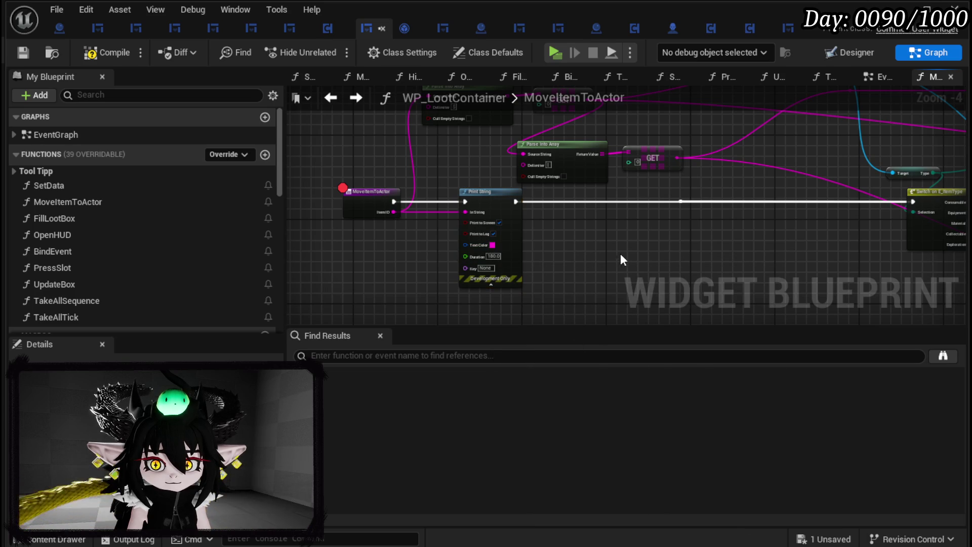
{"action": "left_click", "coordinate": [23, 50]}
{"action": "left_click", "coordinate": [900, 9]}
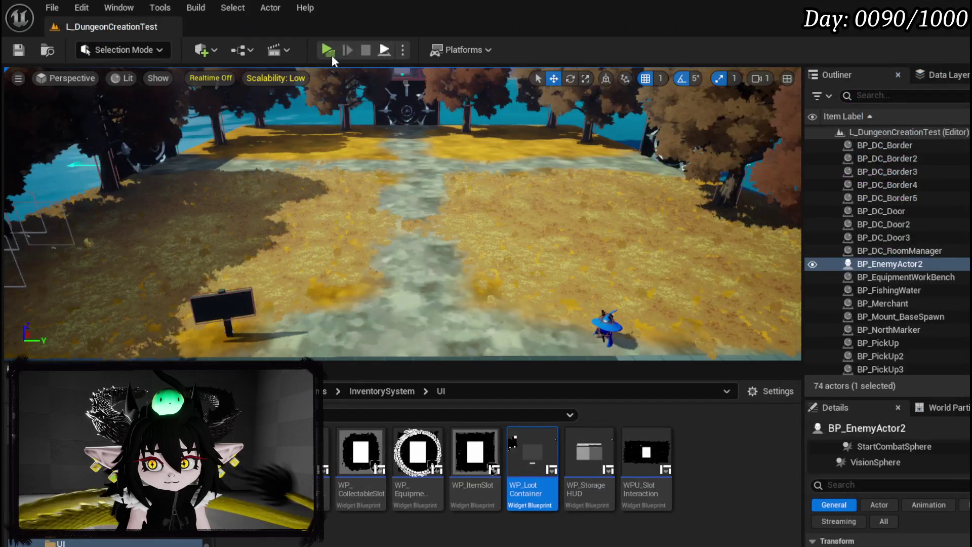
- Play the level, open the chest and take the Head_Iron item to hit the breakpoint
{"action": "left_click", "coordinate": [327, 50]}
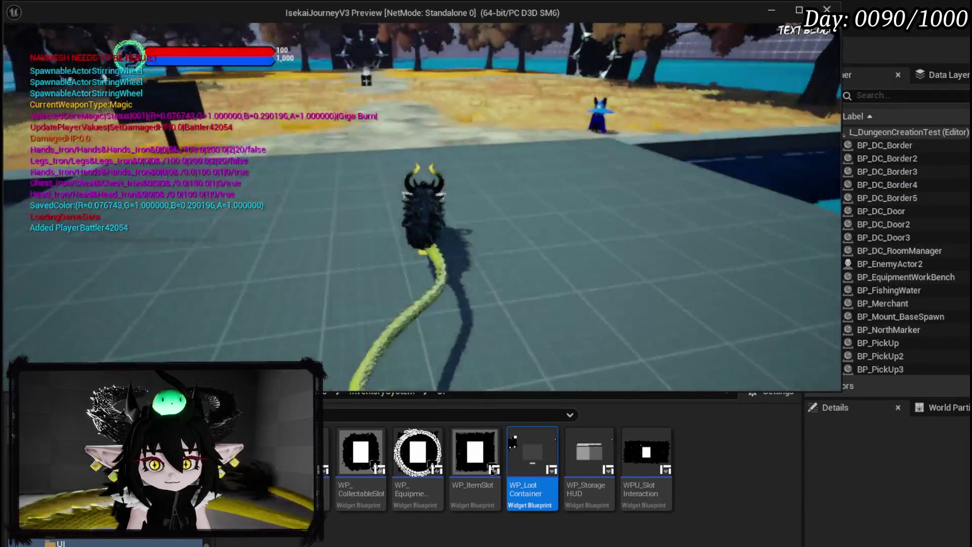
{"action": "key", "text": "w"}
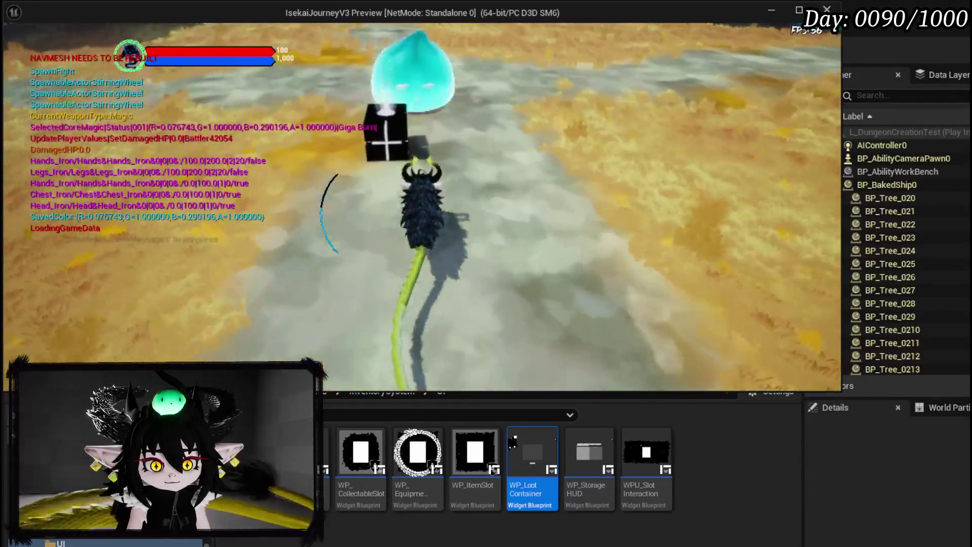
{"action": "key", "text": "e"}
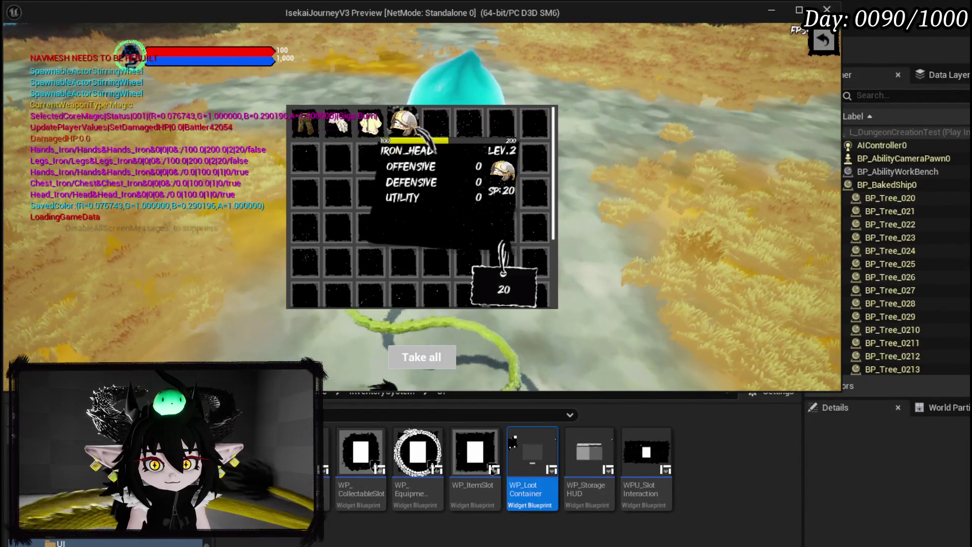
{"action": "left_click", "coordinate": [405, 120]}
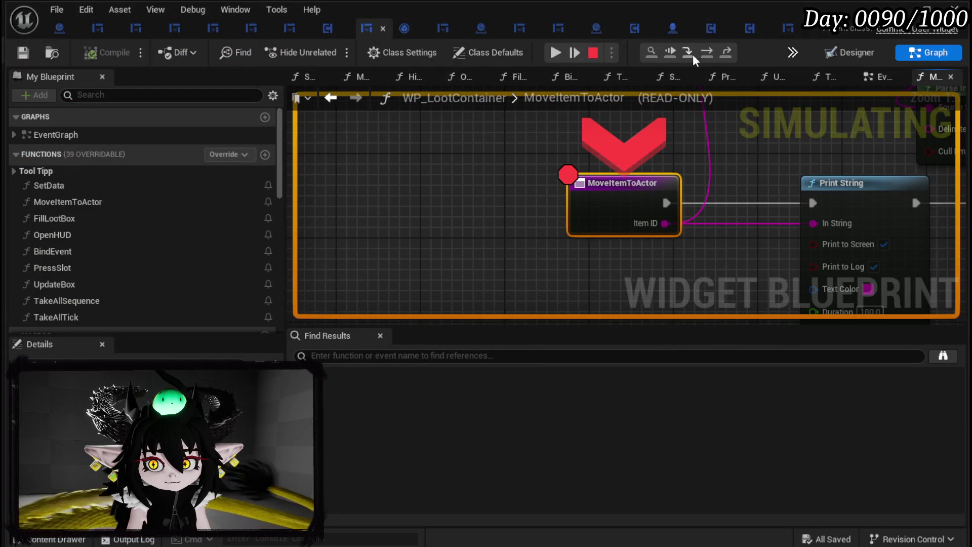
- Step over Print String until execution pauses at the Switch on E_ItemType node
{"action": "left_click", "coordinate": [706, 52]}
{"action": "mouse_move", "coordinate": [587, 154]}
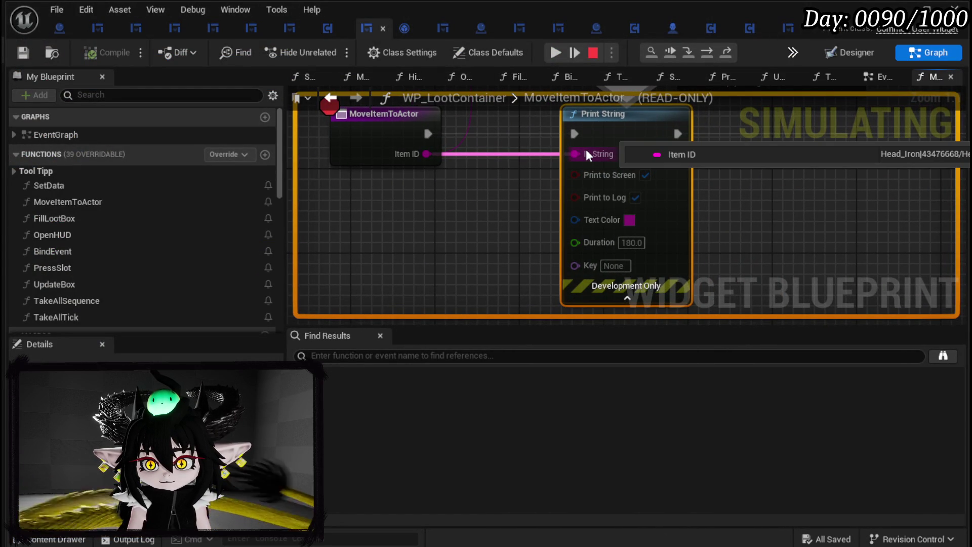
{"action": "scroll", "coordinate": [586, 153], "scroll_direction": "down", "scroll_amount": 4}
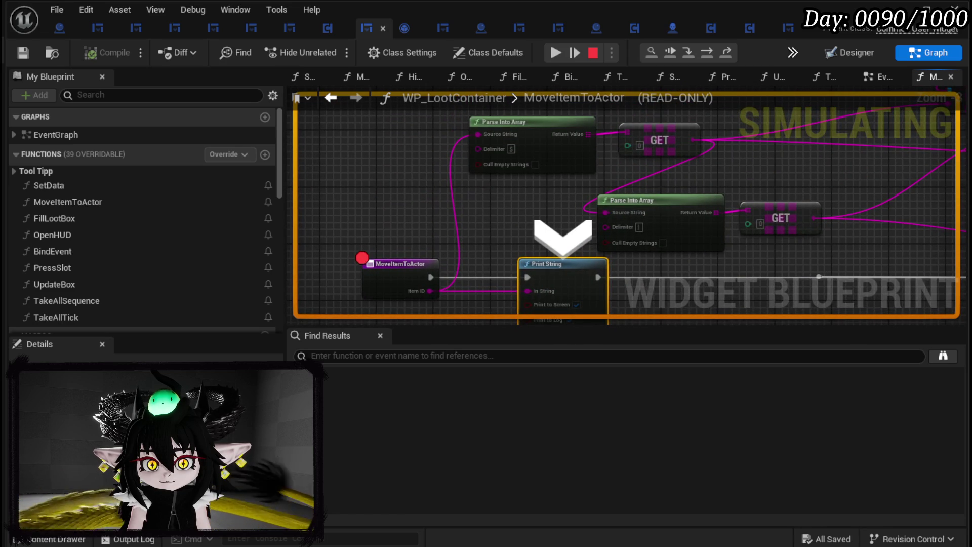
{"action": "mouse_move", "coordinate": [518, 287]}
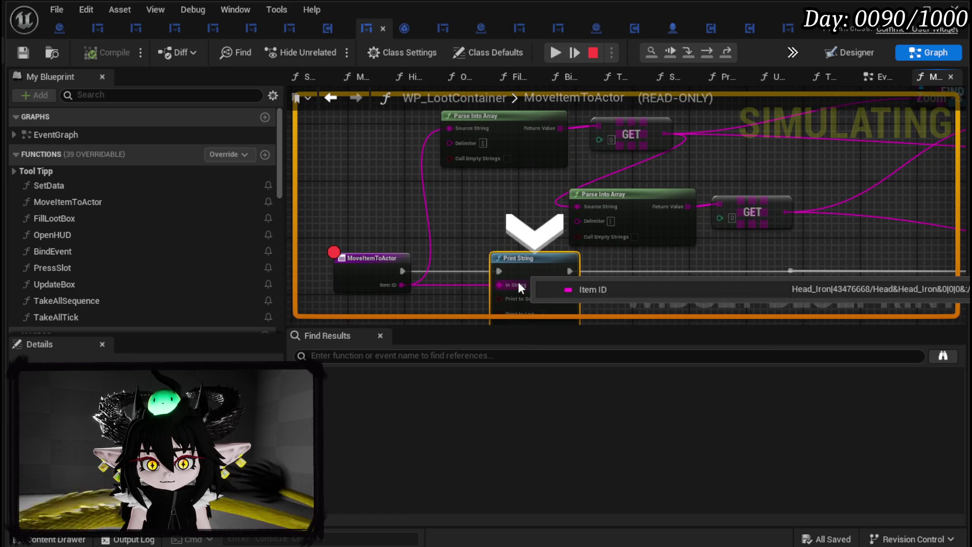
{"action": "left_click", "coordinate": [715, 53]}
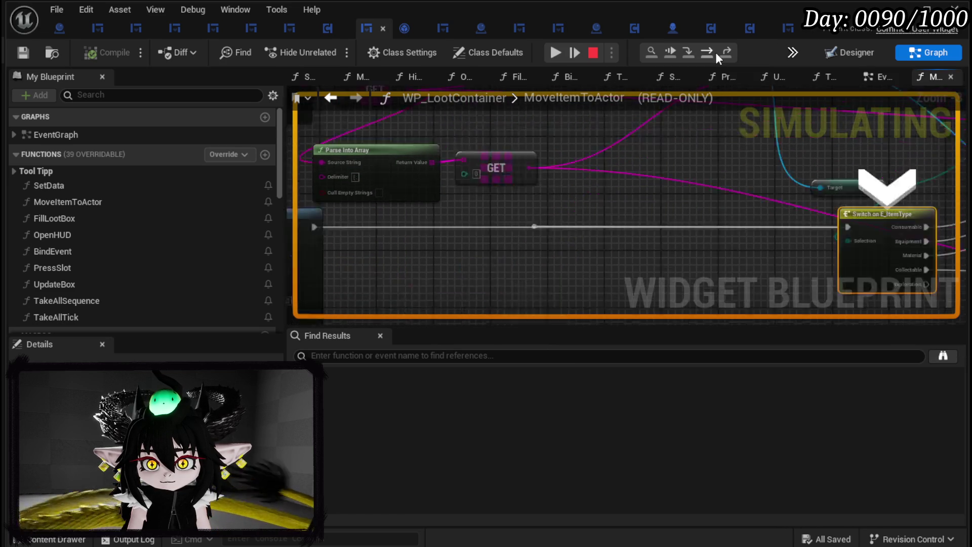
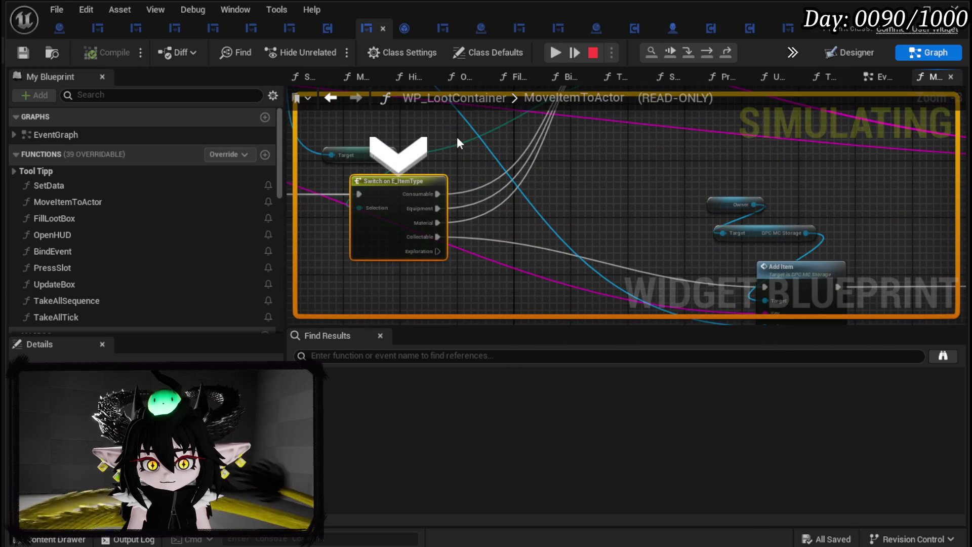
- Step MoveItemToActor forward to its Add Item call, inspect pin values, then stop the simulation
{"action": "left_click", "coordinate": [708, 53]}
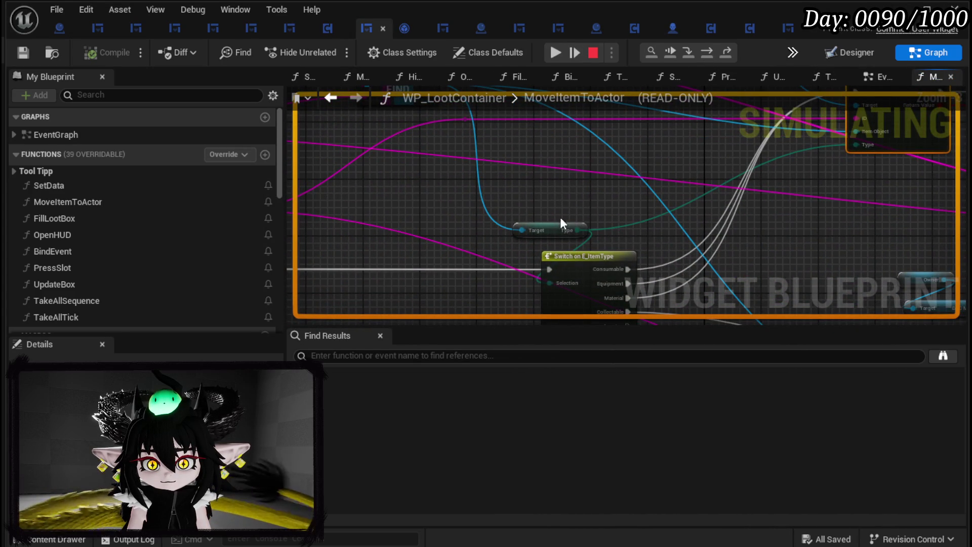
{"action": "mouse_move", "coordinate": [564, 232]}
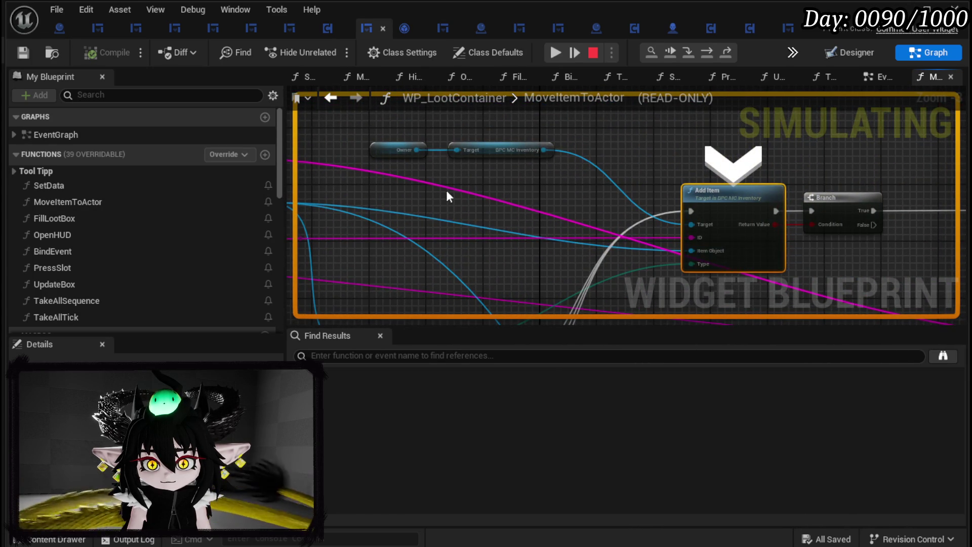
{"action": "scroll", "coordinate": [447, 196], "scroll_direction": "down", "scroll_amount": 2}
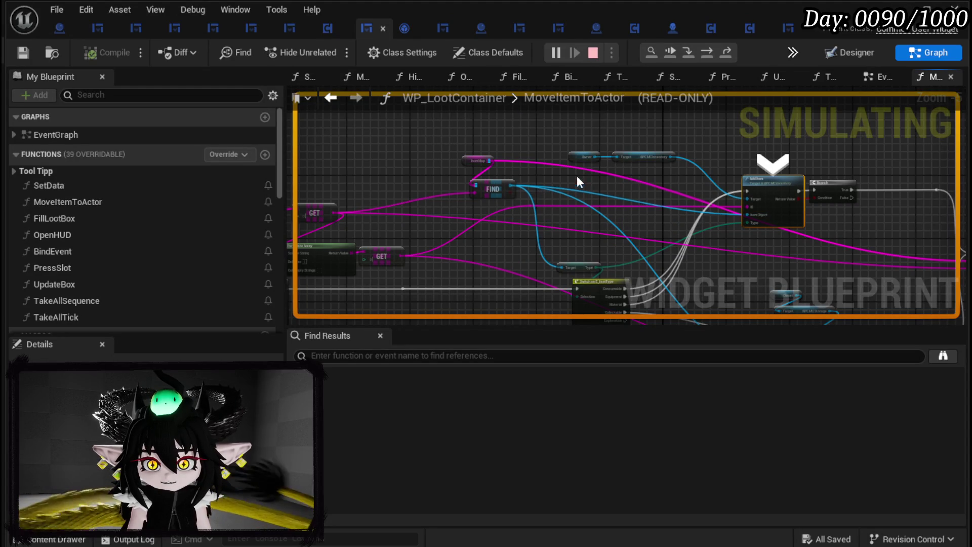
{"action": "key", "text": "Escape"}
{"action": "left_click_drag", "start_coordinate": [412, 190], "coordinate": [680, 174]}
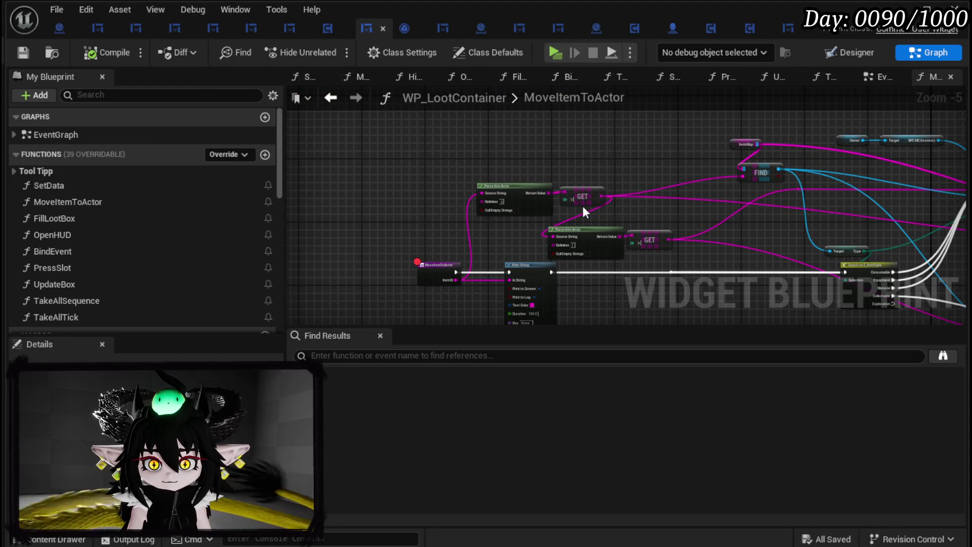
- Move the Parse Into Array and GET node pairs up to tidy the graph
{"action": "left_click_drag", "start_coordinate": [504, 249], "coordinate": [669, 183]}
{"action": "left_click_drag", "start_coordinate": [591, 232], "coordinate": [595, 216]}
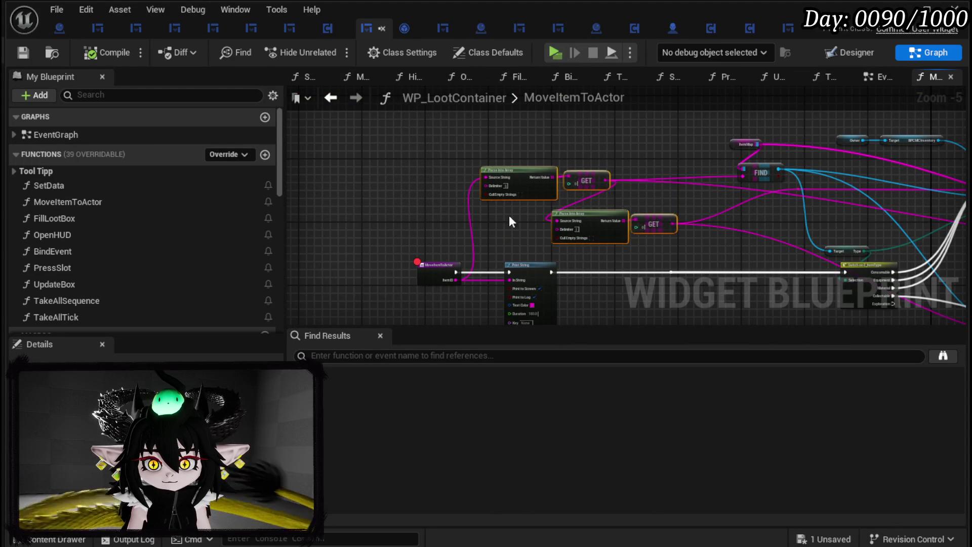
{"action": "left_click", "coordinate": [509, 215]}
- Compile WP_LootContainer and return to the L_DungeonCreationTest level editor
{"action": "scroll", "coordinate": [381, 269], "scroll_direction": "up", "scroll_amount": 2}
{"action": "scroll", "coordinate": [383, 253], "scroll_direction": "down", "scroll_amount": 1}
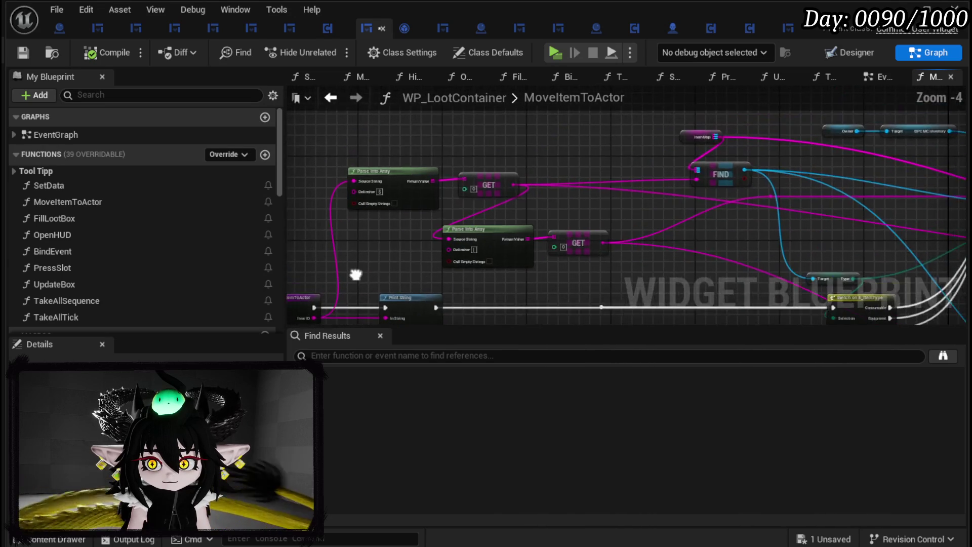
{"action": "mouse_move", "coordinate": [354, 283]}
{"action": "left_mouse_down"}
{"action": "mouse_move", "coordinate": [733, 139]}
{"action": "mouse_move", "coordinate": [740, 147]}
{"action": "left_mouse_up"}
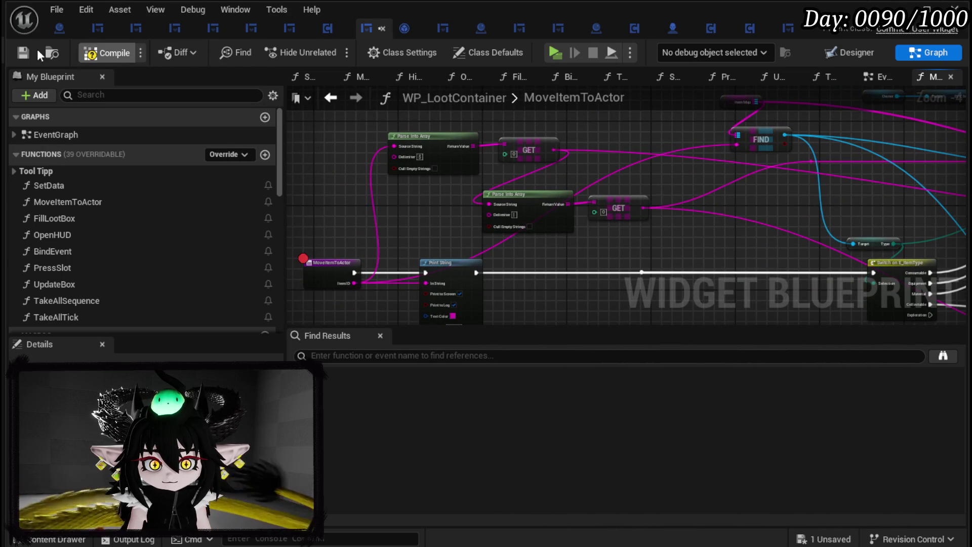
{"action": "left_click", "coordinate": [16, 54]}
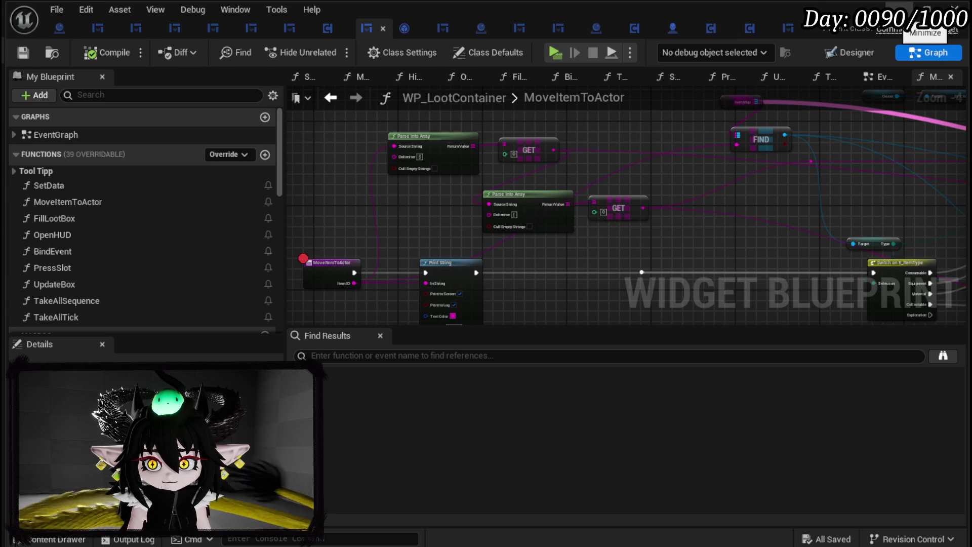
{"action": "left_click", "coordinate": [927, 9]}
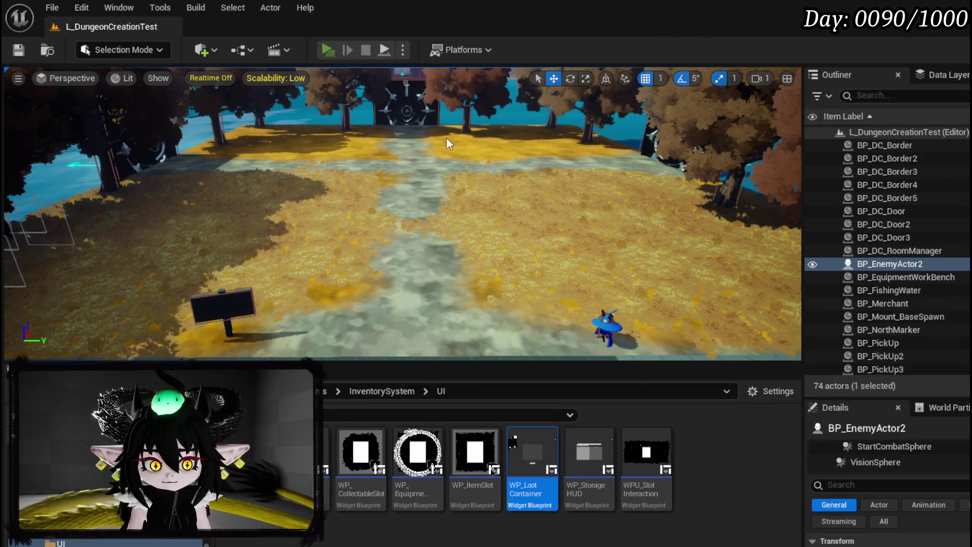
- Launch a standalone preview, open the loot container, and take the iron helmet
{"action": "key", "text": "alt+p"}
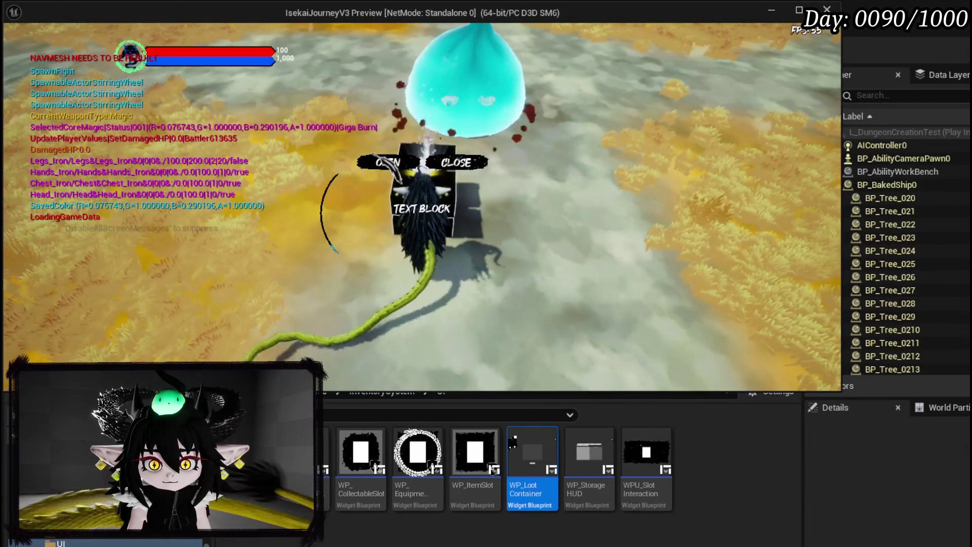
{"action": "left_click", "coordinate": [392, 162]}
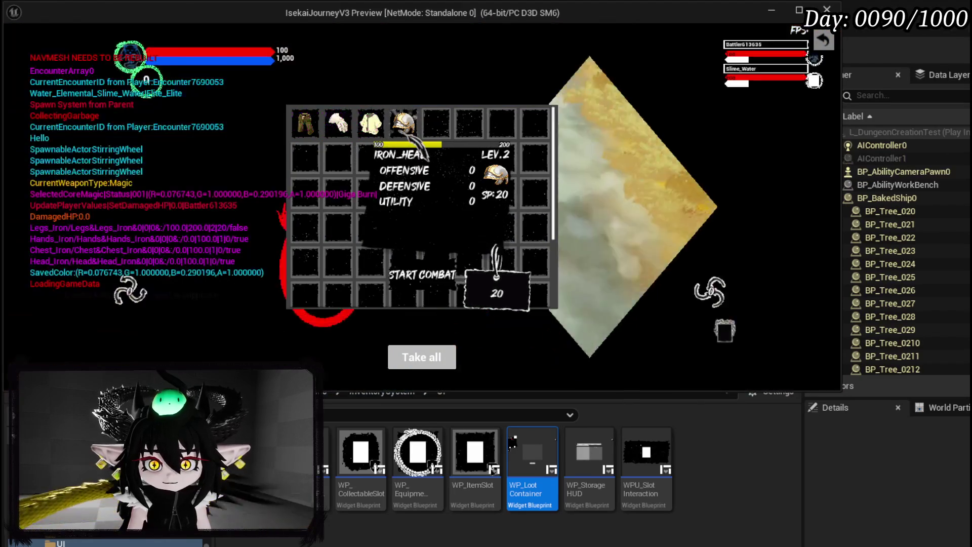
{"action": "left_click", "coordinate": [401, 127]}
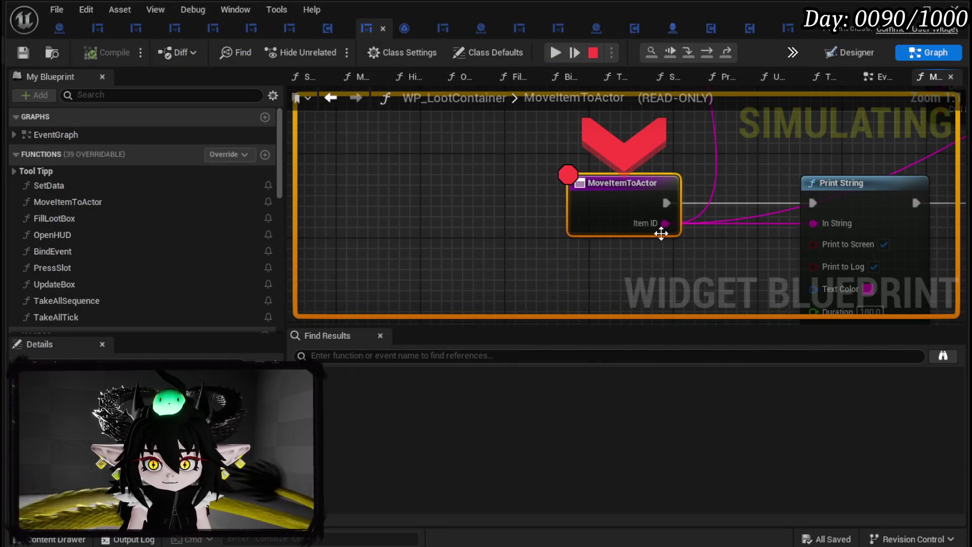
{"action": "mouse_move", "coordinate": [662, 226]}
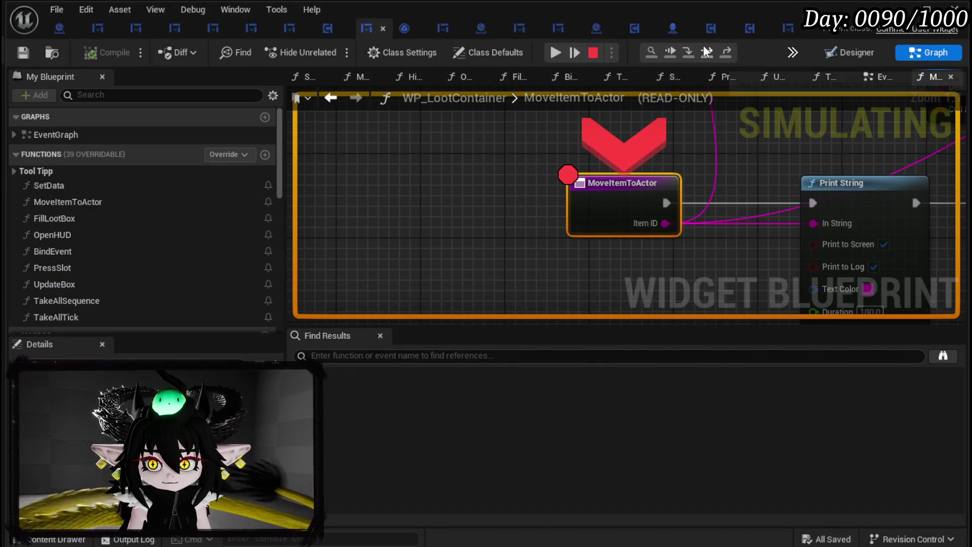
- Step through Print String and the item type switch to Add Item, inspecting Item ID and Item Map, then stop
{"action": "left_click", "coordinate": [707, 54]}
{"action": "left_click", "coordinate": [706, 54]}
{"action": "mouse_move", "coordinate": [598, 199]}
{"action": "scroll", "coordinate": [597, 196], "scroll_direction": "down", "scroll_amount": 2}
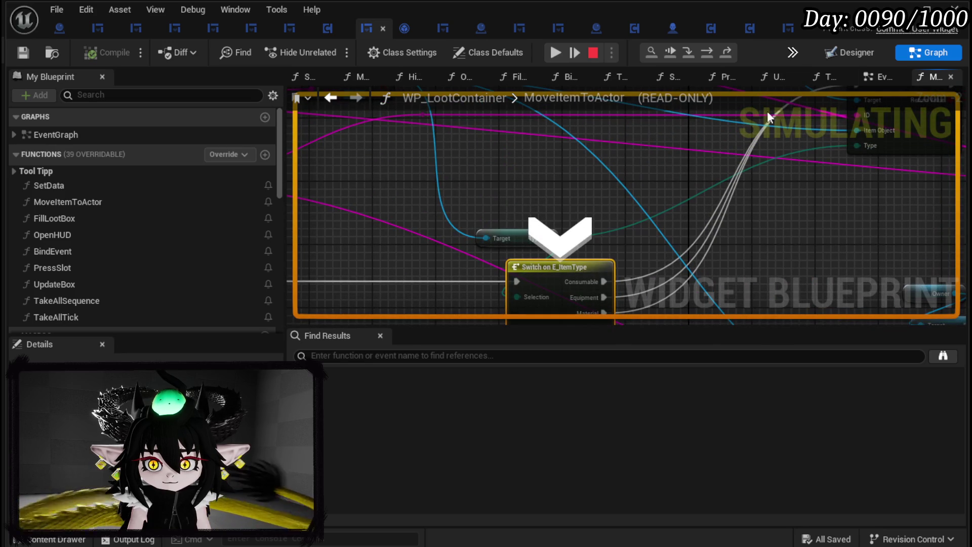
{"action": "left_click", "coordinate": [731, 51]}
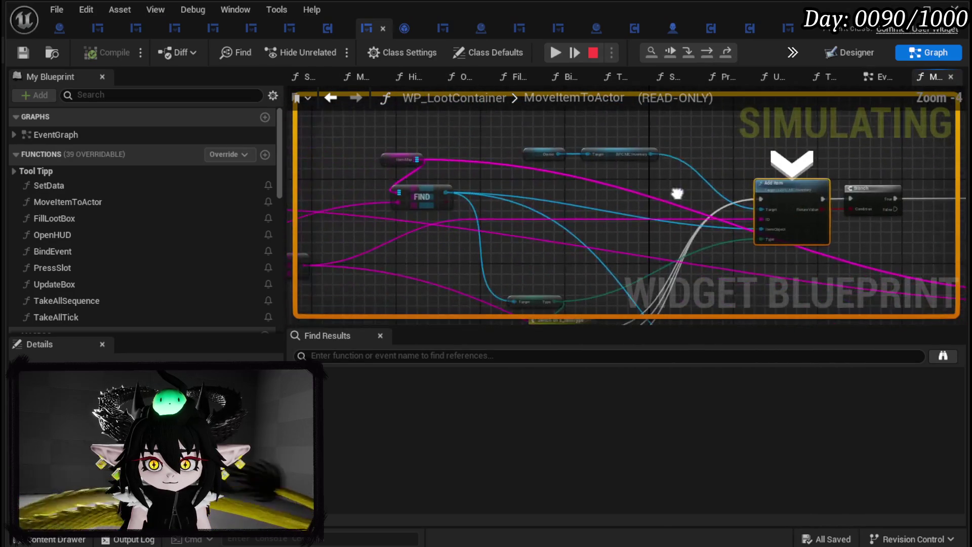
{"action": "mouse_move", "coordinate": [654, 156]}
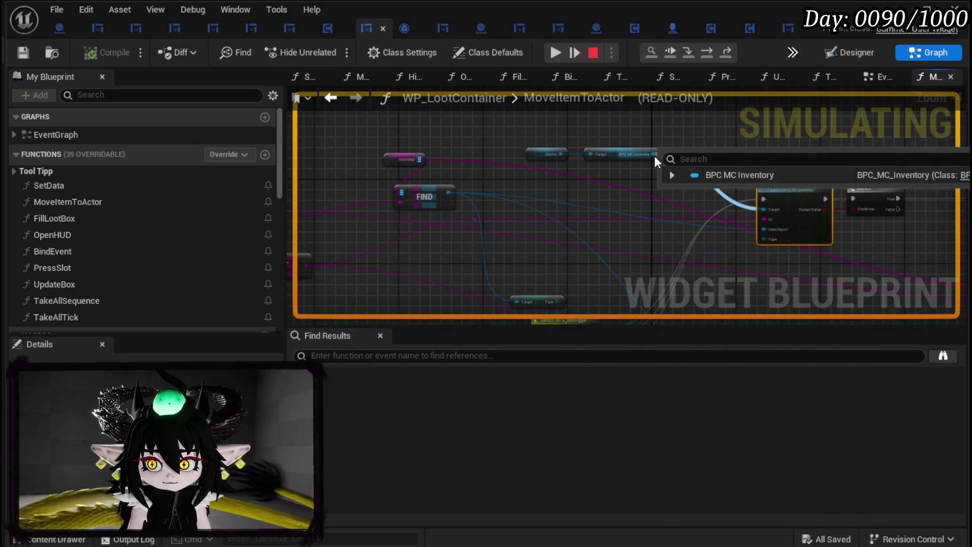
{"action": "mouse_move", "coordinate": [383, 202]}
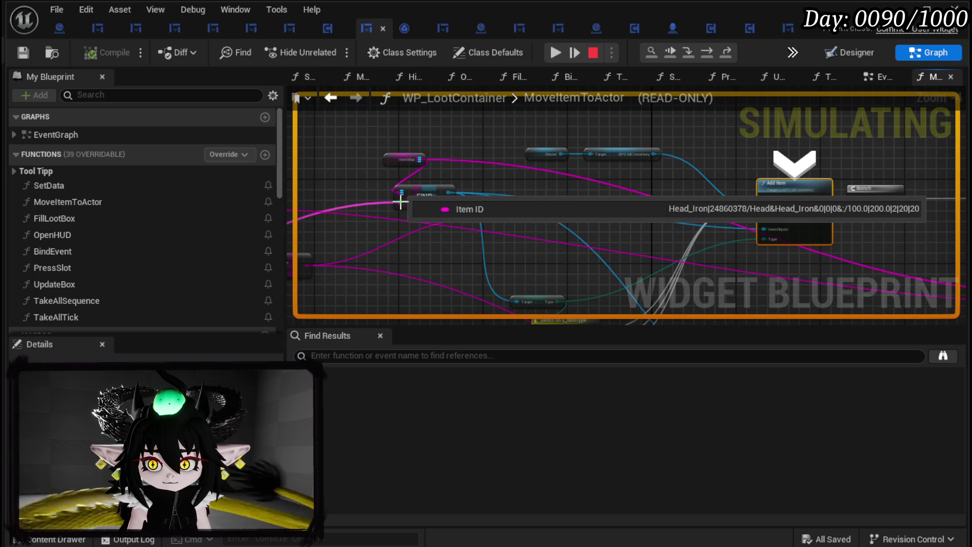
{"action": "mouse_move", "coordinate": [411, 159]}
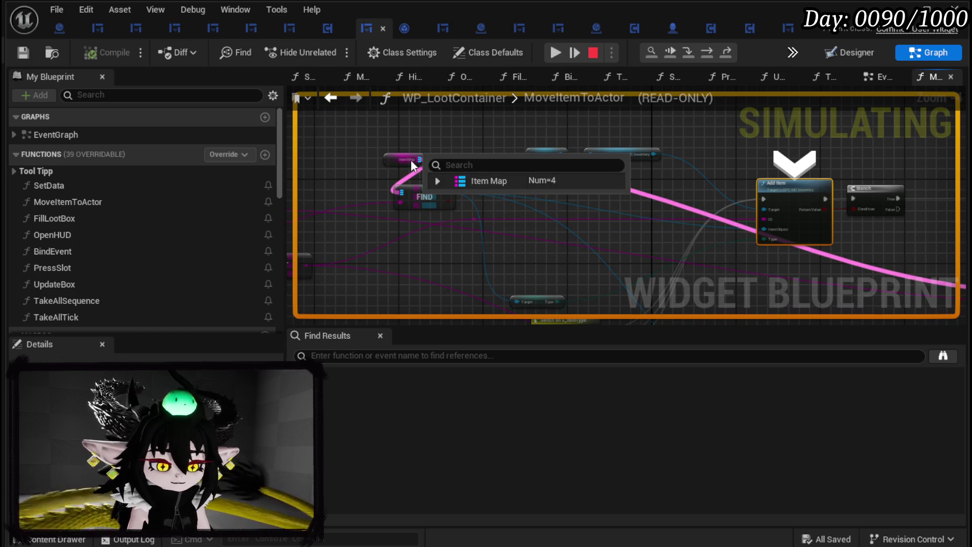
{"action": "key", "text": "Escape"}
{"action": "left_click_drag", "start_coordinate": [464, 247], "coordinate": [624, 221]}
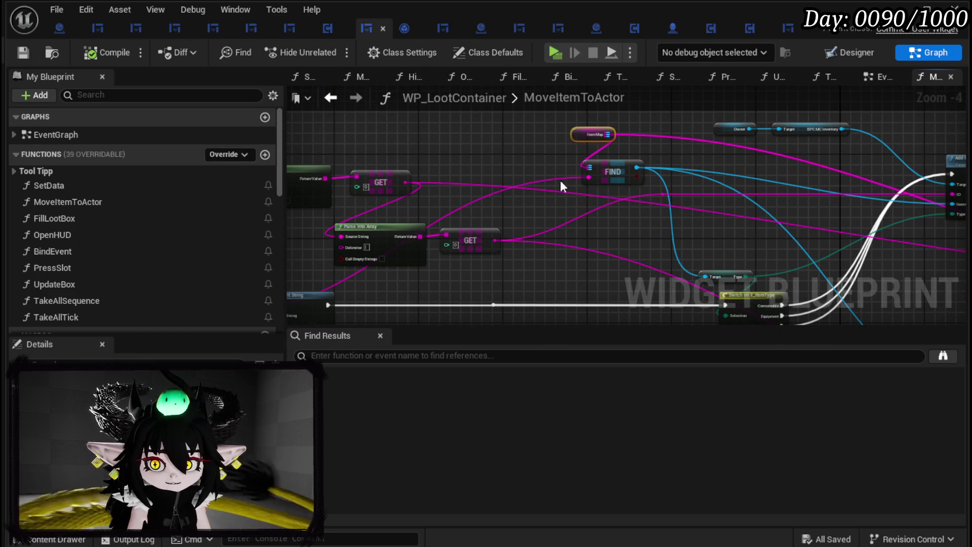
- Add an Item Map getter with a Keys node feeding a For Each Loop, and arrange them
{"action": "scroll", "coordinate": [561, 181], "scroll_direction": "up", "scroll_amount": 2}
{"action": "key", "text": "ctrl+v"}
{"action": "left_click_drag", "start_coordinate": [556, 189], "coordinate": [613, 236]}
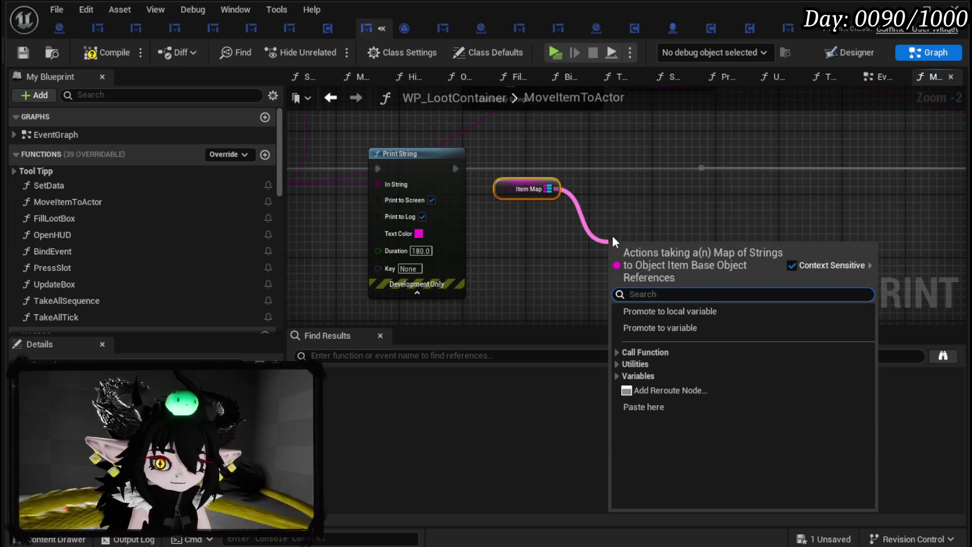
{"action": "type", "text": "keys"}
{"action": "key", "text": "Return"}
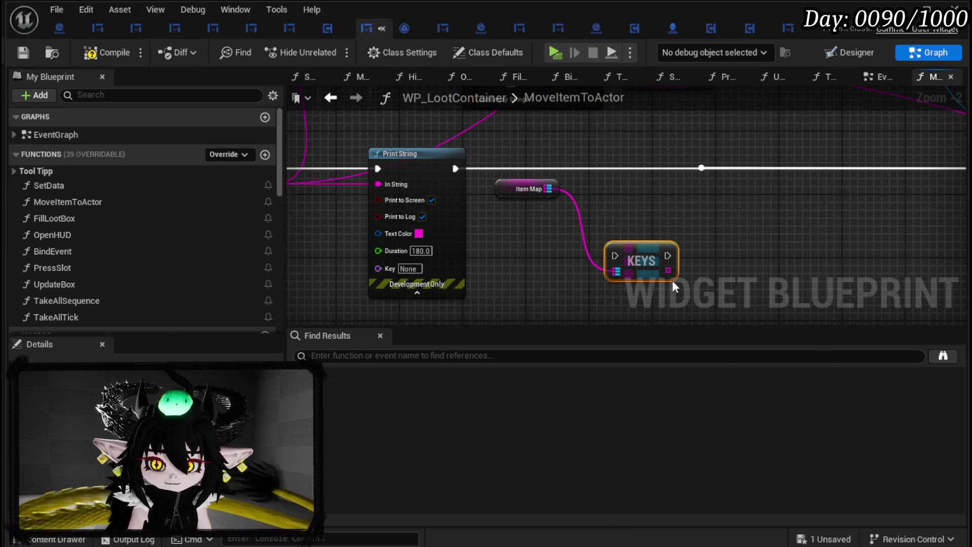
{"action": "left_click_drag", "start_coordinate": [672, 272], "coordinate": [721, 265]}
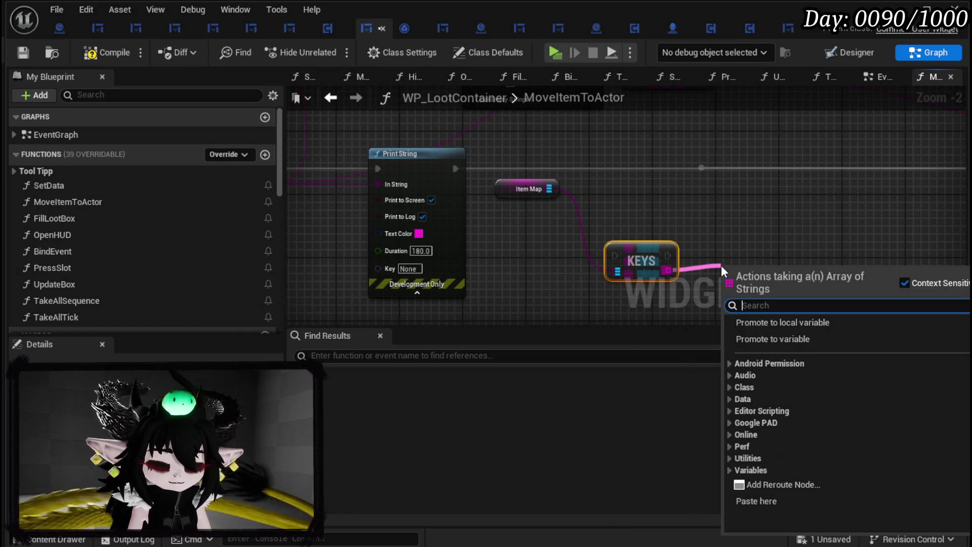
{"action": "type", "text": "Loop"}
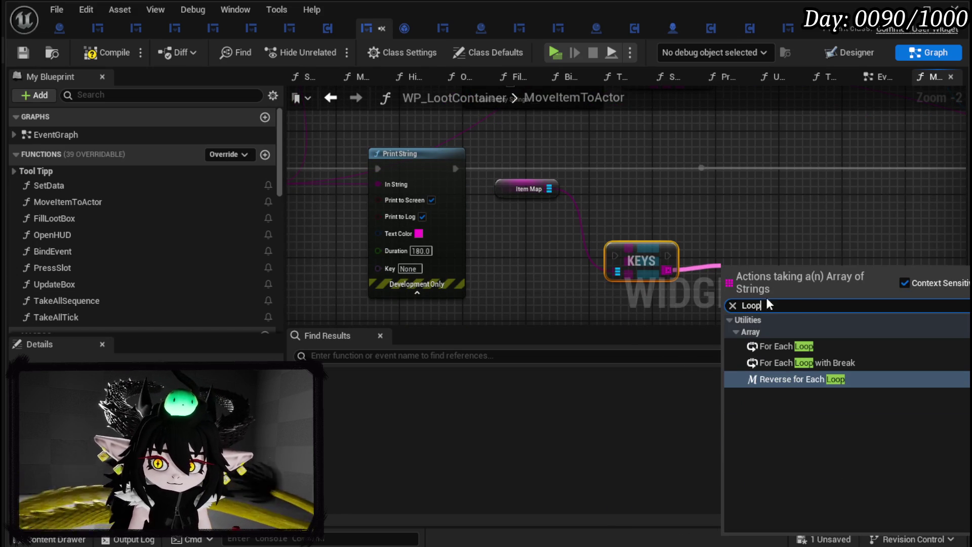
{"action": "left_click", "coordinate": [806, 346]}
{"action": "mouse_move", "coordinate": [598, 307]}
{"action": "left_mouse_down"}
{"action": "mouse_move", "coordinate": [649, 249]}
{"action": "mouse_move", "coordinate": [529, 233]}
{"action": "left_mouse_up"}
{"action": "left_click", "coordinate": [683, 195]}
{"action": "left_click_drag", "start_coordinate": [641, 225], "coordinate": [632, 233]}
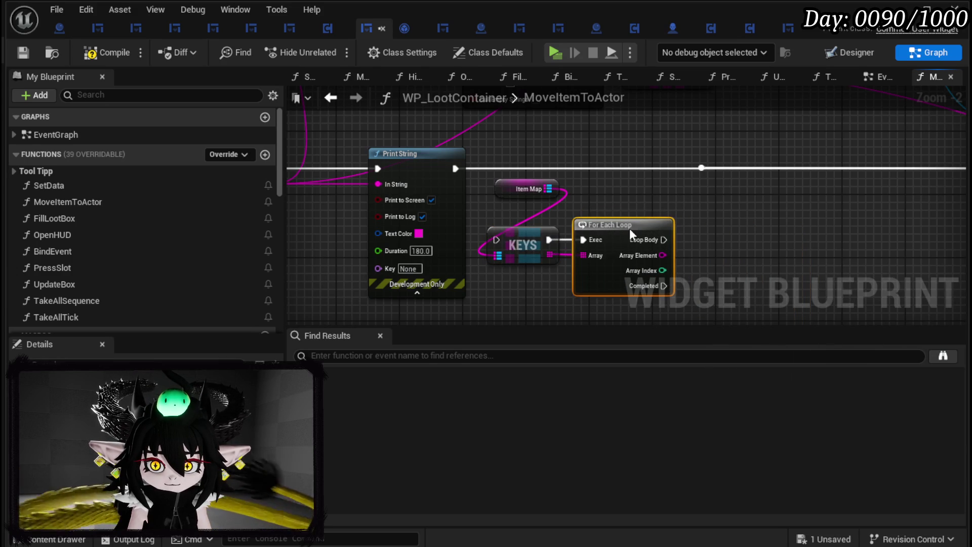
{"action": "scroll", "coordinate": [433, 177], "scroll_direction": "down", "scroll_amount": 1}
{"action": "scroll", "coordinate": [316, 173], "scroll_direction": "up", "scroll_amount": 1}
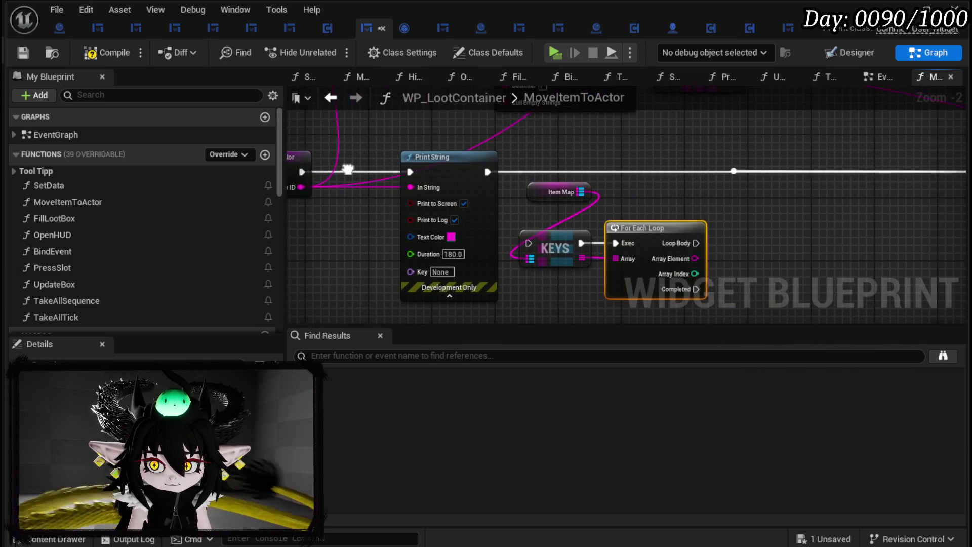
- Move Print String after the loop, wiring Loop Body to its exec and Array Element to In String
{"action": "left_click_drag", "start_coordinate": [307, 172], "coordinate": [725, 176]}
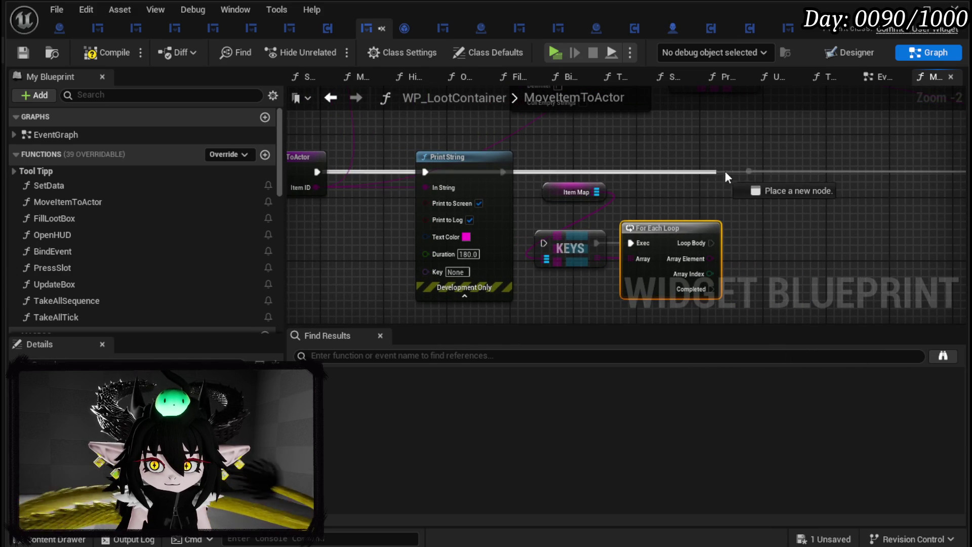
{"action": "left_click_drag", "start_coordinate": [701, 290], "coordinate": [714, 284]}
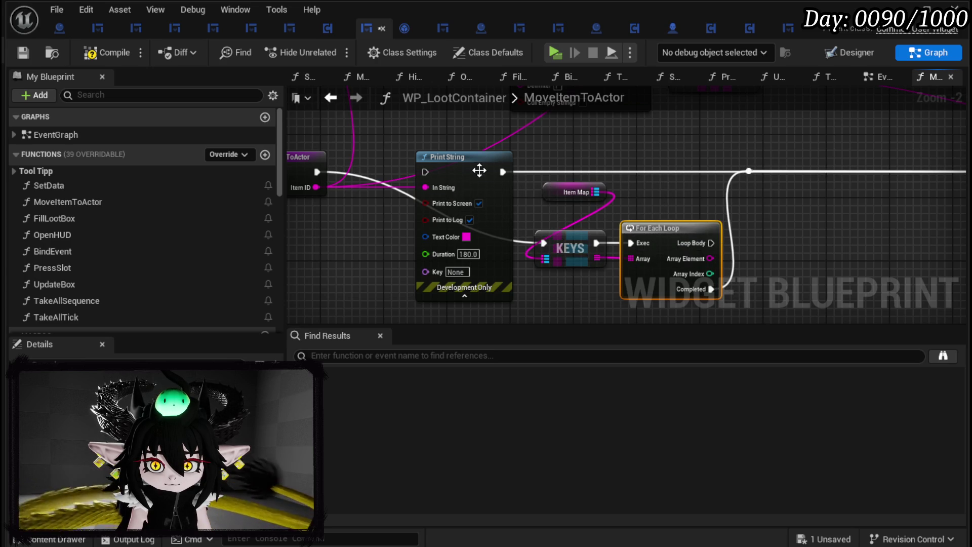
{"action": "left_click_drag", "start_coordinate": [479, 170], "coordinate": [831, 239]}
{"action": "left_click_drag", "start_coordinate": [612, 229], "coordinate": [621, 229]}
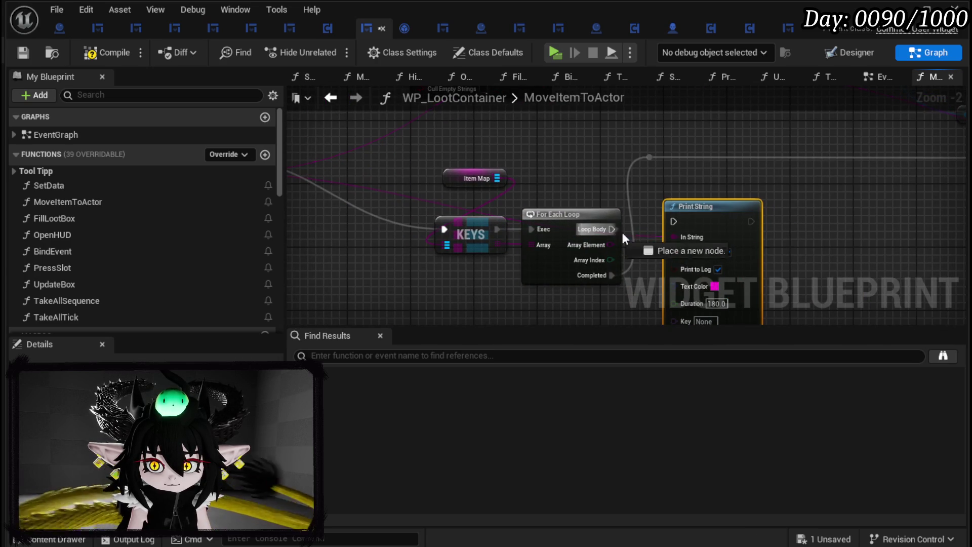
{"action": "left_click_drag", "start_coordinate": [679, 224], "coordinate": [675, 222]}
{"action": "left_click_drag", "start_coordinate": [707, 217], "coordinate": [722, 225]}
{"action": "left_click_drag", "start_coordinate": [610, 245], "coordinate": [706, 245]}
{"action": "left_click", "coordinate": [728, 205]}
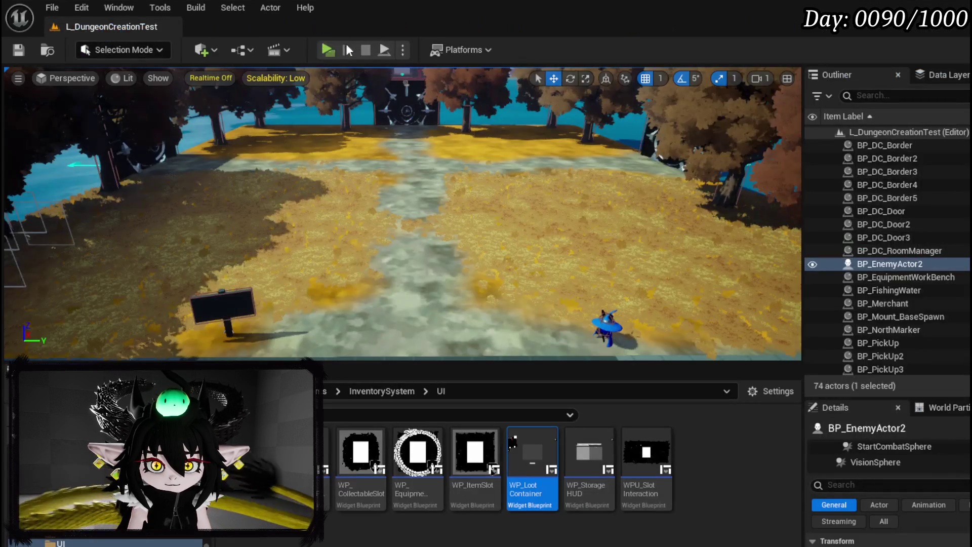
- Play-test by walking to the black chest, moving an item to hit the breakpoint, resuming, then stopping
{"action": "left_click", "coordinate": [329, 50]}
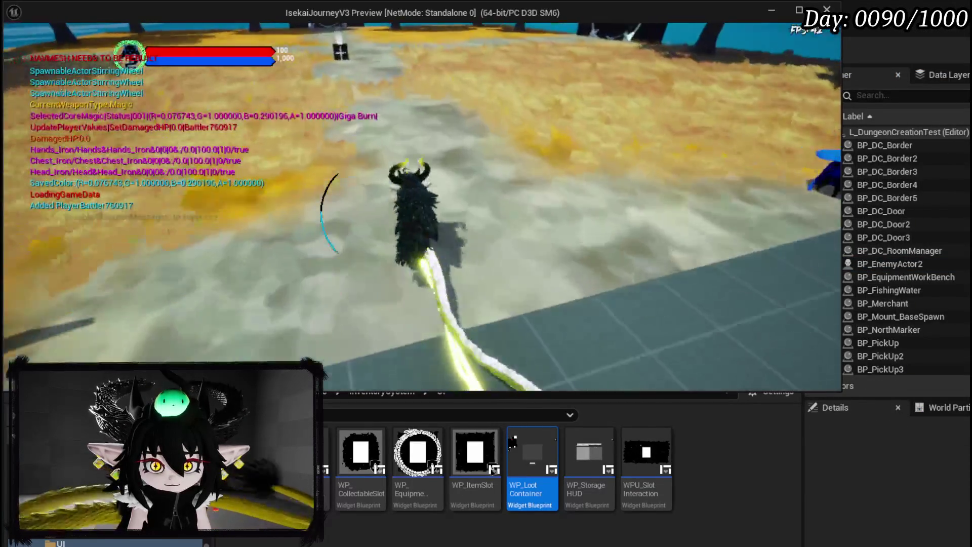
{"action": "key", "text": "w"}
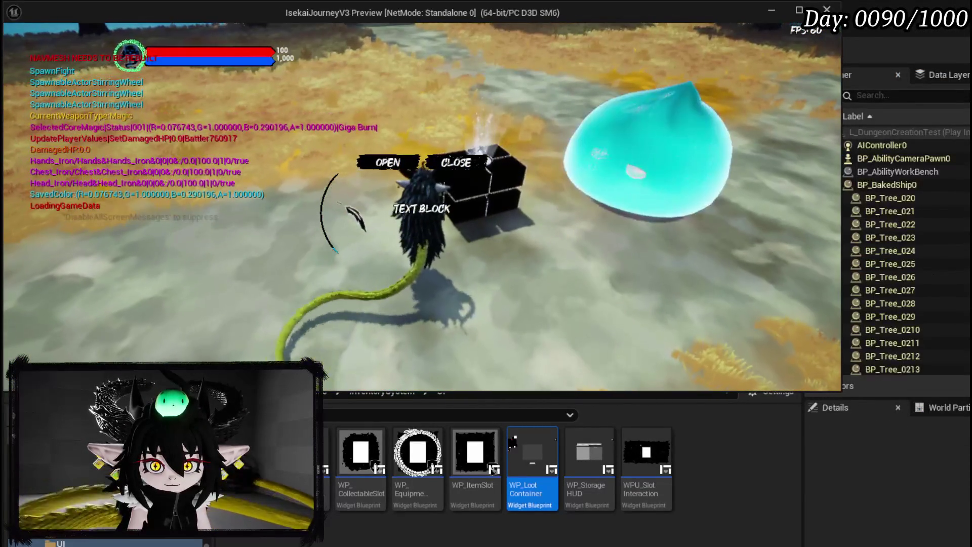
{"action": "left_click", "coordinate": [372, 160]}
{"action": "left_click", "coordinate": [369, 160]}
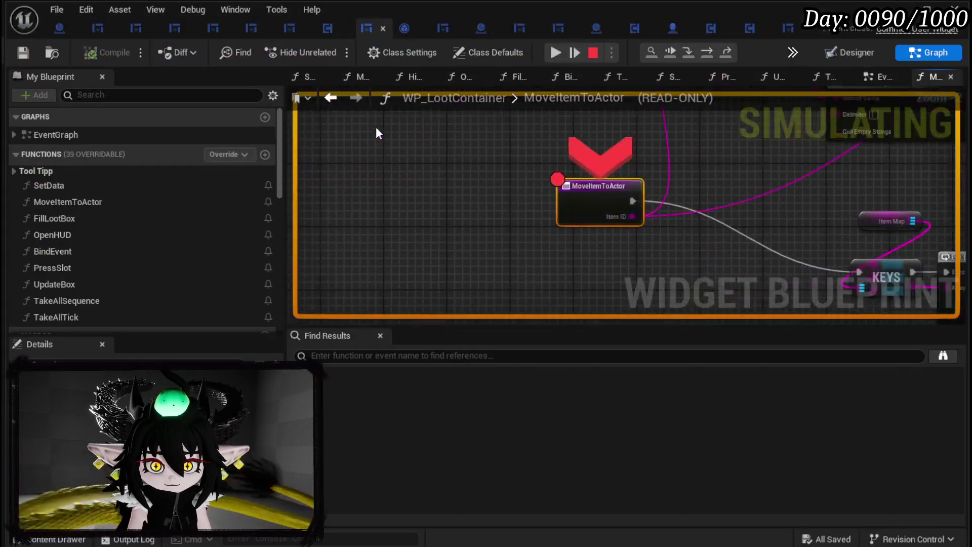
{"action": "key", "text": "F5"}
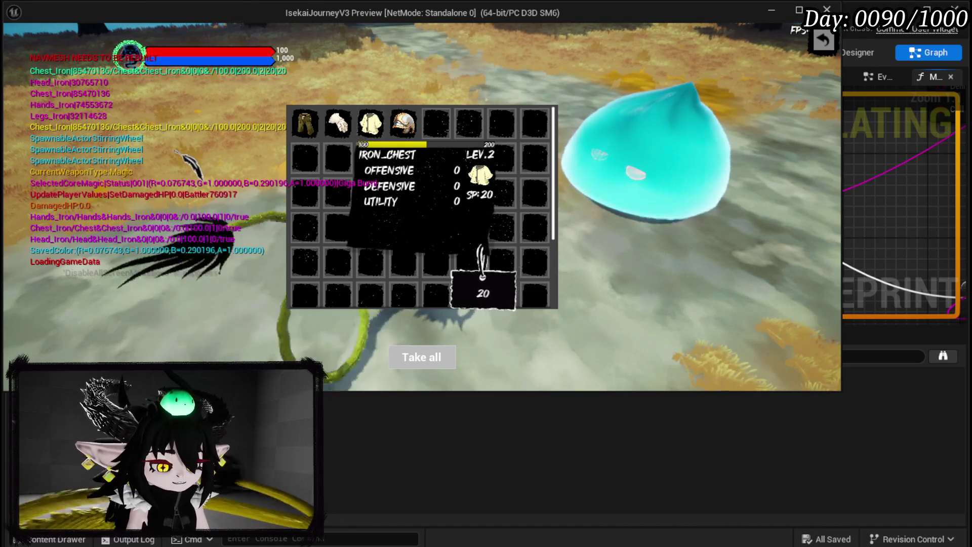
{"action": "key", "text": "Escape"}
{"action": "scroll", "coordinate": [704, 203], "scroll_direction": "down", "scroll_amount": 3}
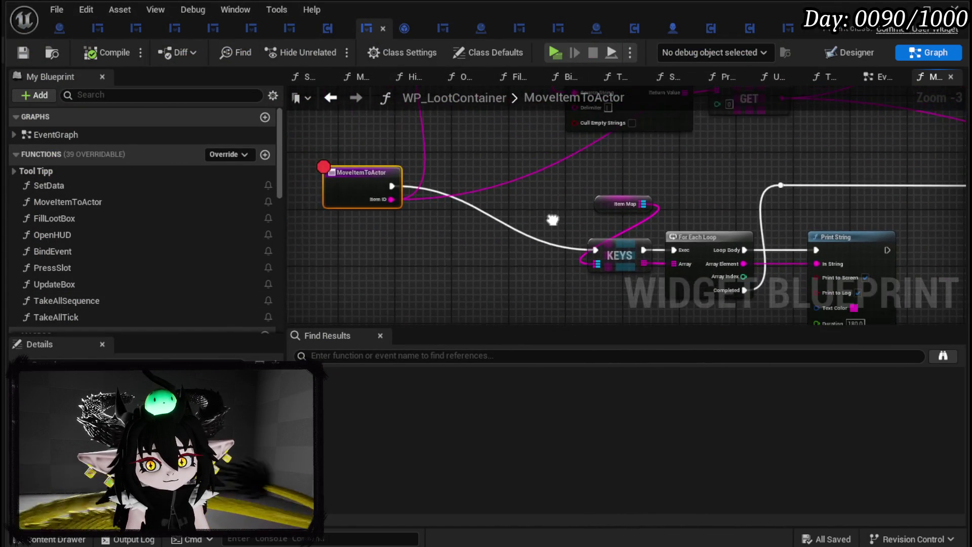
- Duplicate the Print String node and place the copy right after the original
{"action": "mouse_move", "coordinate": [390, 199]}
{"action": "left_mouse_down"}
{"action": "mouse_move", "coordinate": [637, 223]}
{"action": "mouse_move", "coordinate": [616, 229]}
{"action": "left_mouse_up"}
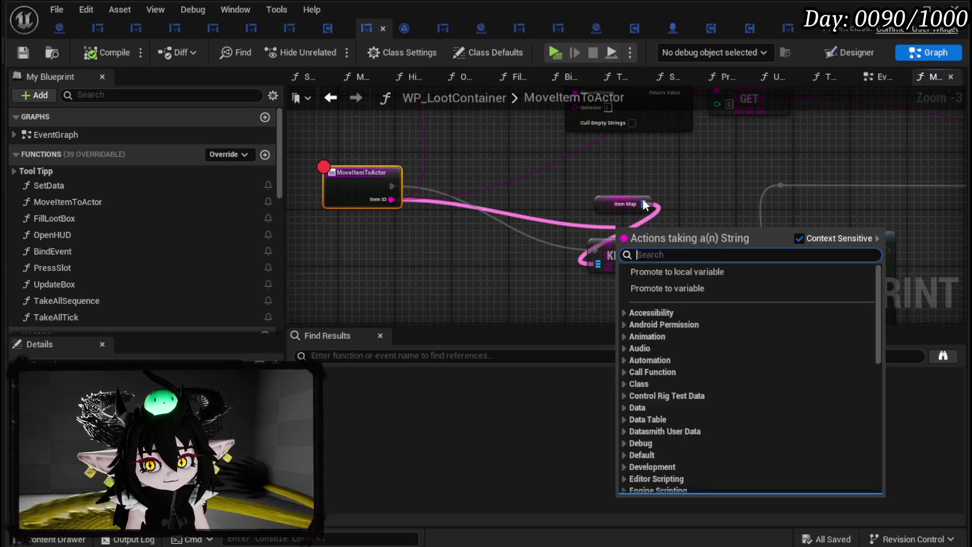
{"action": "left_click_drag", "start_coordinate": [704, 213], "coordinate": [396, 169]}
{"action": "left_click", "coordinate": [508, 192]}
{"action": "key", "text": "ctrl+c"}
{"action": "key", "text": "ctrl+v"}
{"action": "left_click_drag", "start_coordinate": [578, 204], "coordinate": [621, 204]}
{"action": "left_click_drag", "start_coordinate": [511, 182], "coordinate": [892, 221]}
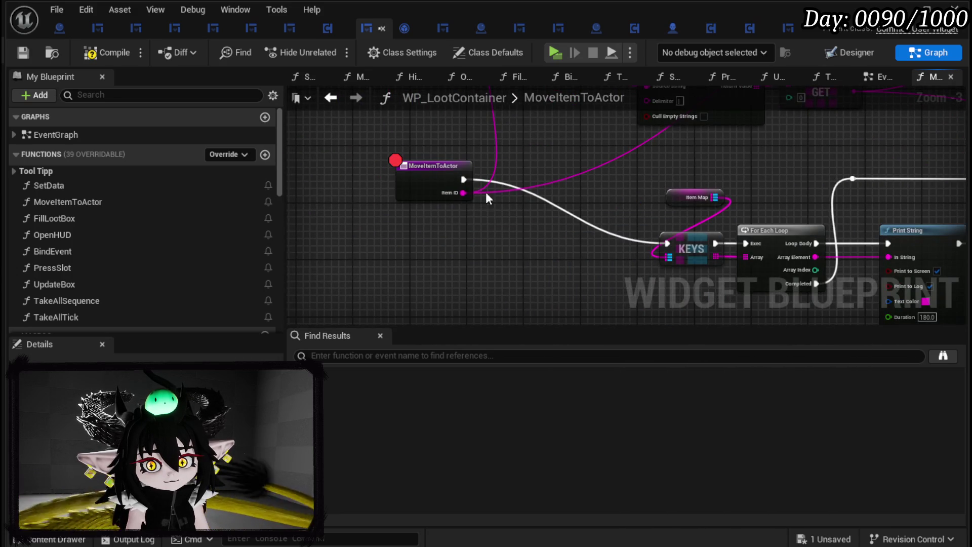
{"action": "left_click_drag", "start_coordinate": [486, 198], "coordinate": [250, 194]}
{"action": "mouse_move", "coordinate": [748, 256]}
{"action": "left_mouse_down"}
{"action": "mouse_move", "coordinate": [736, 241]}
{"action": "mouse_move", "coordinate": [672, 234]}
{"action": "left_mouse_up"}
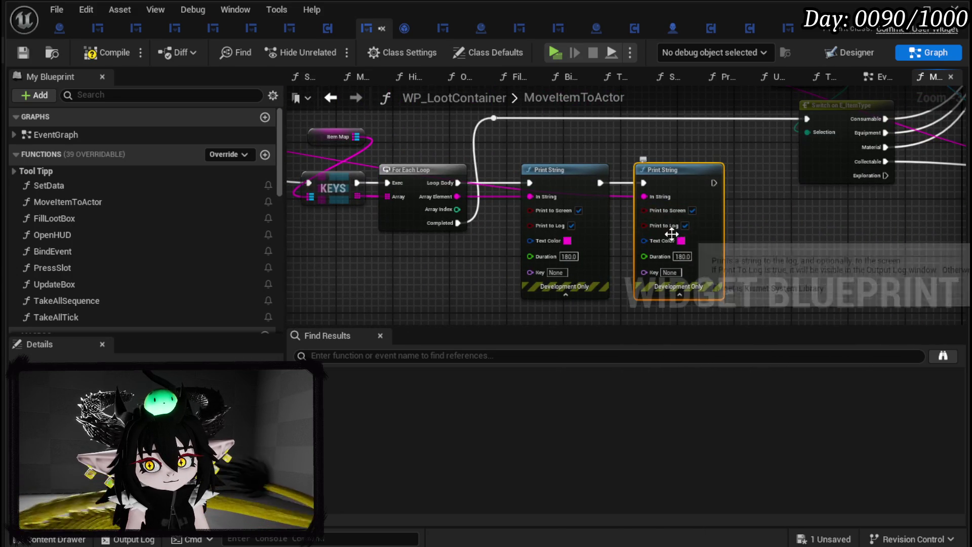
- Set the copy's Text Color to yellow-green and save the Blueprint
{"action": "left_click", "coordinate": [681, 241]}
{"action": "left_click_drag", "start_coordinate": [743, 360], "coordinate": [760, 420]}
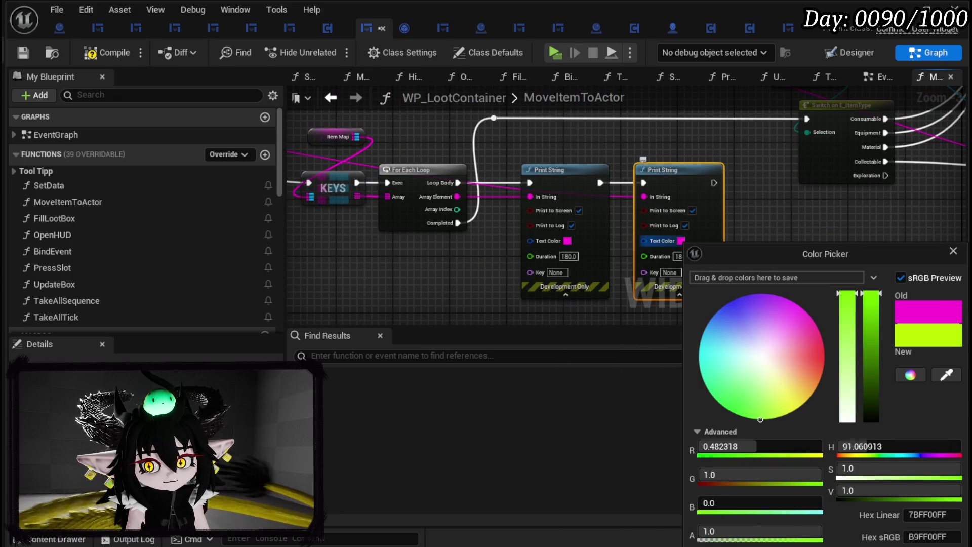
{"action": "left_click", "coordinate": [517, 278]}
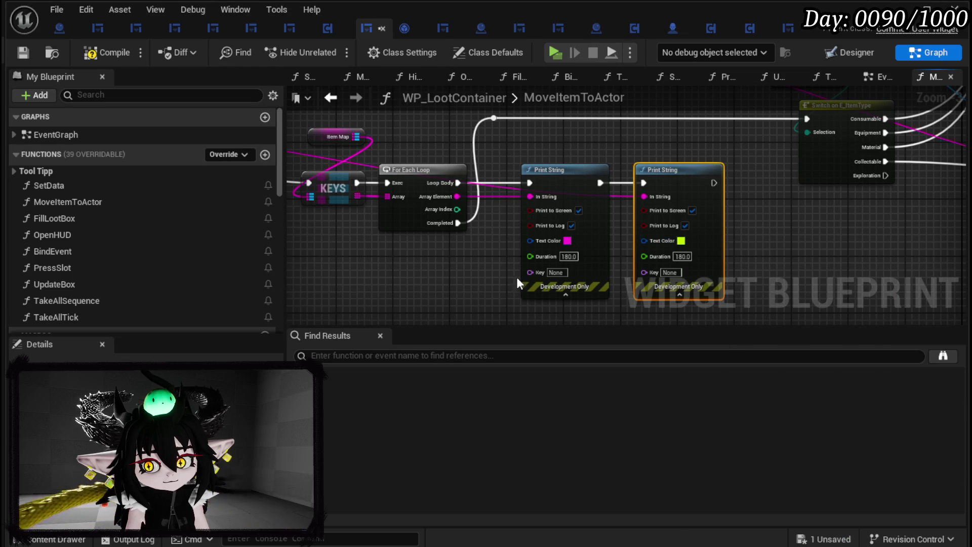
{"action": "left_click", "coordinate": [20, 51]}
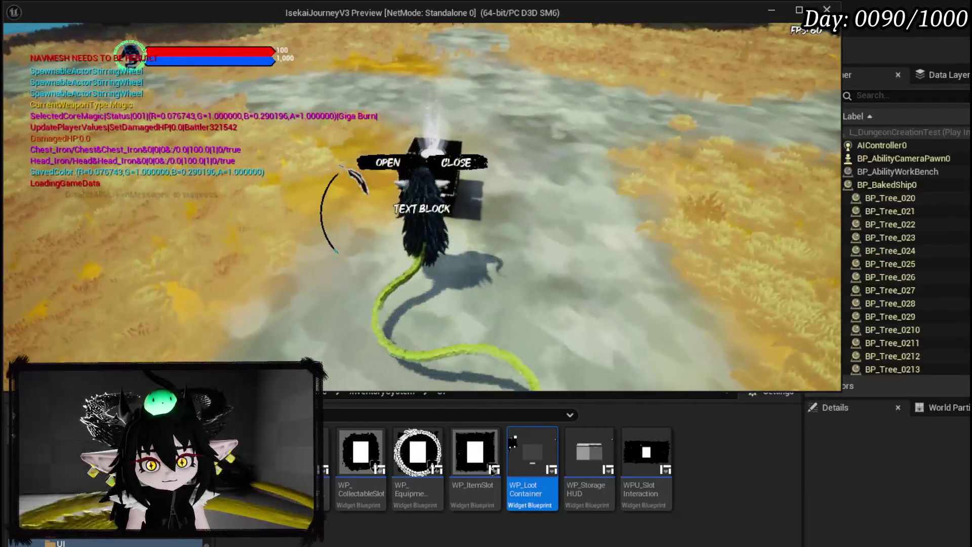
- At the chest, take an item out of the loot container and resume from the breakpoint
{"action": "key", "text": "e"}
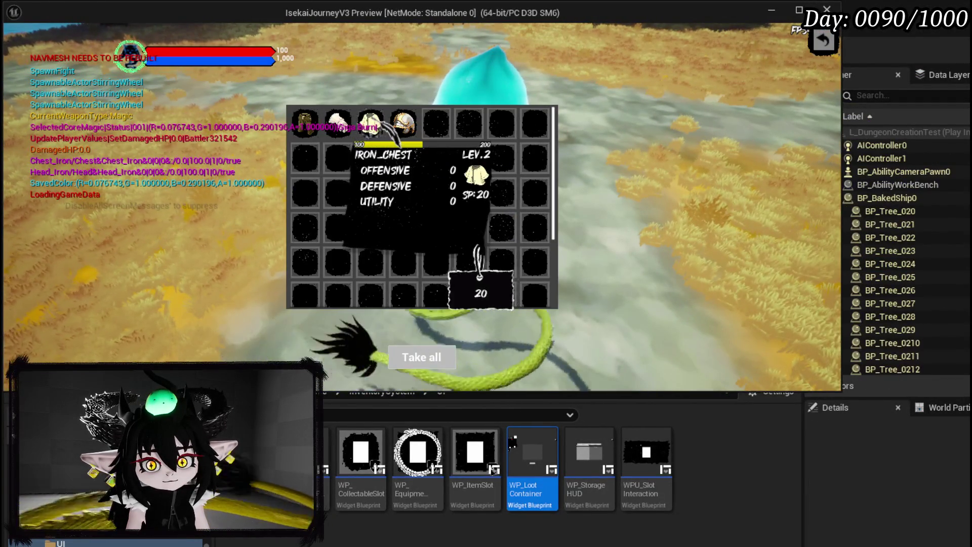
{"action": "left_click", "coordinate": [371, 122]}
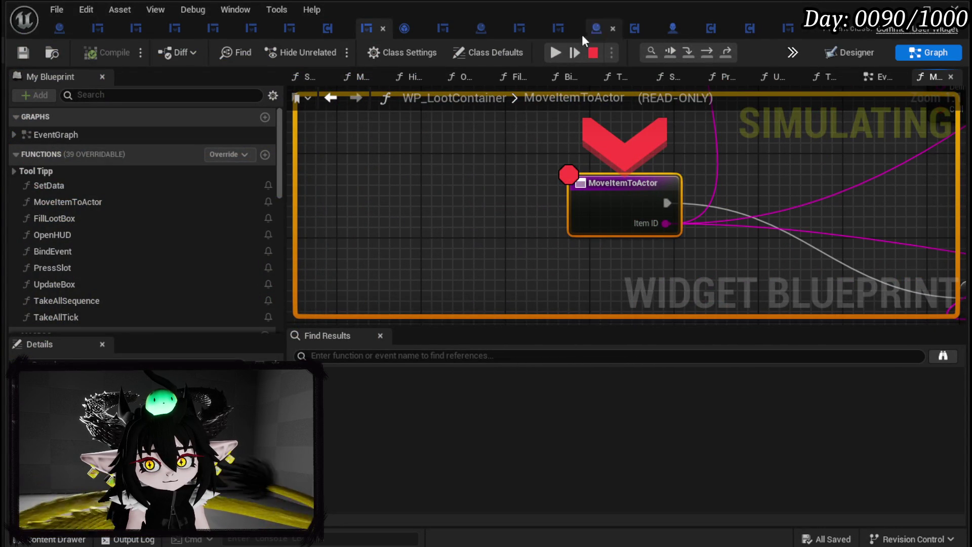
{"action": "left_click", "coordinate": [554, 57]}
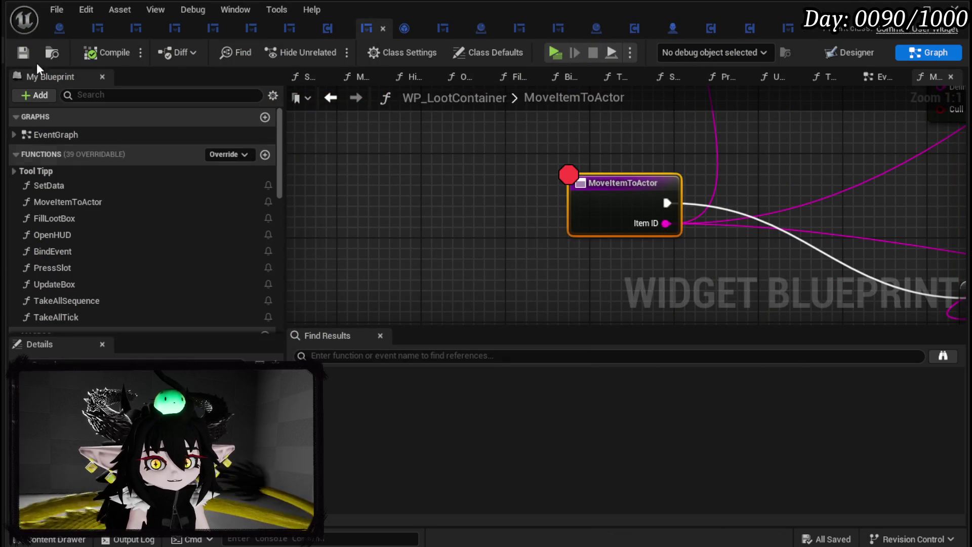
- Look over the Parse Into Array, FIND and Switch nodes, dragging a wire from the entry node's execution output
{"action": "scroll", "coordinate": [408, 176], "scroll_direction": "down", "scroll_amount": 3}
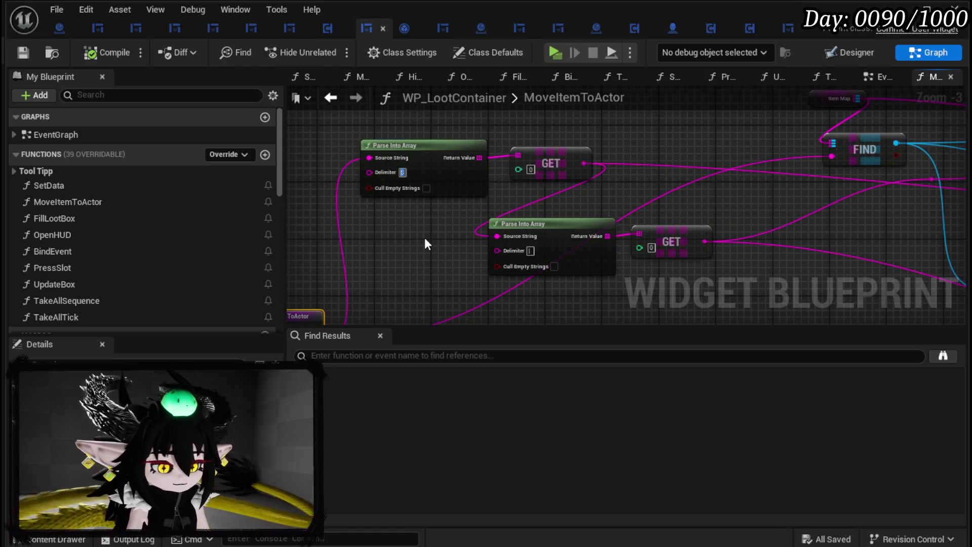
{"action": "mouse_move", "coordinate": [452, 261]}
{"action": "left_mouse_down"}
{"action": "mouse_move", "coordinate": [321, 223]}
{"action": "mouse_move", "coordinate": [352, 172]}
{"action": "left_mouse_up"}
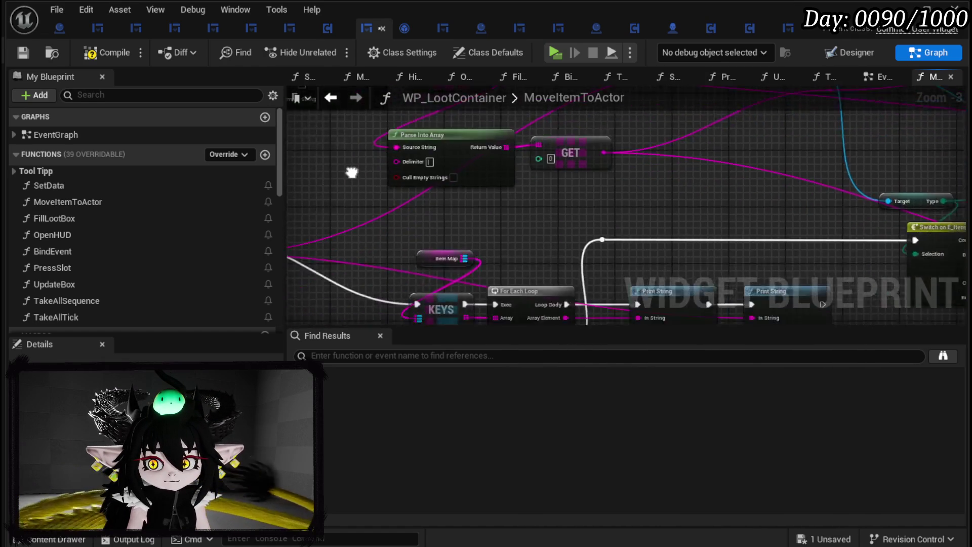
{"action": "scroll", "coordinate": [352, 172], "scroll_direction": "down", "scroll_amount": 2}
{"action": "mouse_move", "coordinate": [363, 238]}
{"action": "left_mouse_down"}
{"action": "mouse_move", "coordinate": [304, 217]}
{"action": "mouse_move", "coordinate": [284, 248]}
{"action": "mouse_move", "coordinate": [600, 226]}
{"action": "left_mouse_up"}
{"action": "scroll", "coordinate": [530, 248], "scroll_direction": "up", "scroll_amount": 2}
{"action": "left_click_drag", "start_coordinate": [327, 250], "coordinate": [719, 253]}
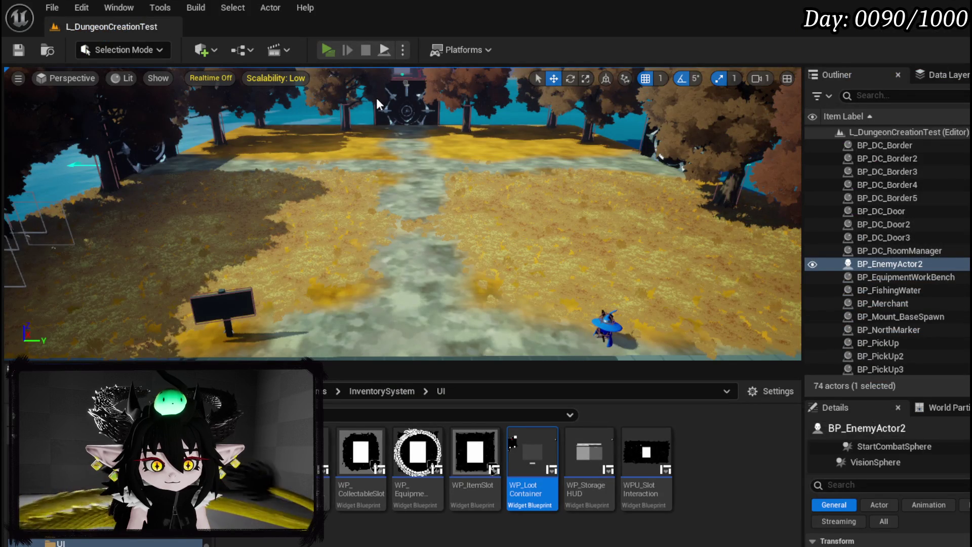
- Start a play test, open the chest's loot grid, move an item, and resume past the breakpoints
{"action": "key", "text": "alt+p"}
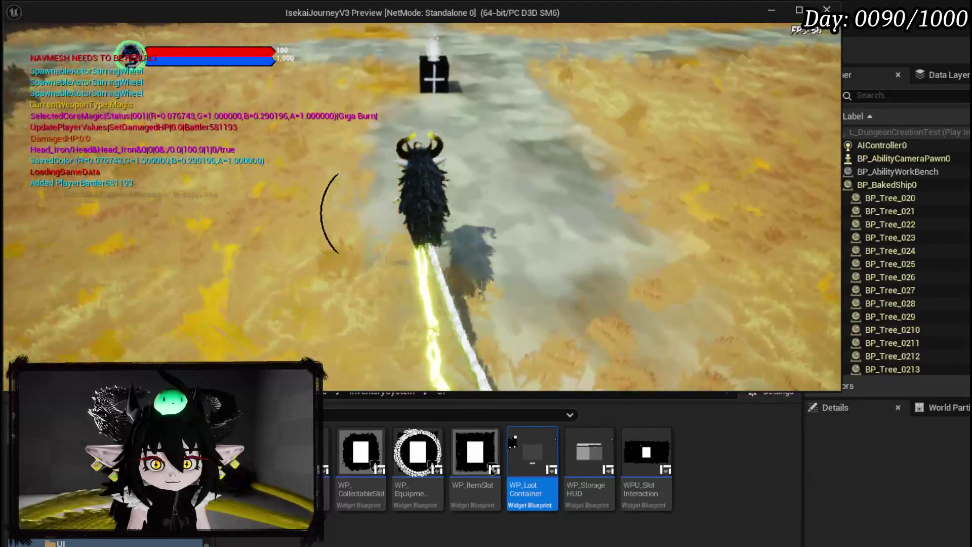
{"action": "key", "text": "w"}
{"action": "key", "text": "e"}
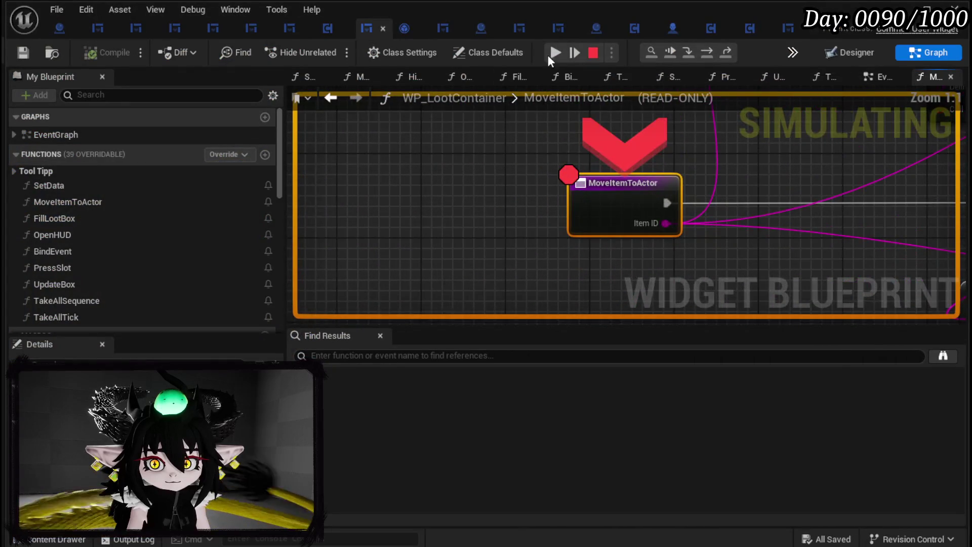
{"action": "left_click", "coordinate": [556, 52]}
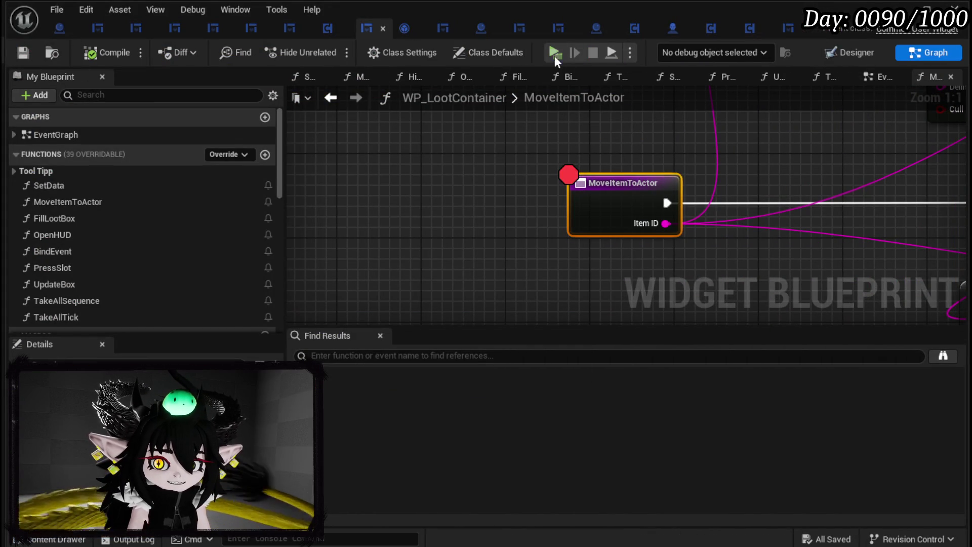
{"action": "key", "text": "F5"}
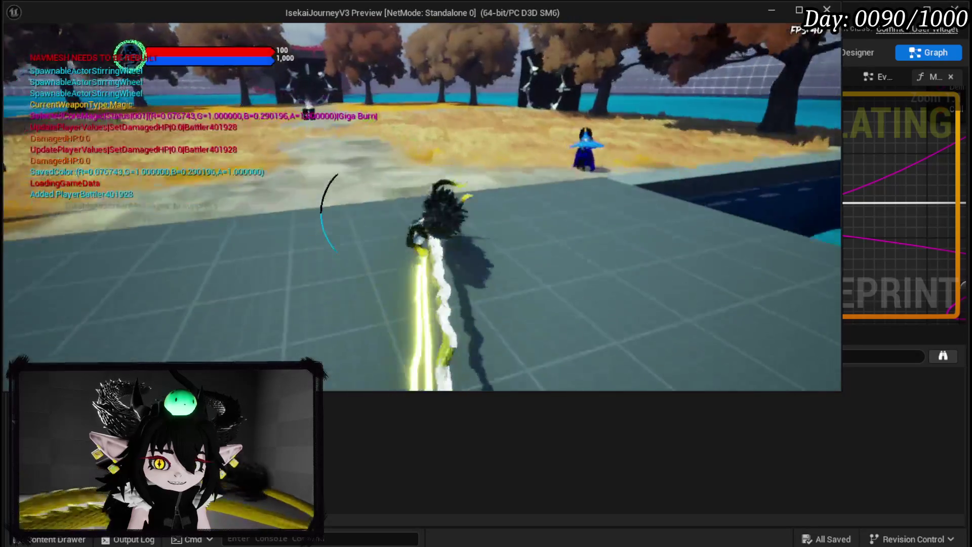
{"action": "key", "text": "w"}
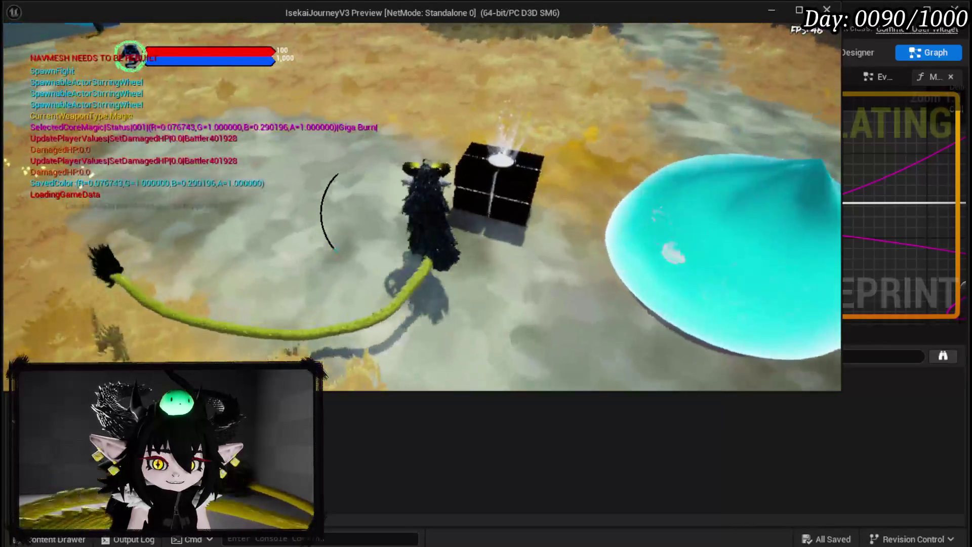
{"action": "left_click", "coordinate": [370, 165]}
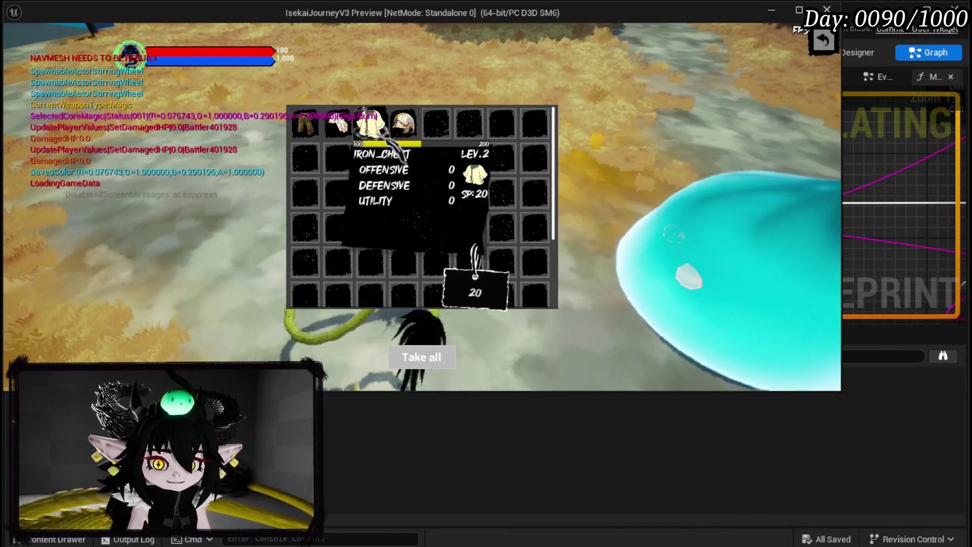
{"action": "left_click", "coordinate": [338, 124]}
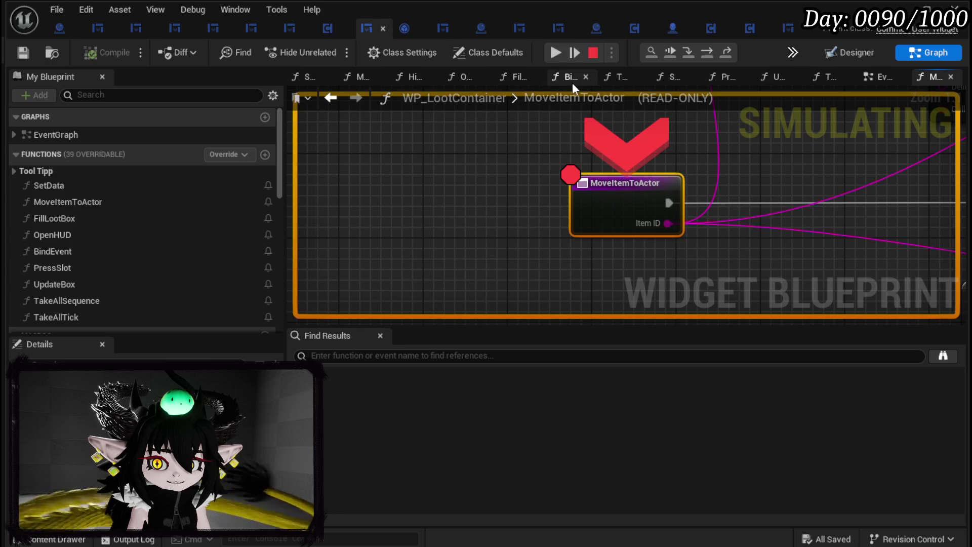
{"action": "left_click", "coordinate": [555, 52]}
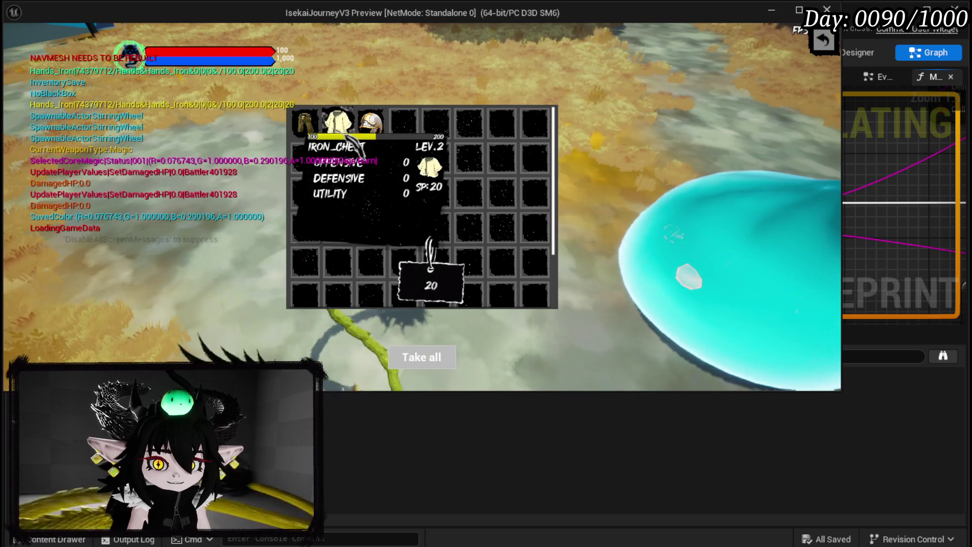
- Close the loot window, browse the menu book's inventory page, then reopen the chest and move an item
{"action": "key", "text": "Escape"}
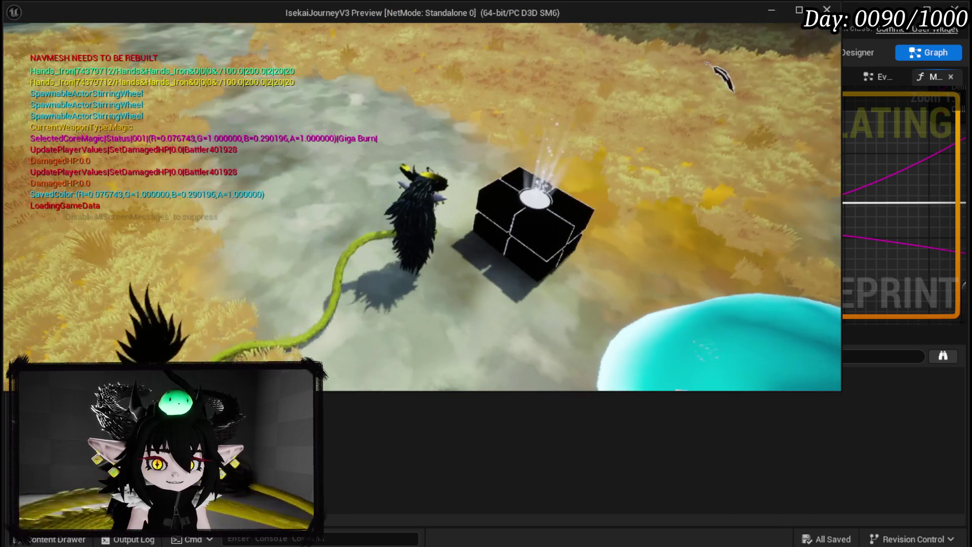
{"action": "key", "text": "Tab"}
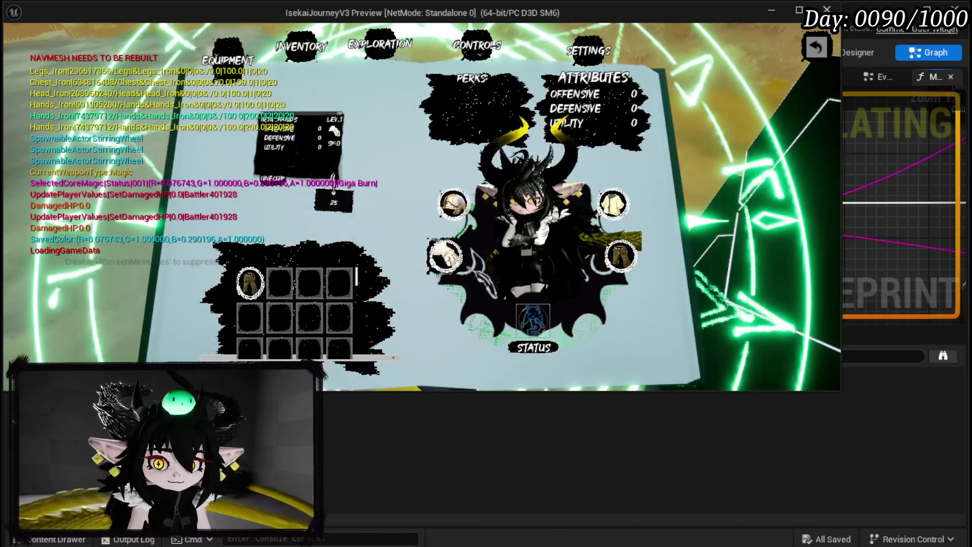
{"action": "key", "text": "Tab"}
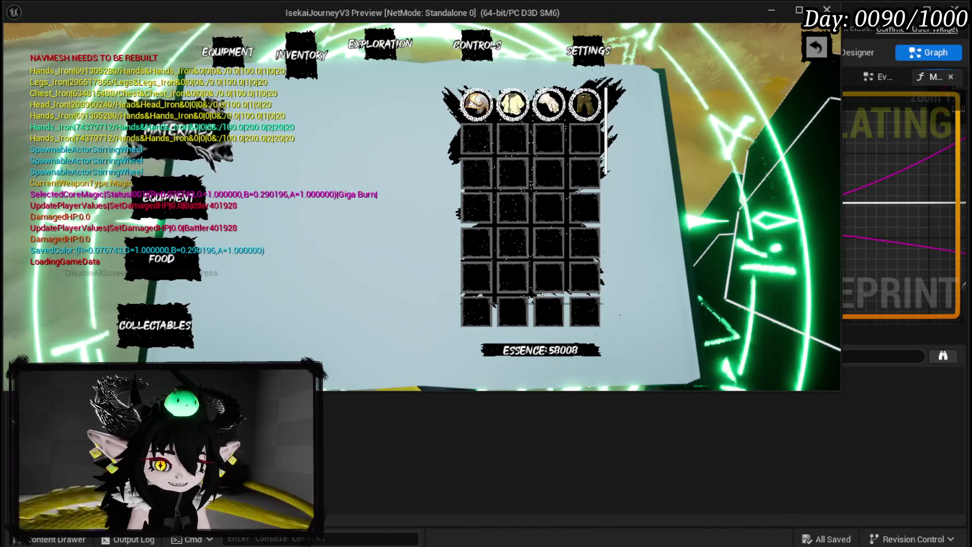
{"action": "left_click", "coordinate": [815, 47]}
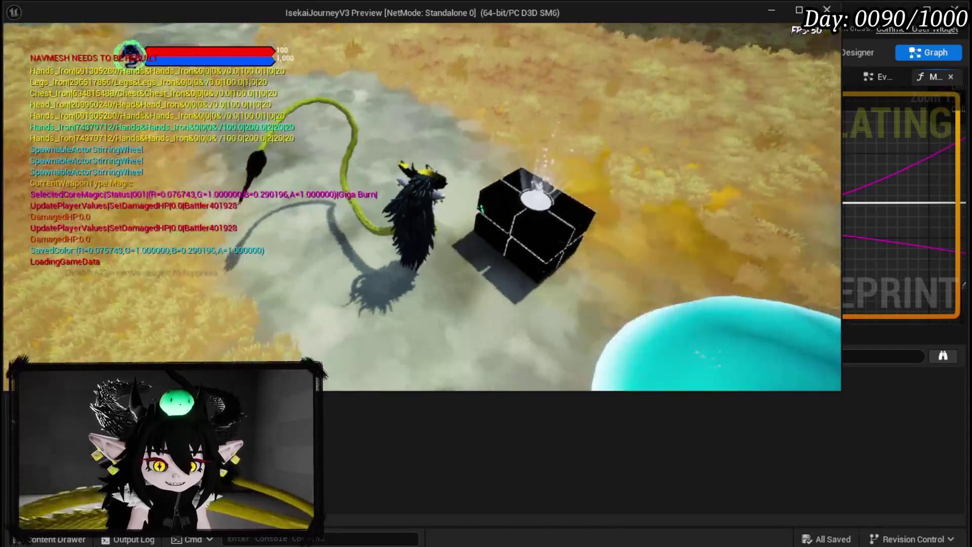
{"action": "left_click", "coordinate": [387, 162]}
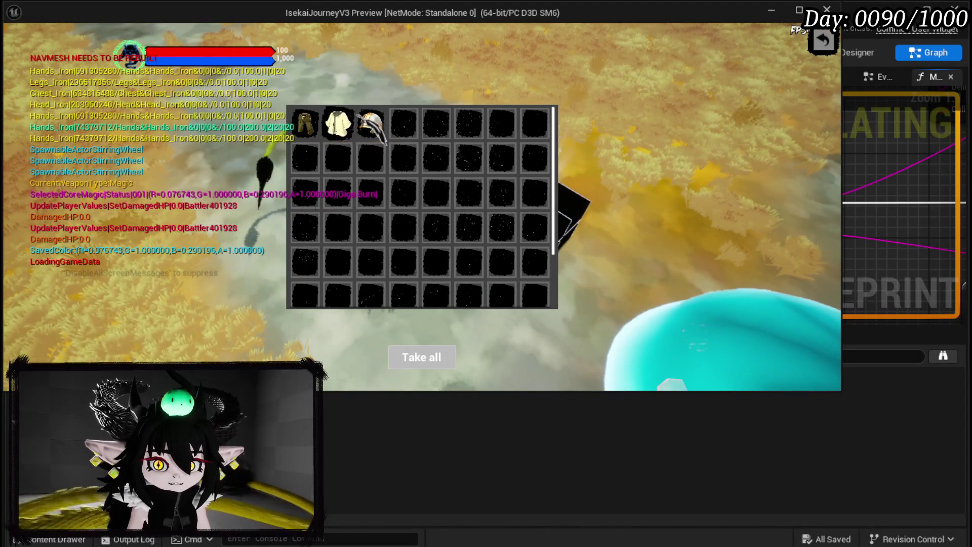
{"action": "key", "text": "alt+Tab"}
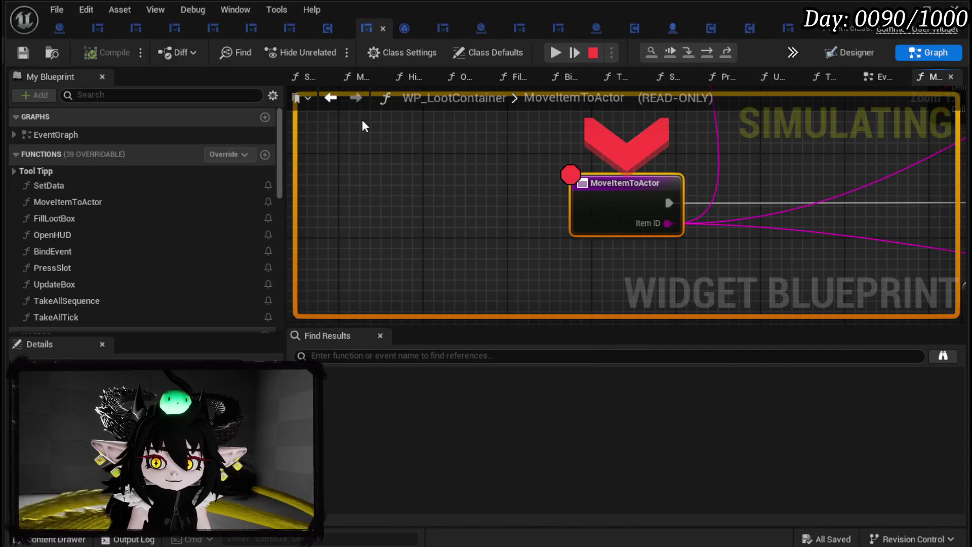
- Step the debugger to the next node, inspect the pin values, then stop the simulation
{"action": "scroll", "coordinate": [559, 109], "scroll_direction": "down", "scroll_amount": 3}
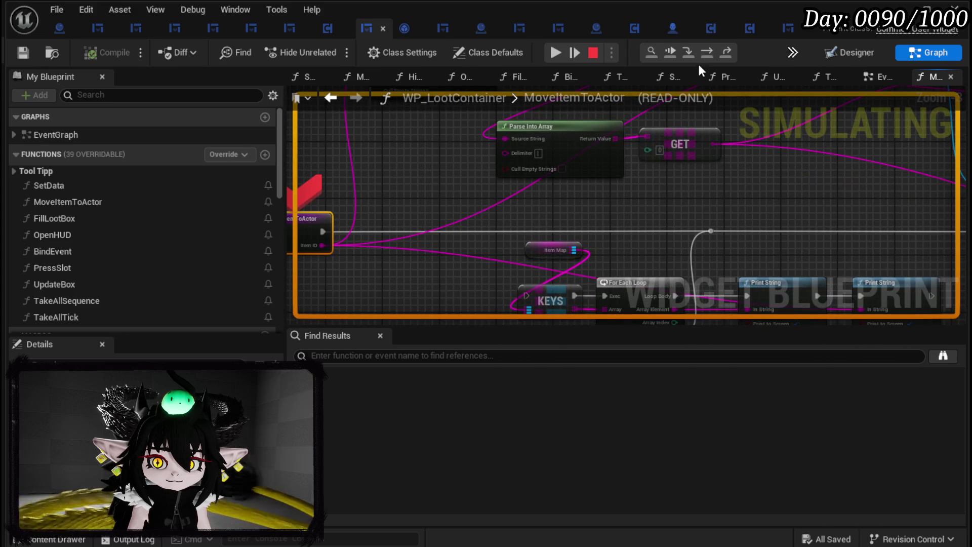
{"action": "left_click", "coordinate": [709, 52]}
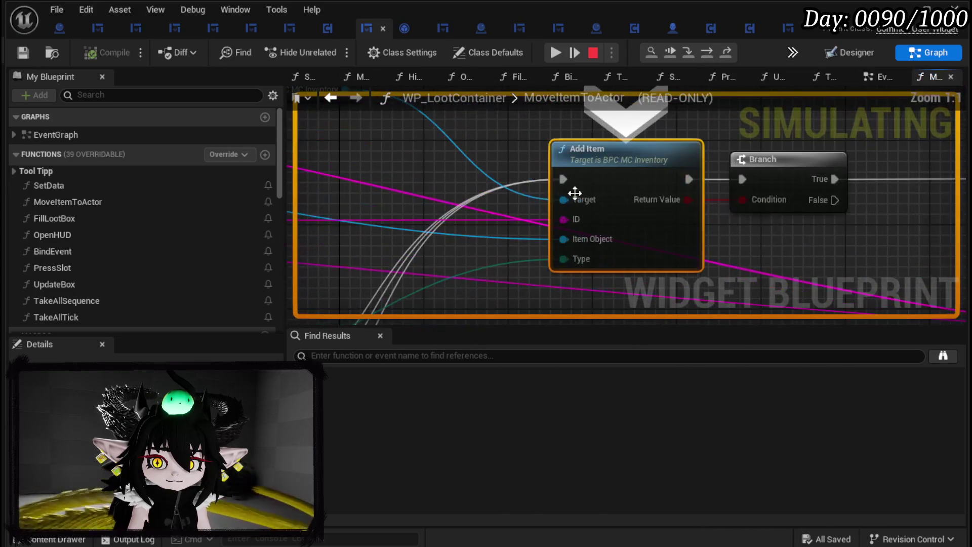
{"action": "mouse_move", "coordinate": [566, 240]}
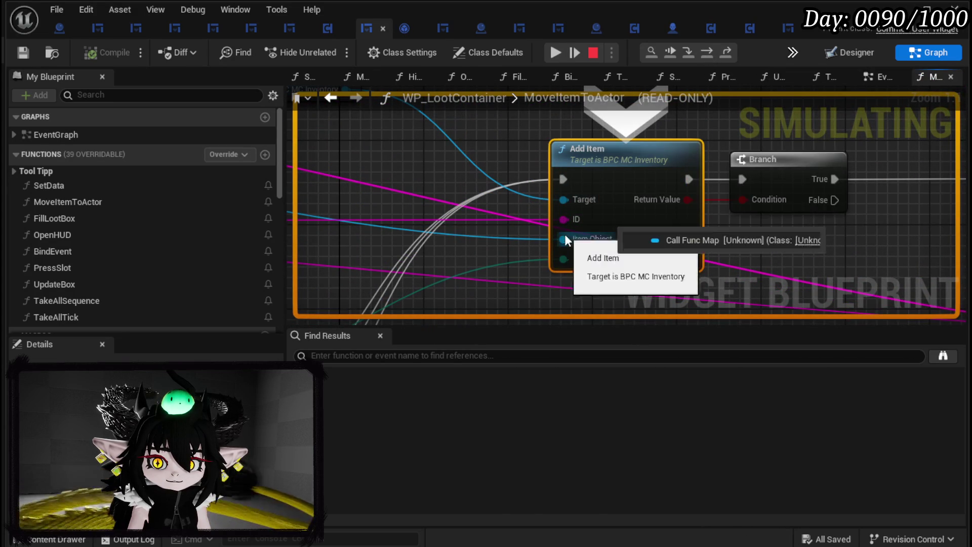
{"action": "scroll", "coordinate": [461, 215], "scroll_direction": "down", "scroll_amount": 3}
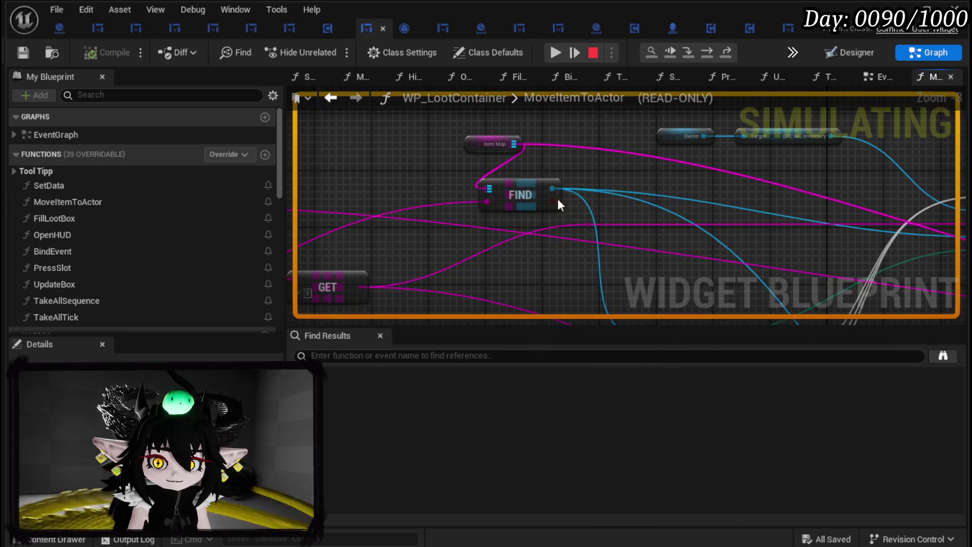
{"action": "mouse_move", "coordinate": [488, 202]}
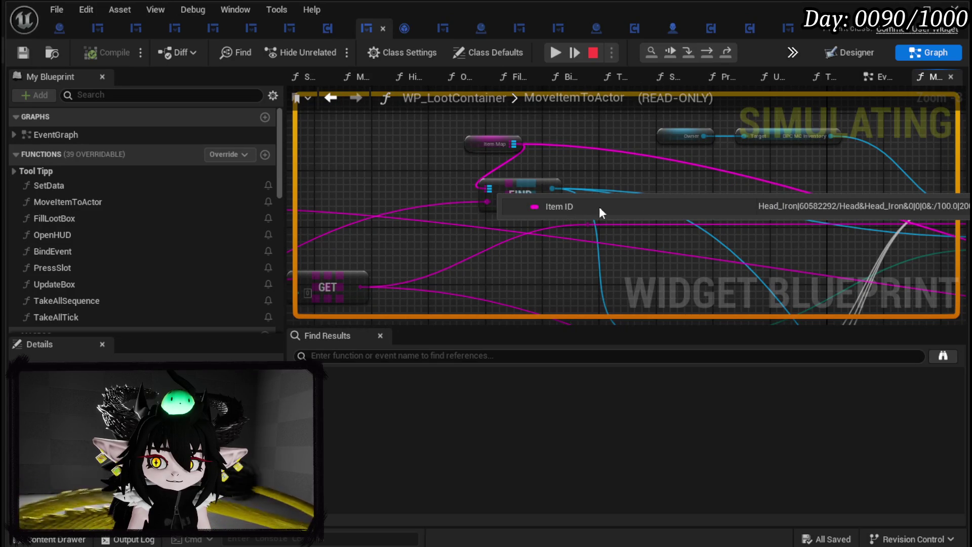
{"action": "scroll", "coordinate": [644, 176], "scroll_direction": "up", "scroll_amount": 2}
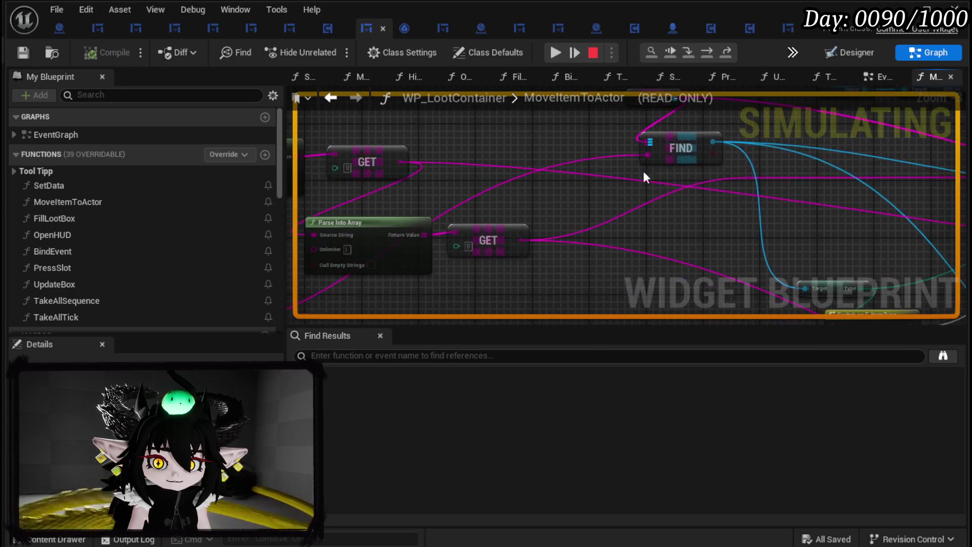
{"action": "mouse_move", "coordinate": [651, 156]}
{"action": "scroll", "coordinate": [658, 155], "scroll_direction": "down", "scroll_amount": 5}
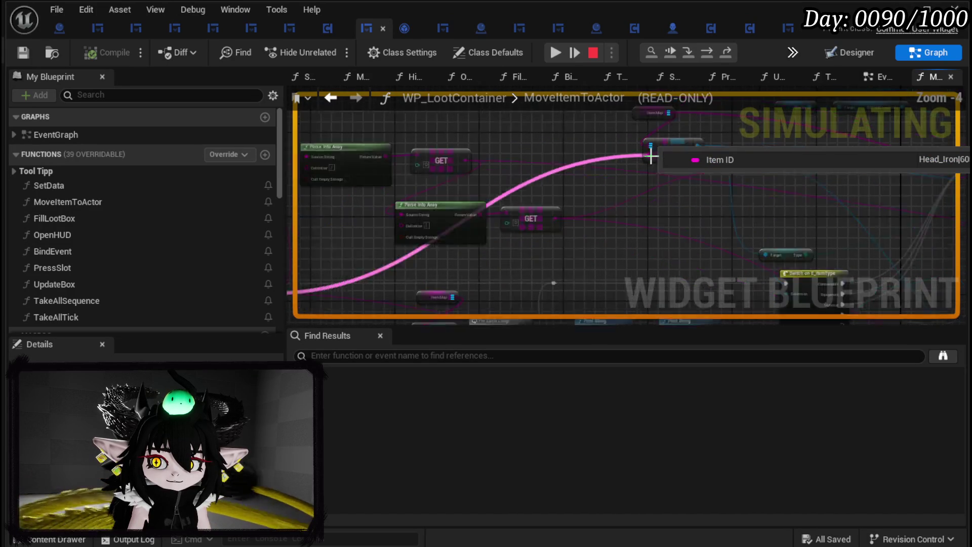
{"action": "left_click_drag", "start_coordinate": [680, 155], "coordinate": [670, 169]}
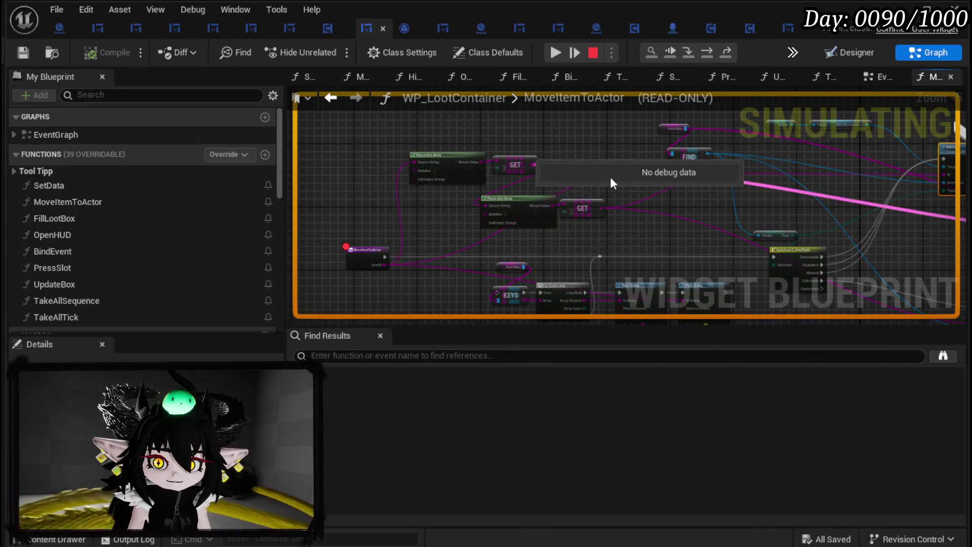
{"action": "left_click", "coordinate": [593, 53]}
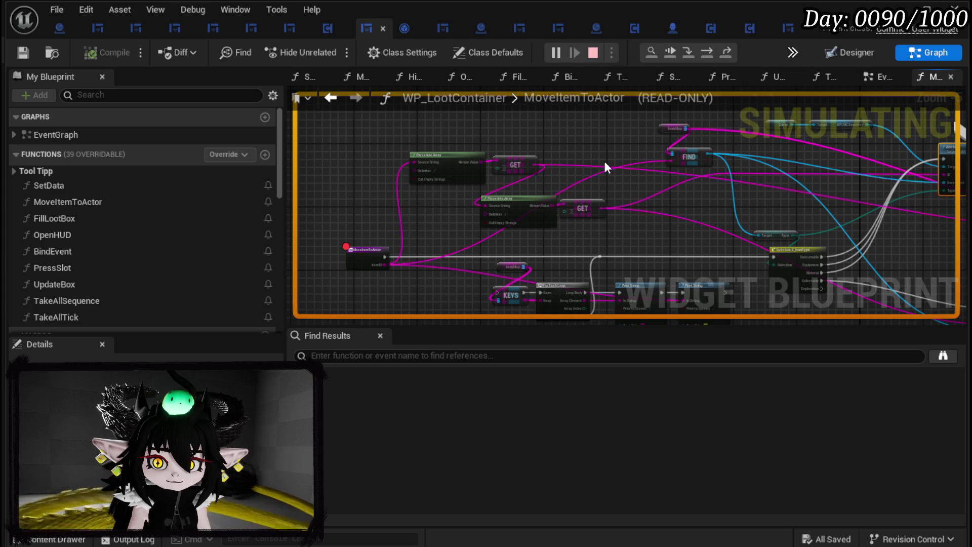
- Connect the upper GET output to FIND's input, compile and save, and start a play preview
{"action": "scroll", "coordinate": [565, 174], "scroll_direction": "up", "scroll_amount": 3}
{"action": "mouse_move", "coordinate": [509, 160]}
{"action": "left_mouse_down"}
{"action": "mouse_move", "coordinate": [795, 151]}
{"action": "mouse_move", "coordinate": [581, 150]}
{"action": "left_mouse_up"}
{"action": "scroll", "coordinate": [797, 170], "scroll_direction": "down", "scroll_amount": 2}
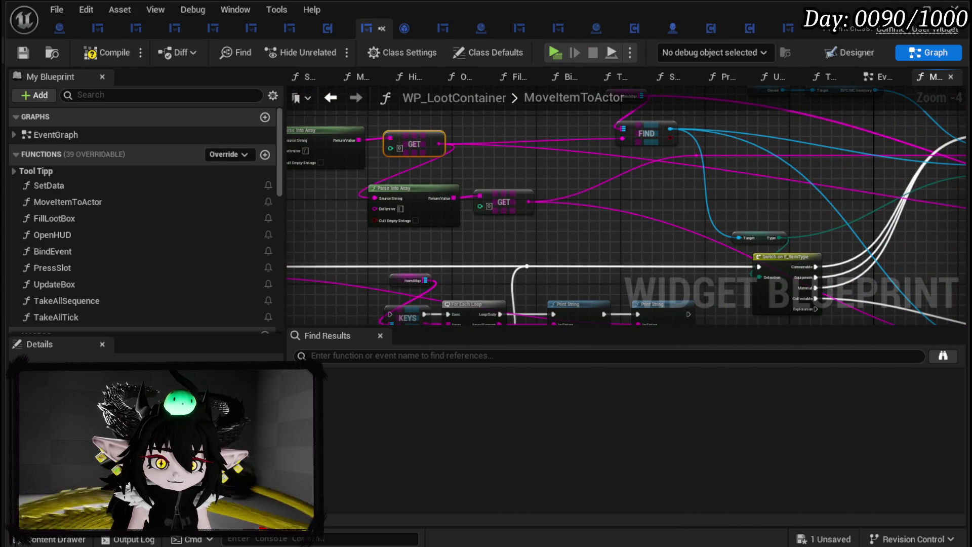
{"action": "left_click", "coordinate": [23, 53]}
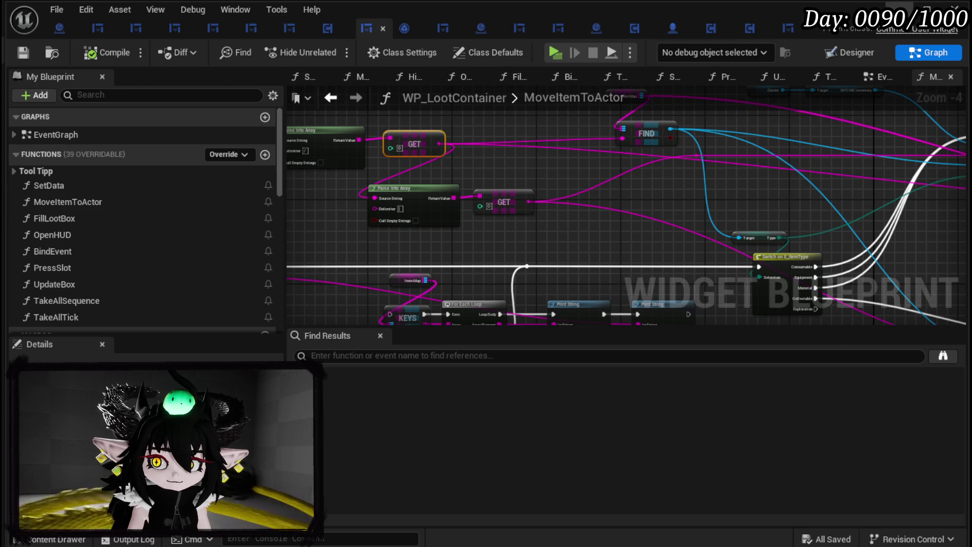
{"action": "key", "text": "alt+Tab"}
{"action": "key", "text": "alt+p"}
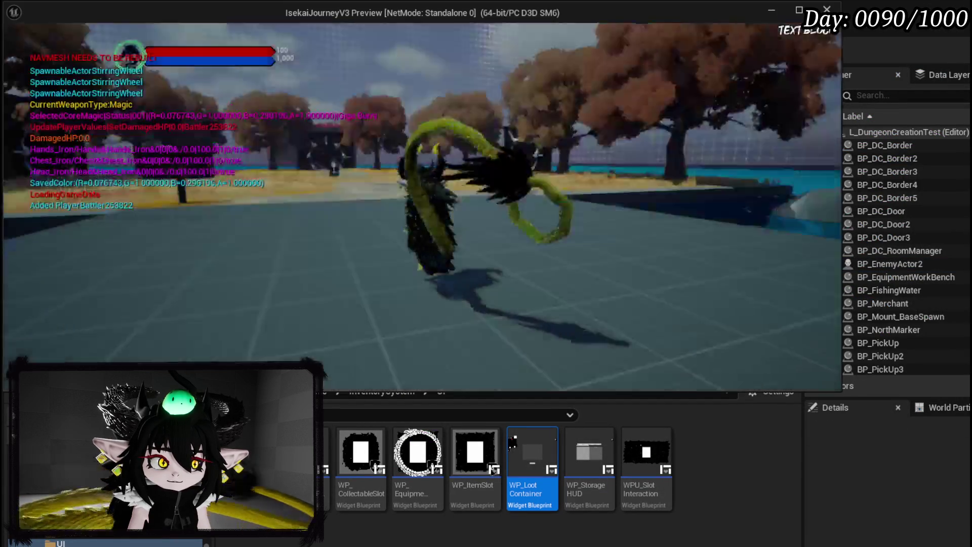
- Walk to the chest, open its loot window and move one item out, passing the breakpoint
{"action": "key", "text": "w"}
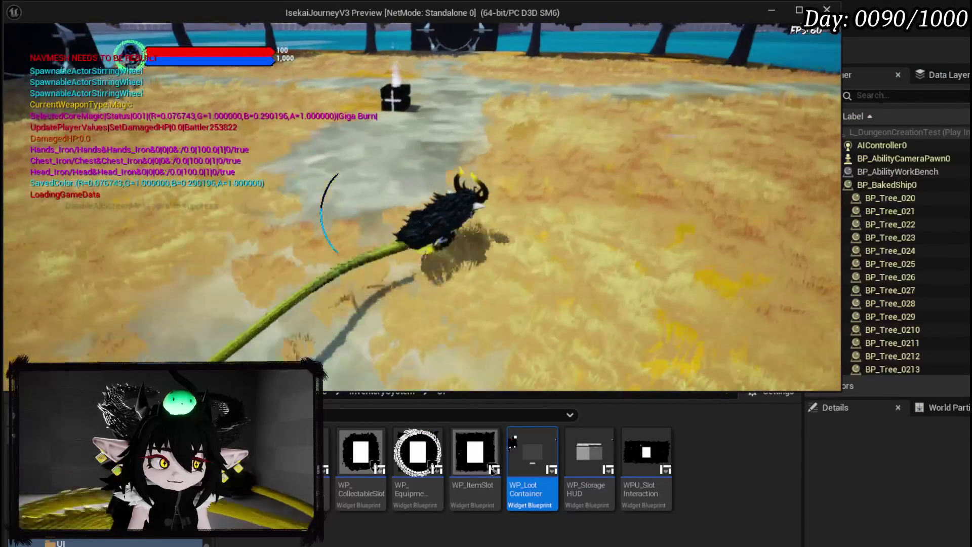
{"action": "key", "text": "e"}
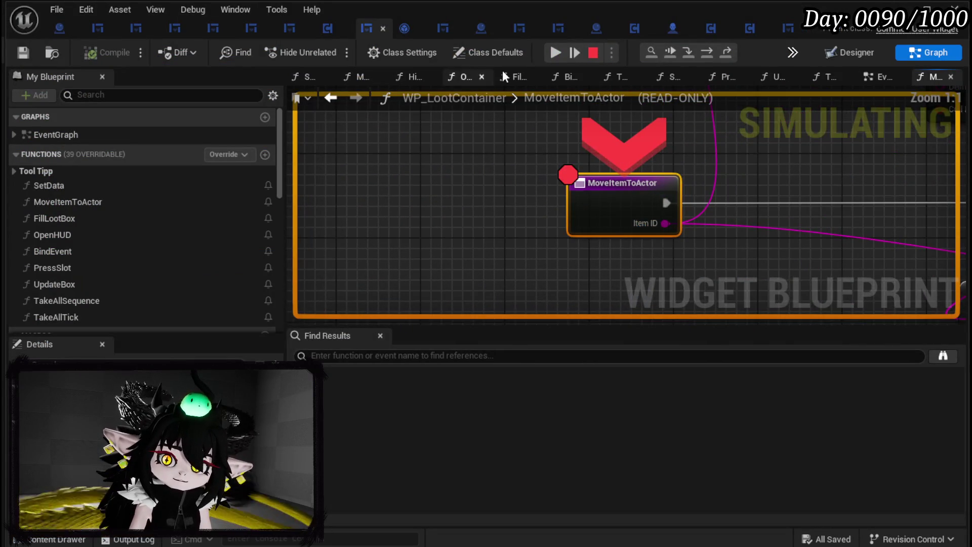
{"action": "left_click", "coordinate": [554, 52]}
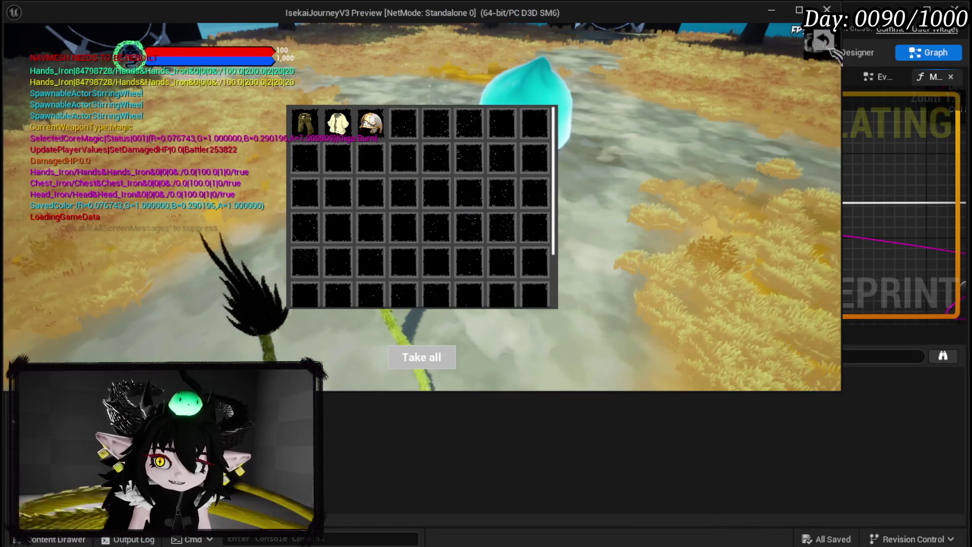
{"action": "key", "text": "e"}
- Check the equipped iron hands and head piece in the menu book, then end the play session
{"action": "key", "text": "Tab"}
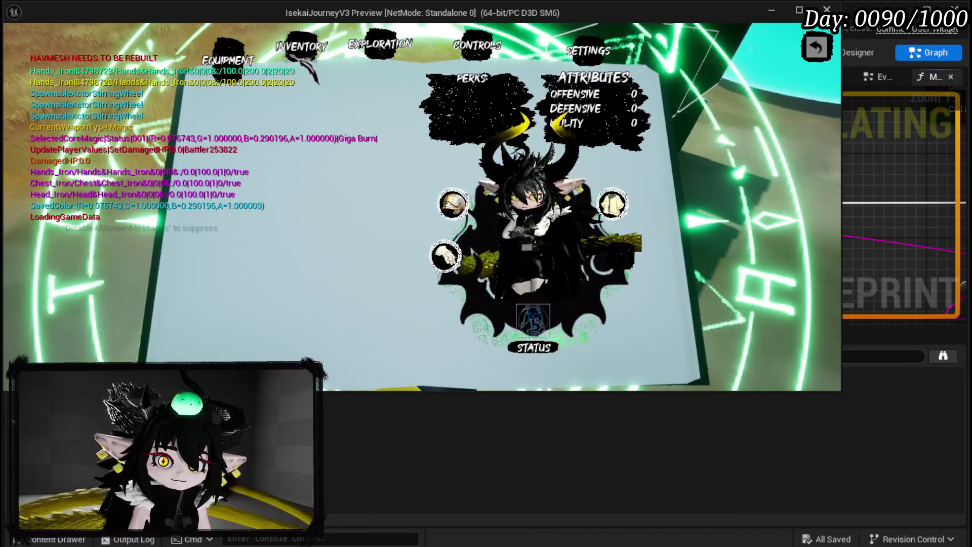
{"action": "left_click", "coordinate": [445, 256]}
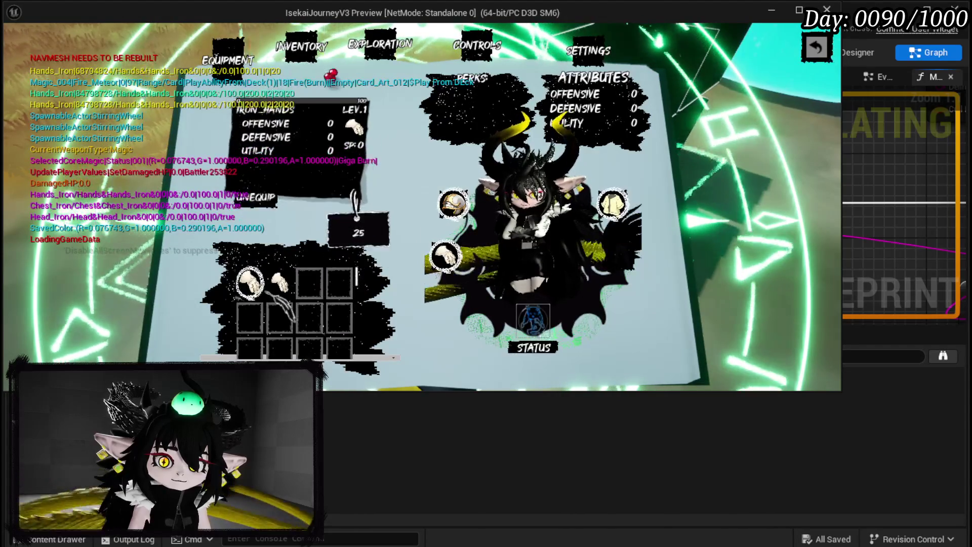
{"action": "left_click", "coordinate": [454, 204]}
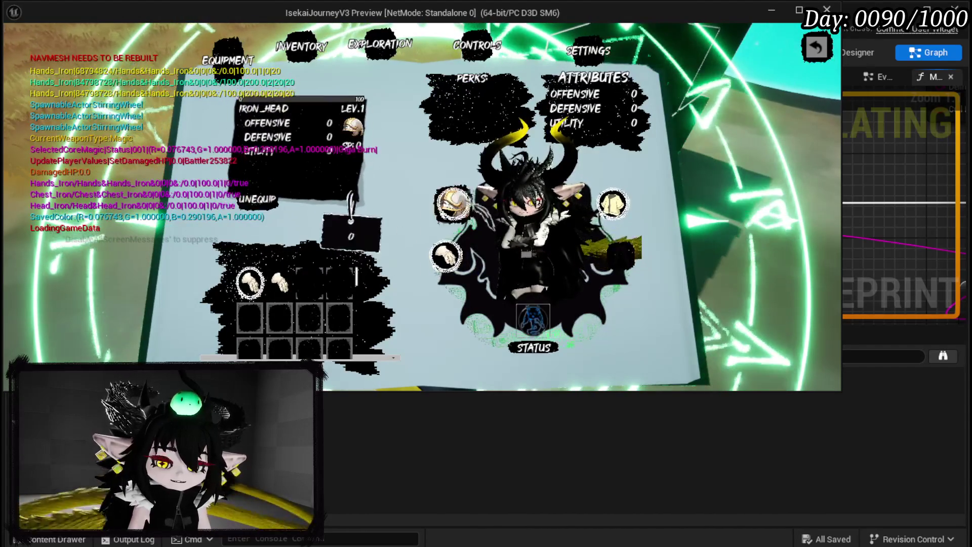
{"action": "key", "text": "Escape"}
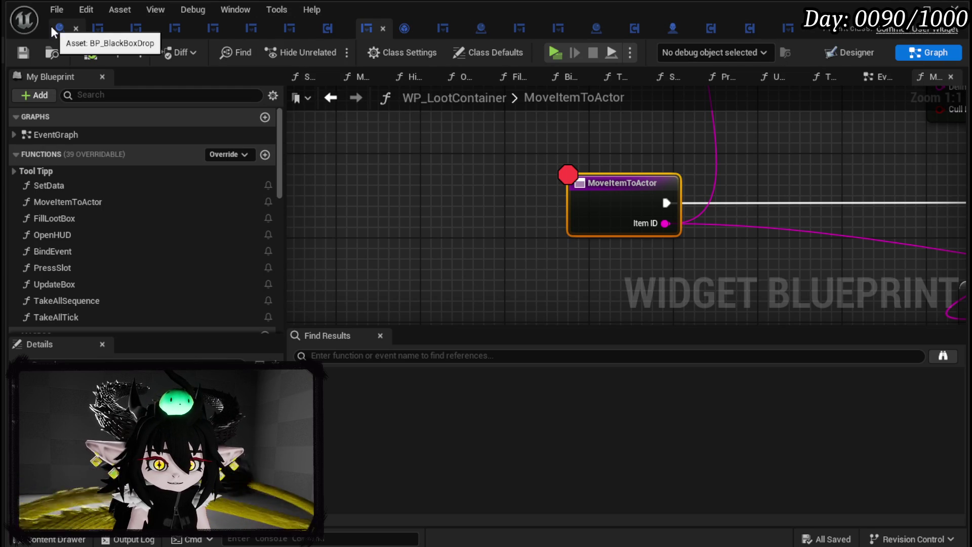
- Pan the MoveItemToActor graph to Parse Into Array, then switch to BP_Tutorial_Sign's CreateMessage graph
{"action": "scroll", "coordinate": [465, 187], "scroll_direction": "down", "scroll_amount": 2}
{"action": "left_click_drag", "start_coordinate": [543, 174], "coordinate": [500, 208]}
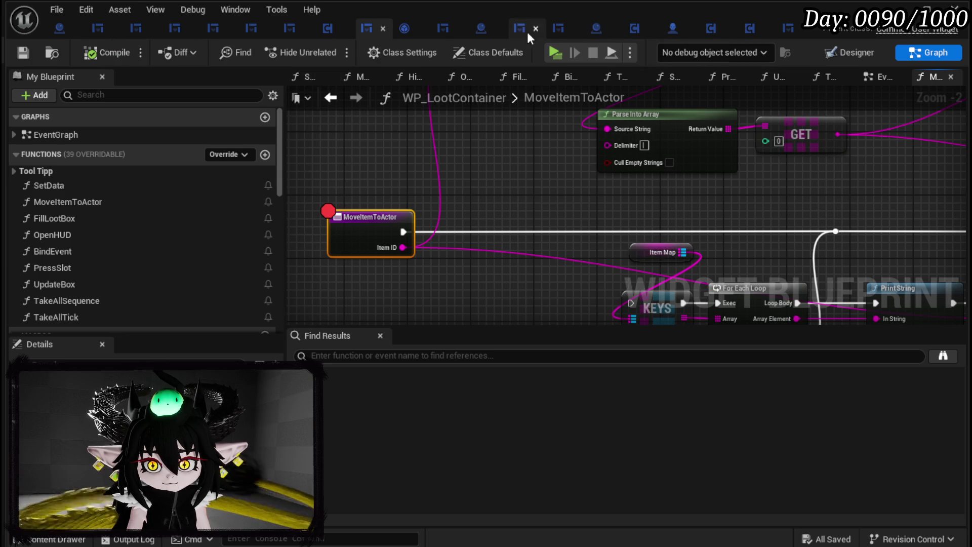
{"action": "left_click", "coordinate": [482, 30]}
{"action": "scroll", "coordinate": [651, 213], "scroll_direction": "down", "scroll_amount": 5}
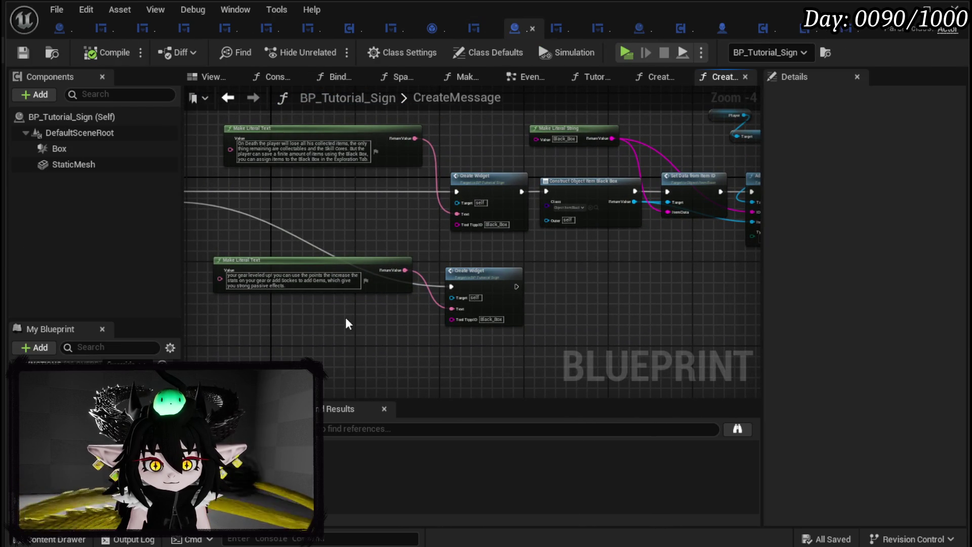
- Move the second message's nodes lower and clear the Black_Box Tool Tipp ID on its Create Widget
{"action": "left_click_drag", "start_coordinate": [348, 321], "coordinate": [532, 269]}
{"action": "left_click_drag", "start_coordinate": [569, 227], "coordinate": [552, 270]}
{"action": "scroll", "coordinate": [552, 270], "scroll_direction": "up", "scroll_amount": 3}
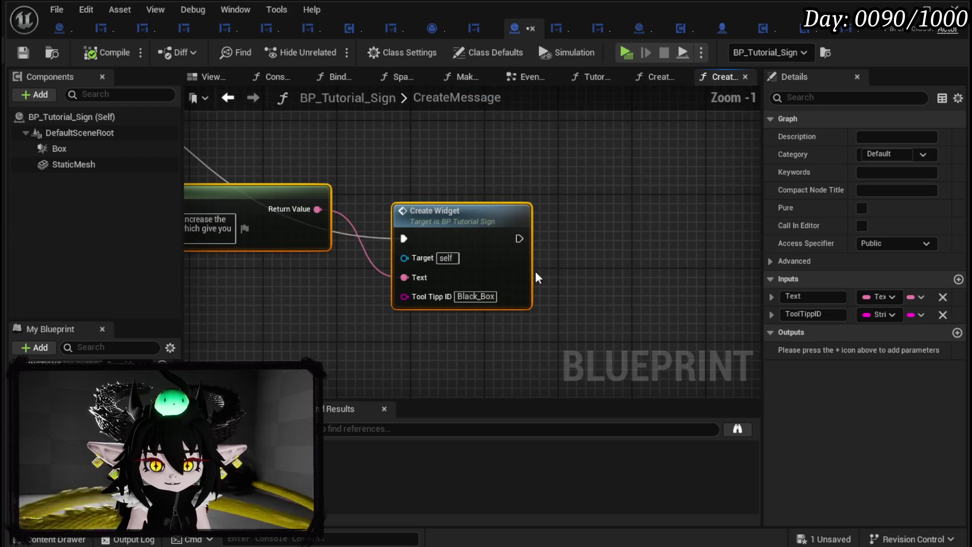
{"action": "left_click", "coordinate": [475, 297]}
{"action": "key", "text": "BackSpace"}
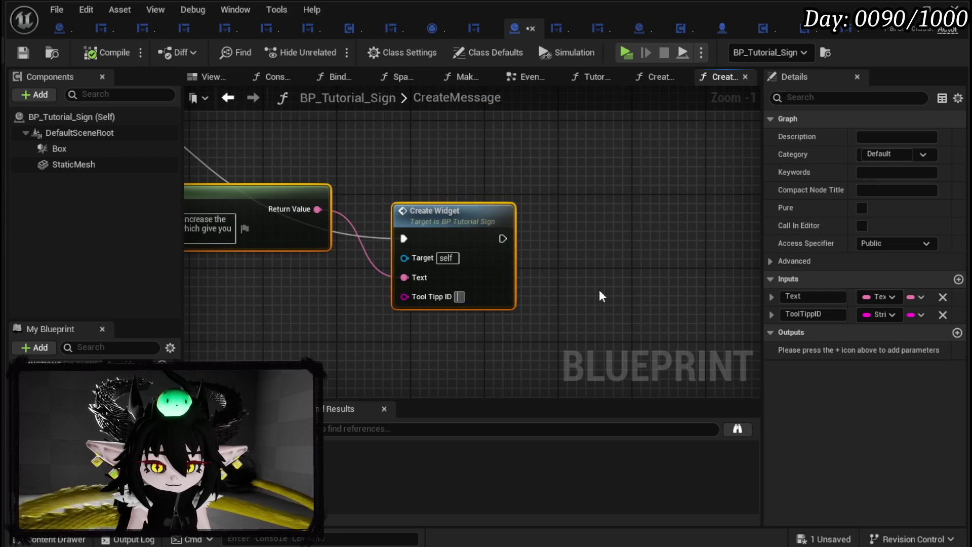
{"action": "left_click", "coordinate": [601, 297]}
- Compile and save BP_Tutorial_Sign, then open WP_TutorialFightMessage from the Content Browser
{"action": "double_click", "coordinate": [484, 274]}
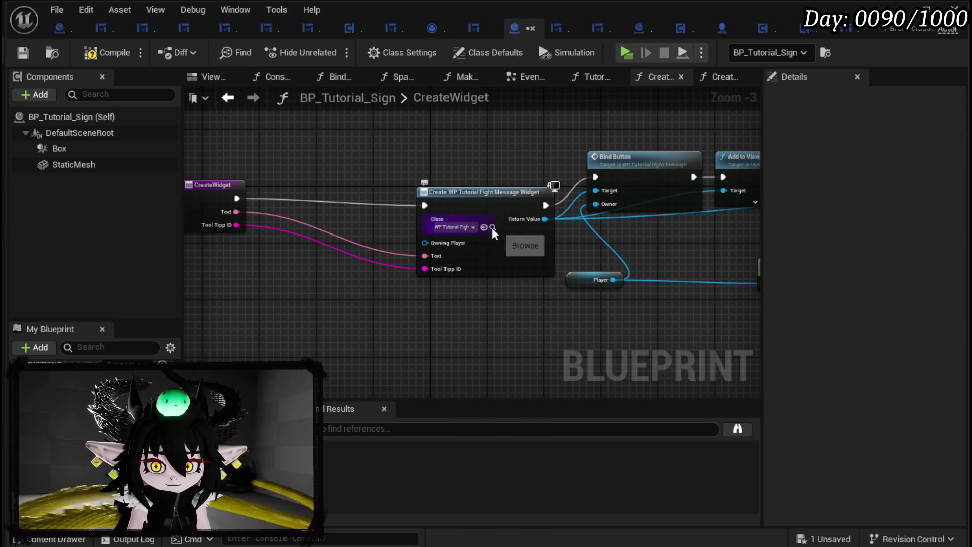
{"action": "left_click", "coordinate": [104, 53]}
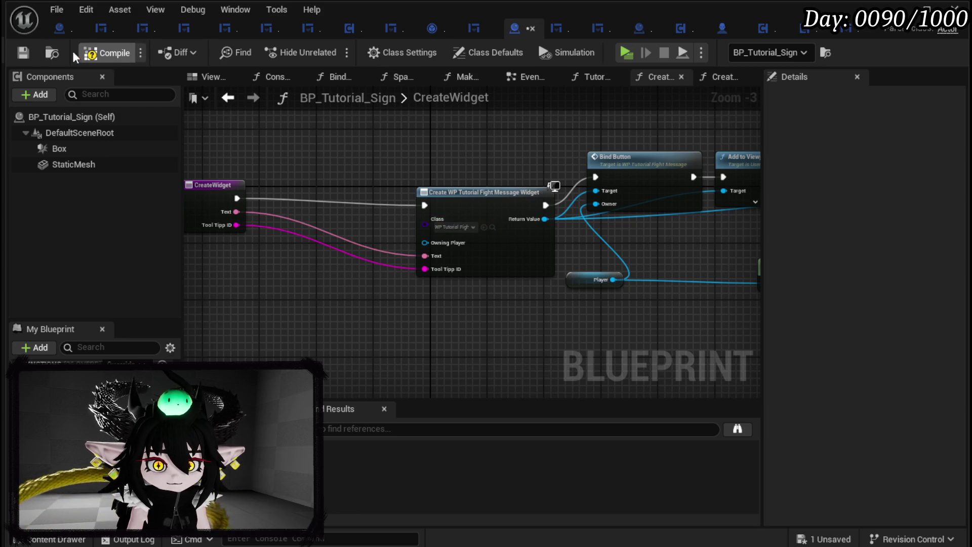
{"action": "left_click", "coordinate": [23, 53]}
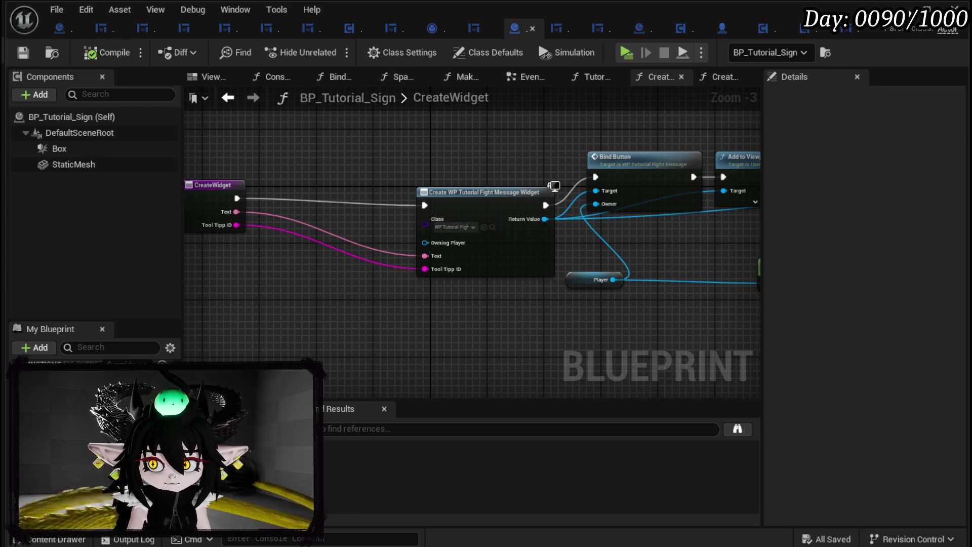
{"action": "left_click", "coordinate": [59, 28]}
{"action": "double_click", "coordinate": [704, 461]}
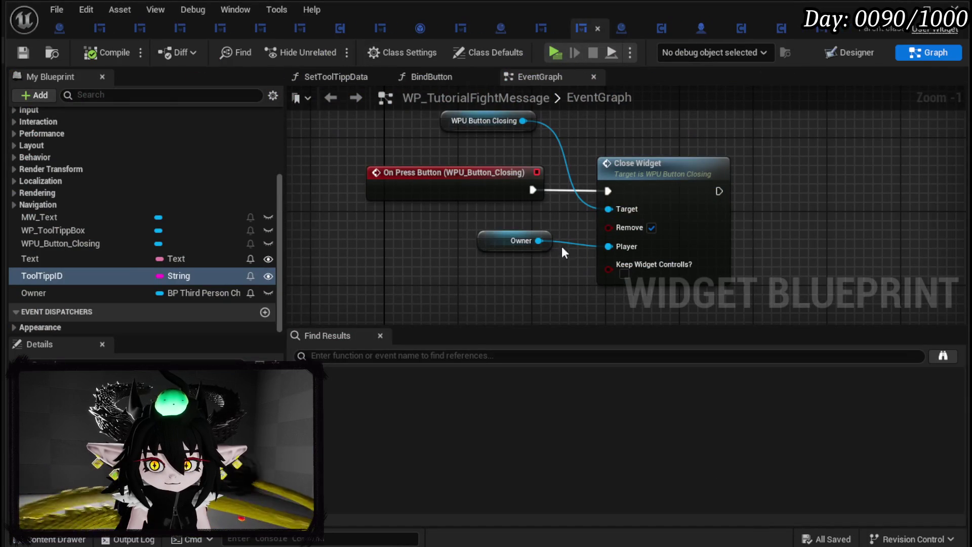
- In SetToolTippData, add an Is Empty check on Item Data feeding a Branch after Set Data
{"action": "scroll", "coordinate": [173, 264], "scroll_direction": "up", "scroll_amount": 5}
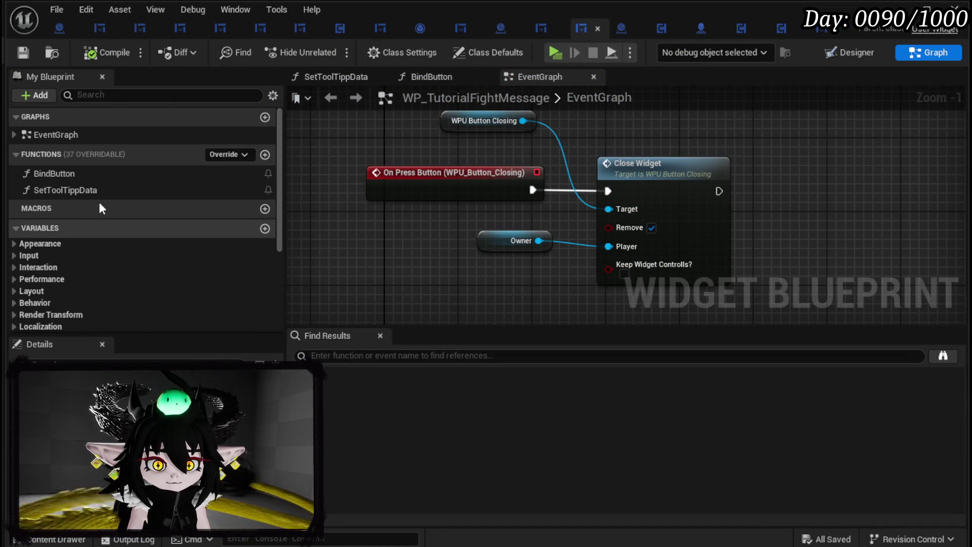
{"action": "double_click", "coordinate": [79, 175]}
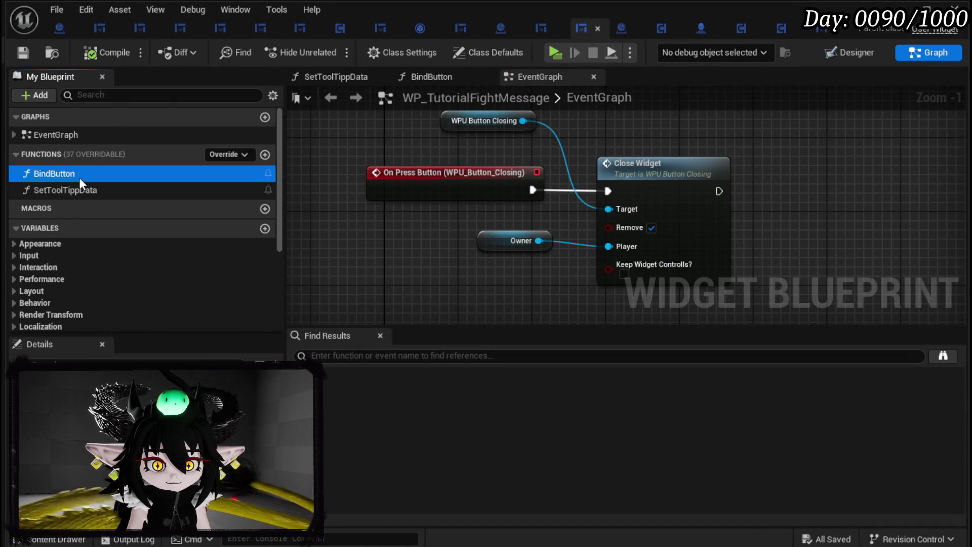
{"action": "double_click", "coordinate": [79, 191]}
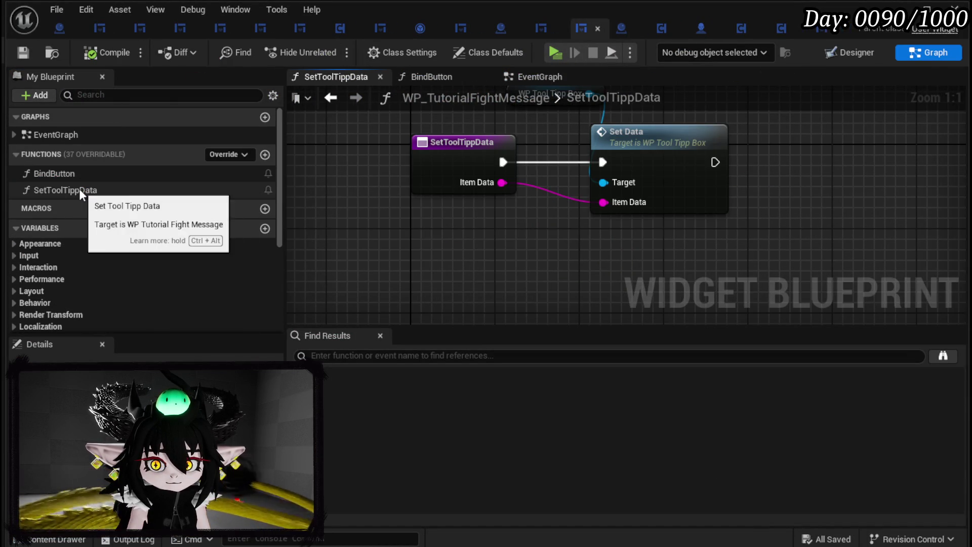
{"action": "left_click_drag", "start_coordinate": [469, 254], "coordinate": [403, 284]}
{"action": "left_click_drag", "start_coordinate": [383, 227], "coordinate": [406, 275]}
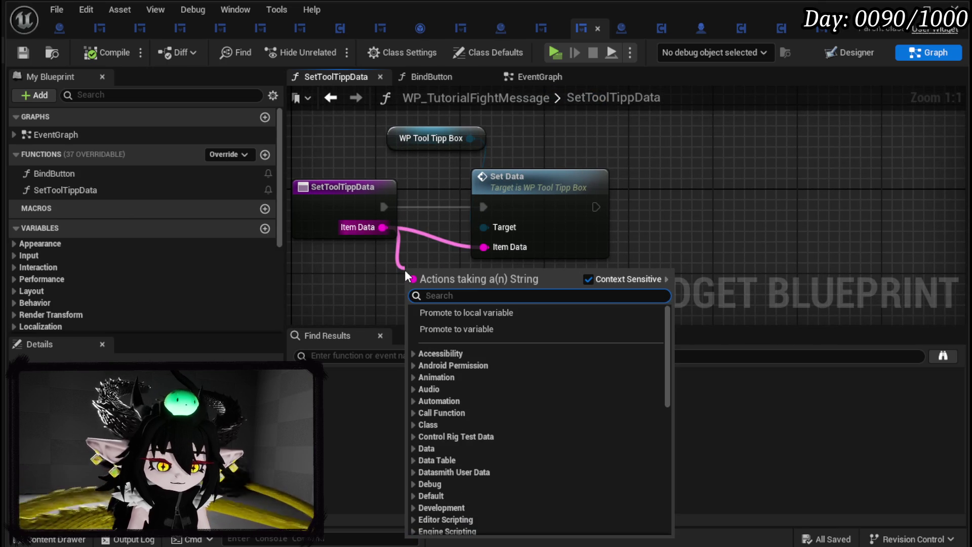
{"action": "type", "text": "empty"}
{"action": "key", "text": "Return"}
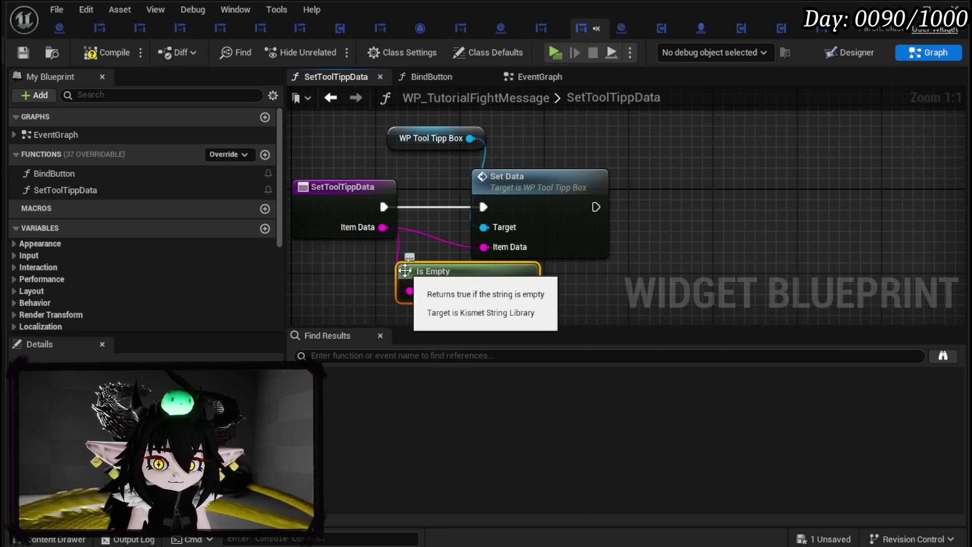
{"action": "left_click_drag", "start_coordinate": [525, 290], "coordinate": [675, 244]}
{"action": "left_click", "coordinate": [675, 244]}
{"action": "mouse_move", "coordinate": [596, 206]}
{"action": "left_mouse_down"}
{"action": "mouse_move", "coordinate": [679, 218]}
{"action": "mouse_move", "coordinate": [681, 187]}
{"action": "mouse_move", "coordinate": [671, 198]}
{"action": "left_mouse_up"}
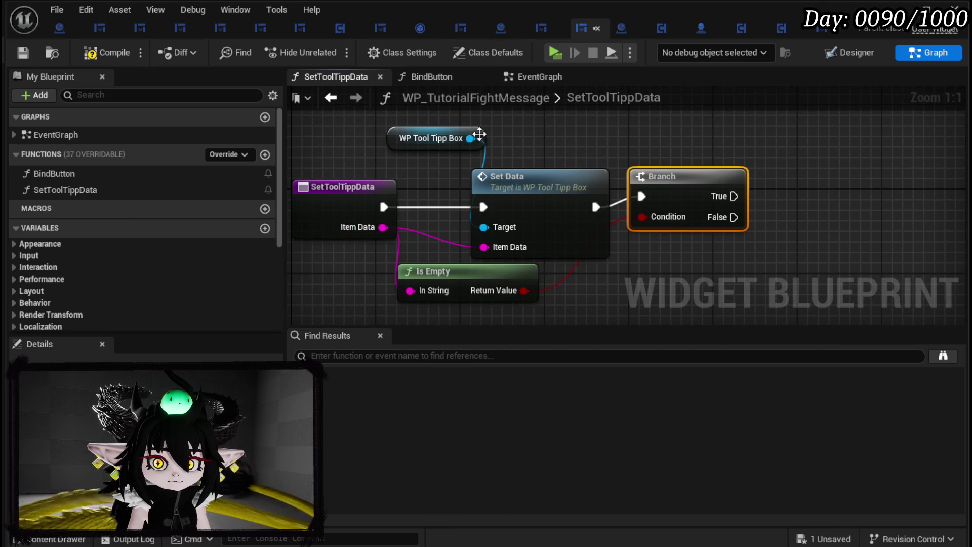
- On the Branch's True output, set the WP Tool Tipp Box's visibility to Collapsed
{"action": "left_click_drag", "start_coordinate": [479, 135], "coordinate": [624, 135]}
{"action": "type", "text": "Set Visi"}
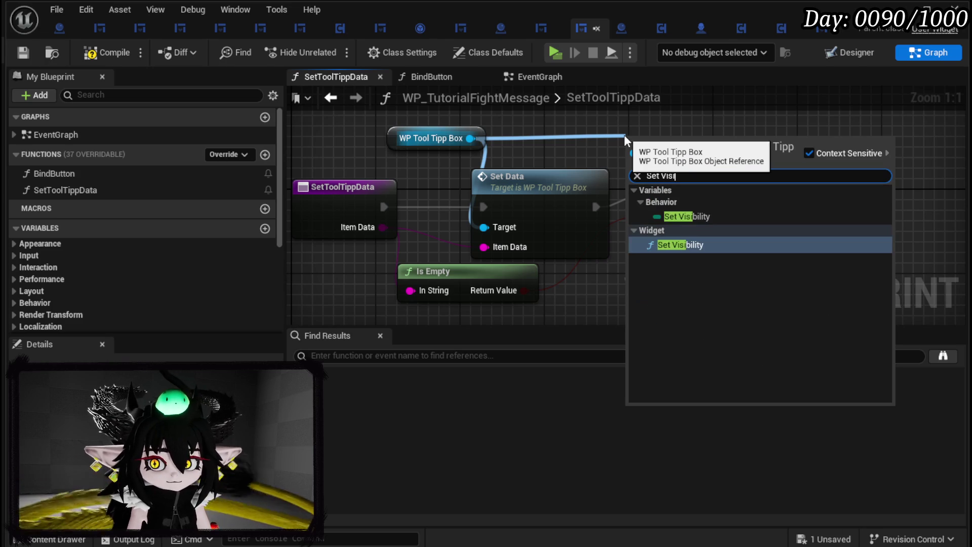
{"action": "left_click", "coordinate": [699, 216]}
{"action": "left_click_drag", "start_coordinate": [635, 175], "coordinate": [798, 133]}
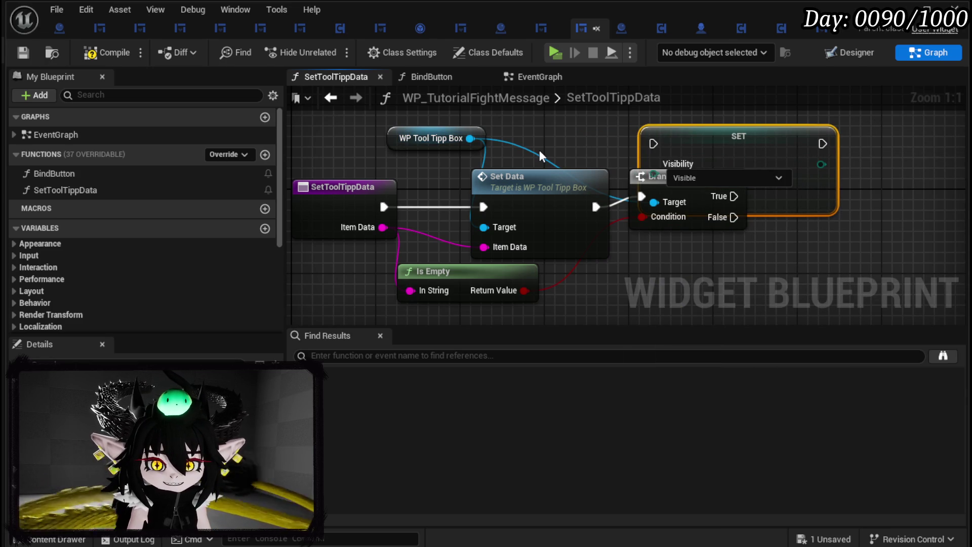
{"action": "right_click", "coordinate": [619, 147]}
{"action": "mouse_move", "coordinate": [777, 132]}
{"action": "left_mouse_down"}
{"action": "mouse_move", "coordinate": [405, 185]}
{"action": "mouse_move", "coordinate": [745, 164]}
{"action": "left_mouse_up"}
{"action": "left_click_drag", "start_coordinate": [530, 236], "coordinate": [620, 174]}
{"action": "left_click", "coordinate": [694, 207]}
{"action": "left_click", "coordinate": [642, 233]}
{"action": "left_click", "coordinate": [598, 210]}
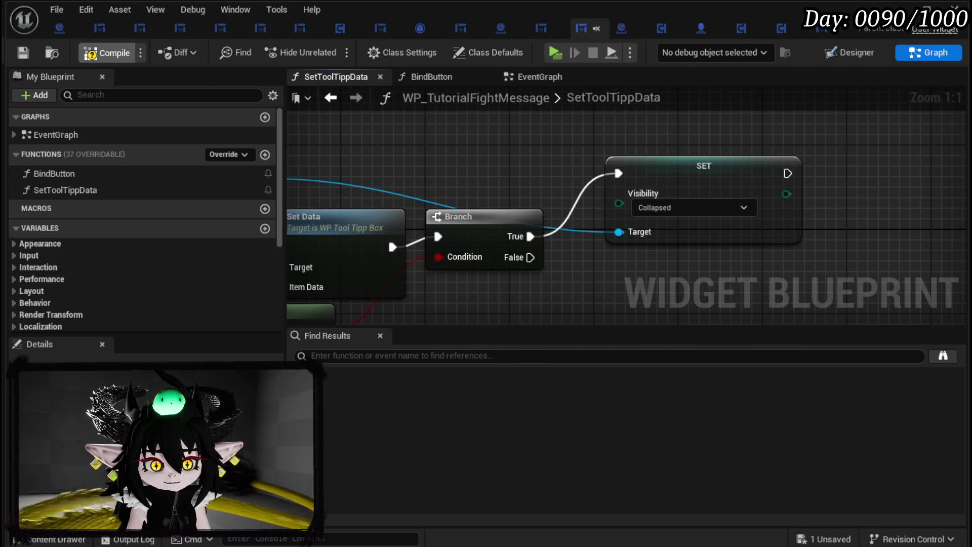
- Compile and save the WP_TutorialFightMessage widget blueprint
{"action": "left_click", "coordinate": [108, 53]}
{"action": "left_click", "coordinate": [23, 53]}
{"action": "left_click", "coordinate": [527, 77]}
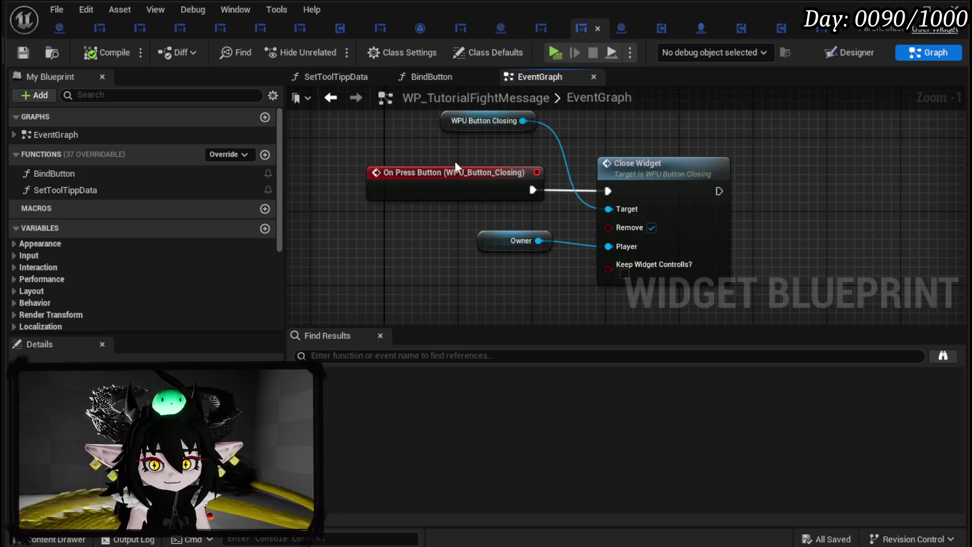
- Play-test the level from the level editor, stop it, and save all modified assets
{"action": "scroll", "coordinate": [494, 152], "scroll_direction": "down", "scroll_amount": 2}
{"action": "right_click", "coordinate": [530, 215]}
{"action": "left_click", "coordinate": [490, 190]}
{"action": "mouse_move", "coordinate": [490, 190]}
{"action": "left_mouse_down"}
{"action": "mouse_move", "coordinate": [481, 245]}
{"action": "mouse_move", "coordinate": [493, 180]}
{"action": "left_mouse_up"}
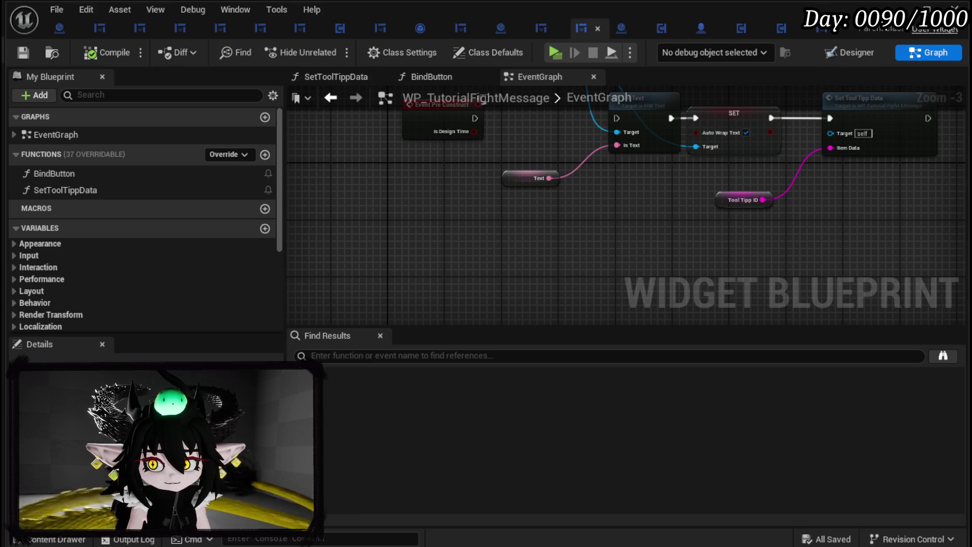
{"action": "left_click", "coordinate": [900, 9]}
{"action": "left_click", "coordinate": [328, 50]}
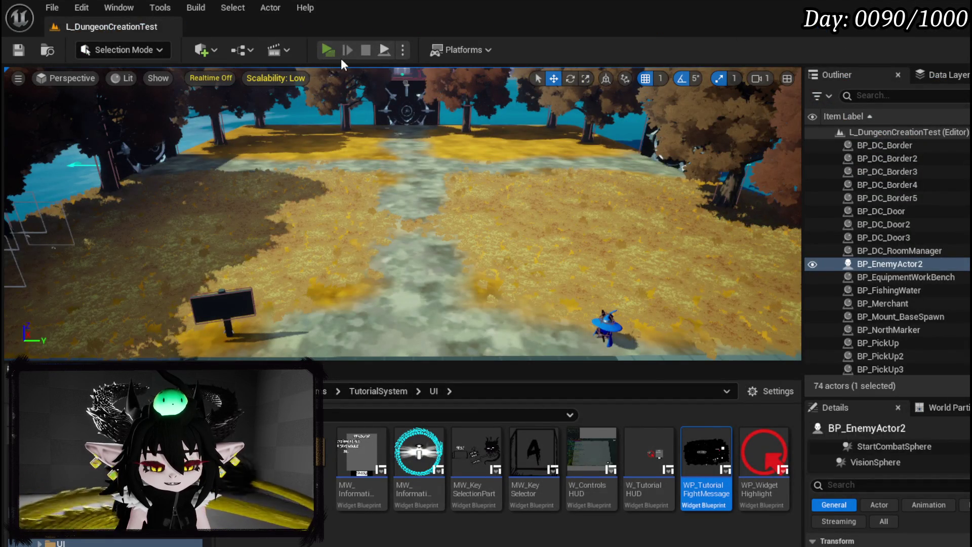
{"action": "key", "text": "Escape"}
{"action": "left_click", "coordinate": [890, 263]}
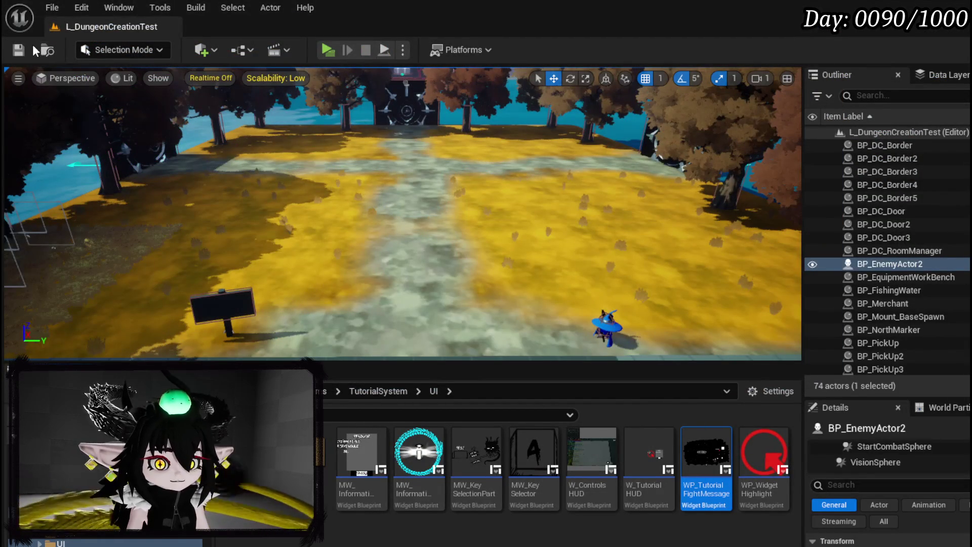
{"action": "key", "text": "ctrl+s"}
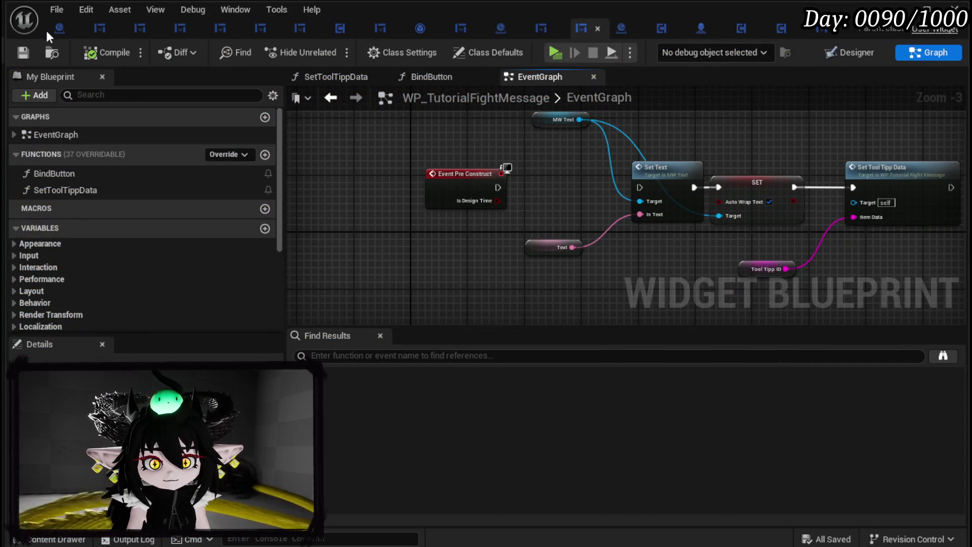
- Return to BP_Tutorial_Sign's CreateWidget graph and move the create-widget node further left
{"action": "left_click", "coordinate": [57, 29]}
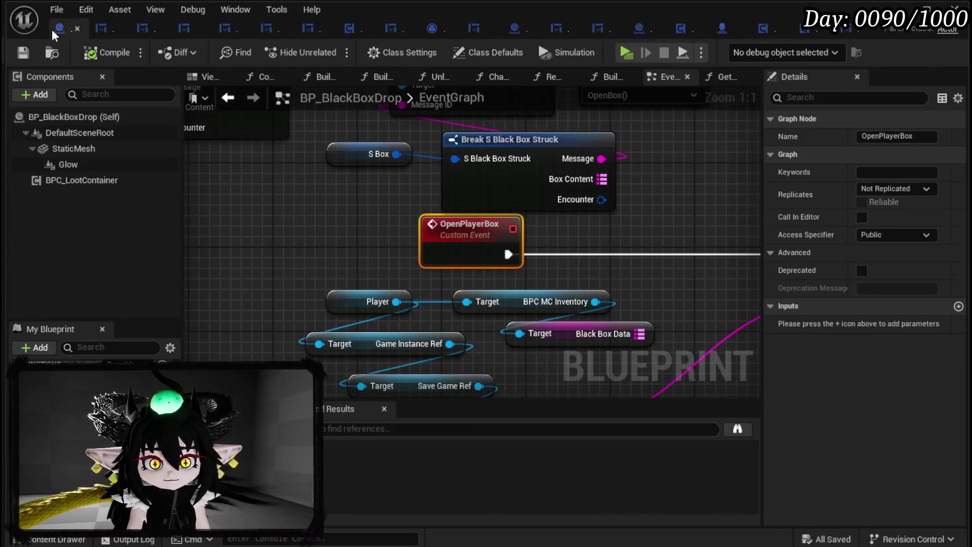
{"action": "left_click", "coordinate": [101, 30]}
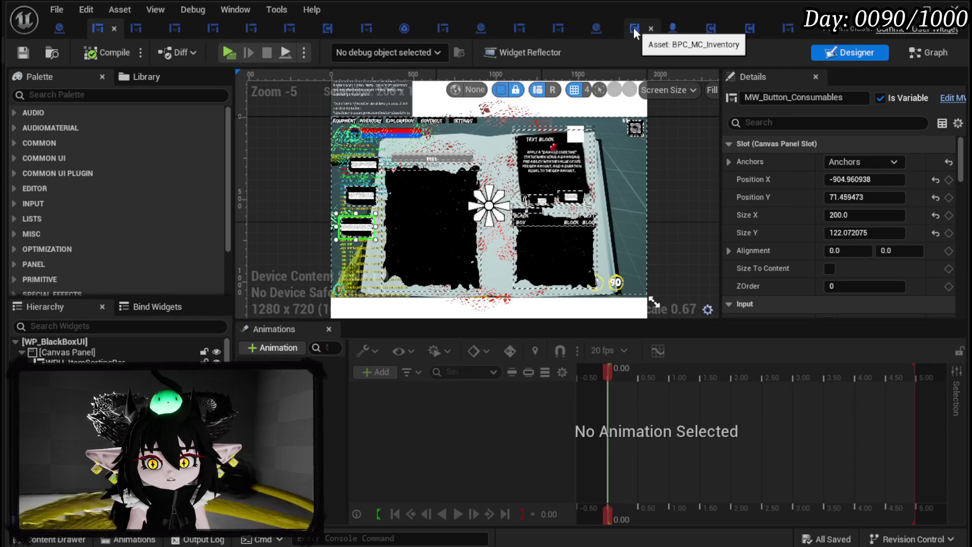
{"action": "left_click", "coordinate": [485, 29]}
{"action": "scroll", "coordinate": [356, 148], "scroll_direction": "down", "scroll_amount": 2}
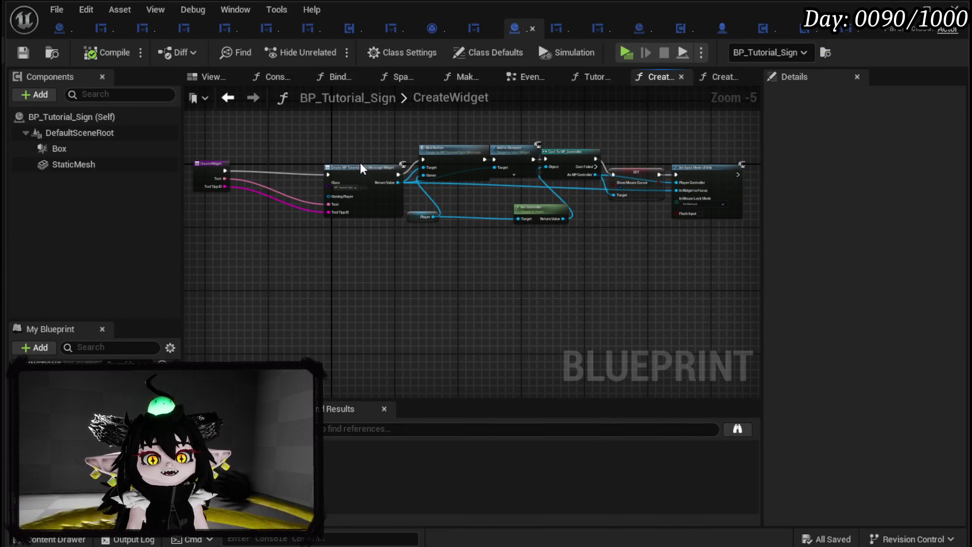
{"action": "mouse_move", "coordinate": [360, 162]}
{"action": "left_mouse_down"}
{"action": "mouse_move", "coordinate": [304, 173]}
{"action": "mouse_move", "coordinate": [503, 175]}
{"action": "mouse_move", "coordinate": [435, 175]}
{"action": "left_mouse_up"}
{"action": "scroll", "coordinate": [303, 175], "scroll_direction": "up", "scroll_amount": 2}
- Shift the Bind Button, Add to Viewport, cast, Player, Get Controller and SET nodes closer together
{"action": "left_click_drag", "start_coordinate": [325, 134], "coordinate": [633, 213]}
{"action": "left_click_drag", "start_coordinate": [597, 167], "coordinate": [518, 146]}
{"action": "mouse_move", "coordinate": [304, 311]}
{"action": "left_mouse_down"}
{"action": "mouse_move", "coordinate": [602, 253]}
{"action": "mouse_move", "coordinate": [507, 260]}
{"action": "left_mouse_up"}
{"action": "mouse_move", "coordinate": [721, 281]}
{"action": "left_mouse_down"}
{"action": "mouse_move", "coordinate": [397, 288]}
{"action": "mouse_move", "coordinate": [527, 201]}
{"action": "mouse_move", "coordinate": [477, 194]}
{"action": "left_mouse_up"}
{"action": "left_click", "coordinate": [397, 288]}
{"action": "left_click", "coordinate": [488, 154]}
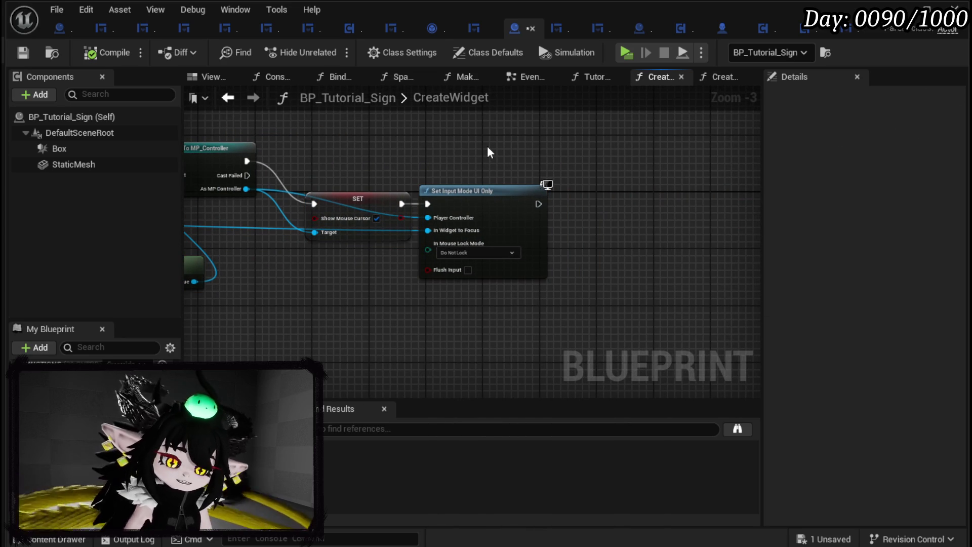